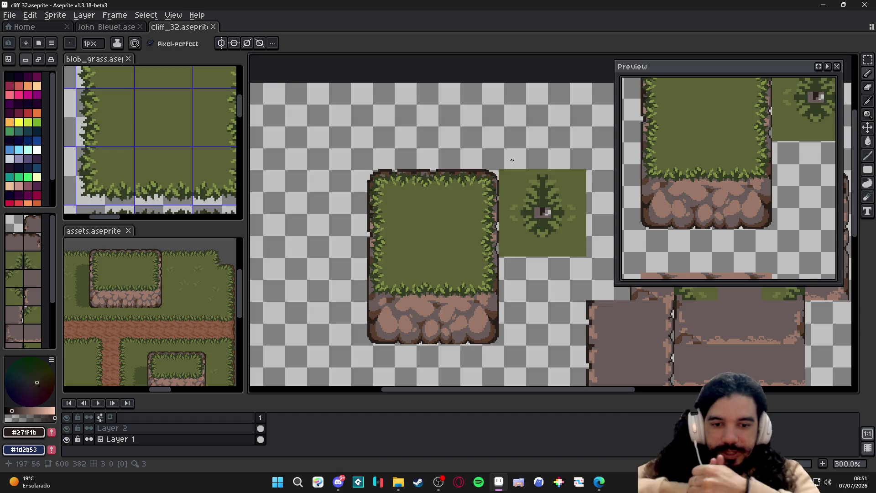
Darken a pixel on the rocky cliff face under the grass and save cliff_32
{"action": "key", "text": "ctrl+apostrophe"}
{"action": "scroll", "coordinate": [411, 295], "scroll_direction": "up", "scroll_amount": 4}
{"action": "scroll", "coordinate": [465, 290], "scroll_direction": "up", "scroll_amount": 1}
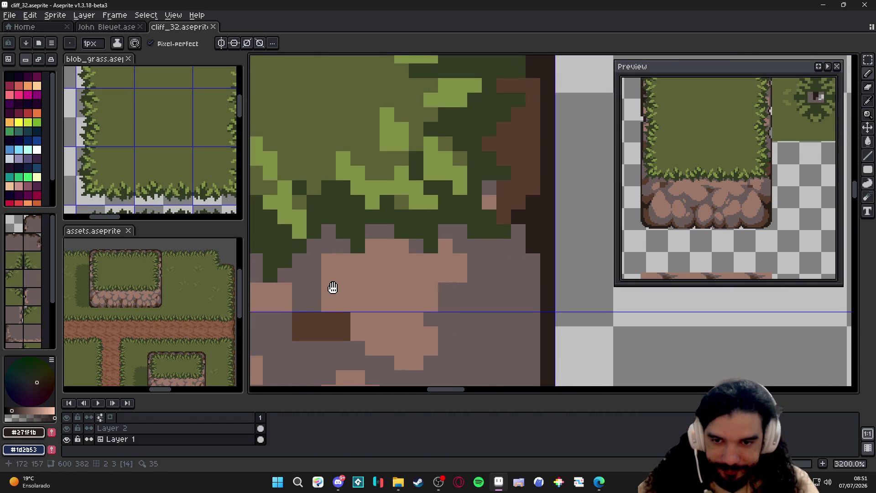
{"action": "left_click", "coordinate": [477, 310], "text": "alt"}
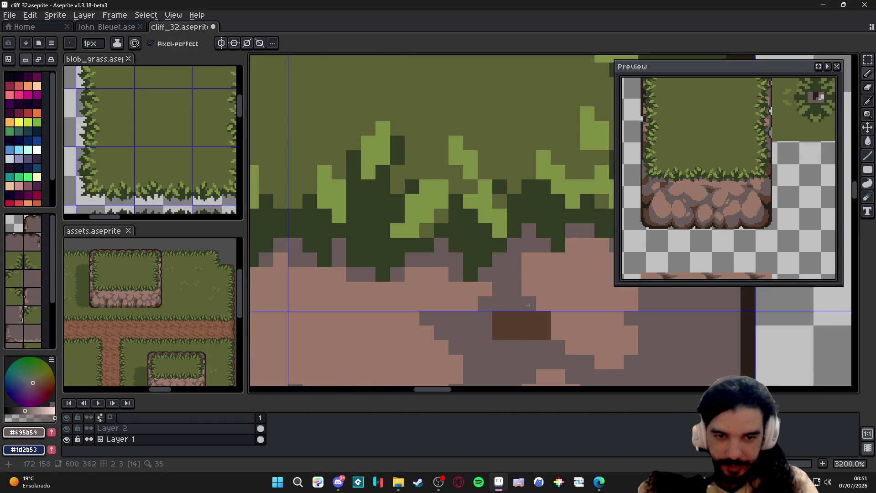
{"action": "scroll", "coordinate": [542, 299], "scroll_direction": "down", "scroll_amount": 2}
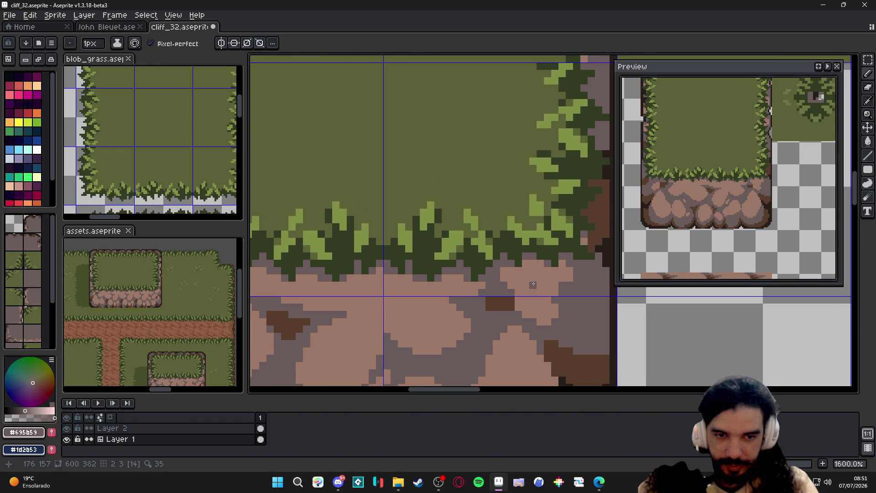
{"action": "scroll", "coordinate": [564, 282], "scroll_direction": "up", "scroll_amount": 1}
{"action": "left_click", "coordinate": [560, 283], "text": "alt"}
{"action": "key", "text": "v"}
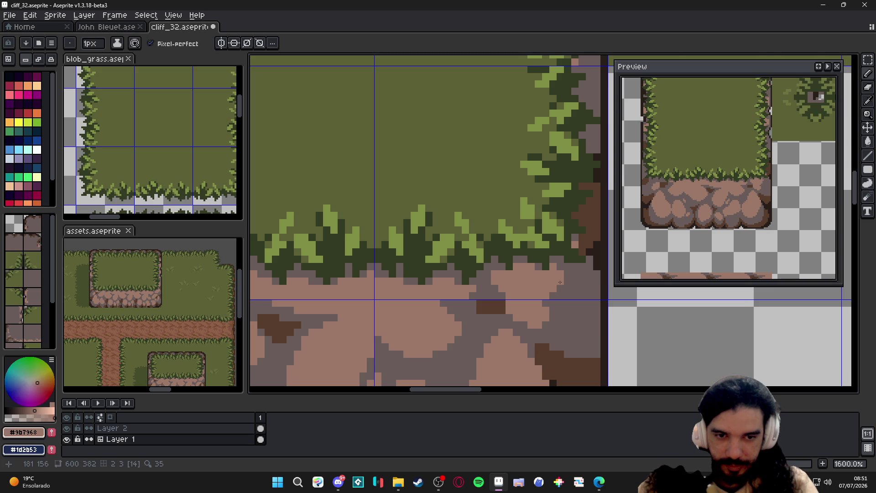
{"action": "scroll", "coordinate": [560, 283], "scroll_direction": "down", "scroll_amount": 3}
{"action": "scroll", "coordinate": [560, 294], "scroll_direction": "down", "scroll_amount": 2}
{"action": "key", "text": "b"}
{"action": "key", "text": "ctrl+s"}
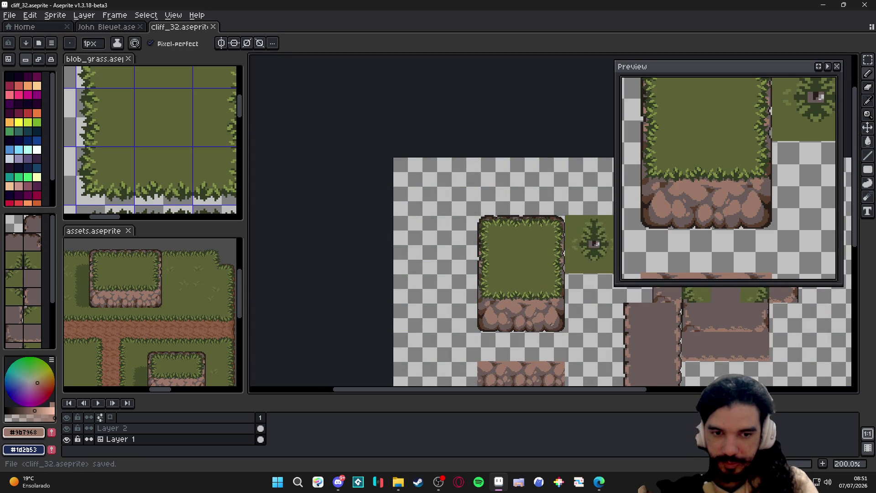
{"action": "scroll", "coordinate": [543, 323], "scroll_direction": "up", "scroll_amount": 2}
{"action": "scroll", "coordinate": [535, 294], "scroll_direction": "up", "scroll_amount": 2}
Bring the whole grass-topped cliff tile into view
{"action": "key", "text": "alt"}
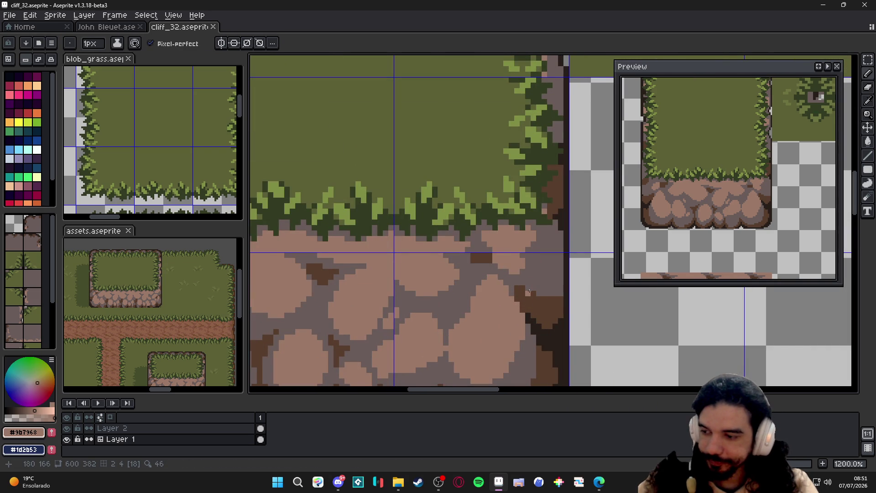
{"action": "scroll", "coordinate": [529, 292], "scroll_direction": "down", "scroll_amount": 2}
{"action": "mouse_move", "coordinate": [420, 314]}
{"action": "left_mouse_down"}
{"action": "mouse_move", "coordinate": [411, 295]}
{"action": "mouse_move", "coordinate": [482, 270]}
{"action": "mouse_move", "coordinate": [457, 255]}
{"action": "left_mouse_up"}
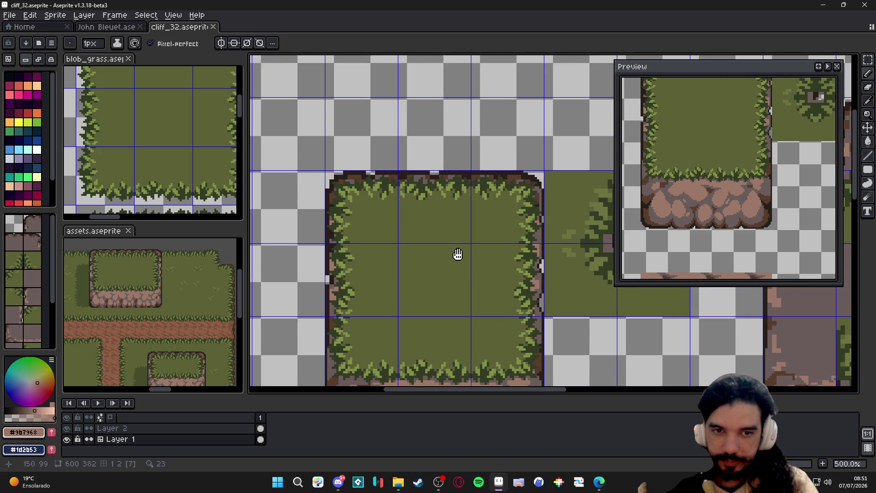
{"action": "scroll", "coordinate": [546, 156], "scroll_direction": "up", "scroll_amount": 2}
{"action": "scroll", "coordinate": [546, 164], "scroll_direction": "up", "scroll_amount": 1}
Paint a brown #583d2c row along the tile's top edge and erase pixels above the dark border
{"action": "left_click", "coordinate": [552, 199], "text": "alt"}
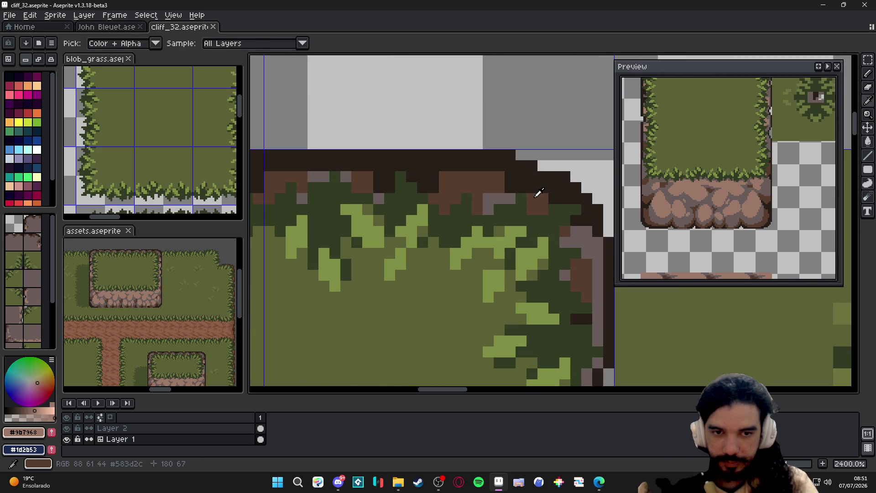
{"action": "mouse_move", "coordinate": [508, 189]}
{"action": "left_mouse_down"}
{"action": "mouse_move", "coordinate": [532, 189]}
{"action": "mouse_move", "coordinate": [534, 177]}
{"action": "mouse_move", "coordinate": [441, 166]}
{"action": "left_mouse_up"}
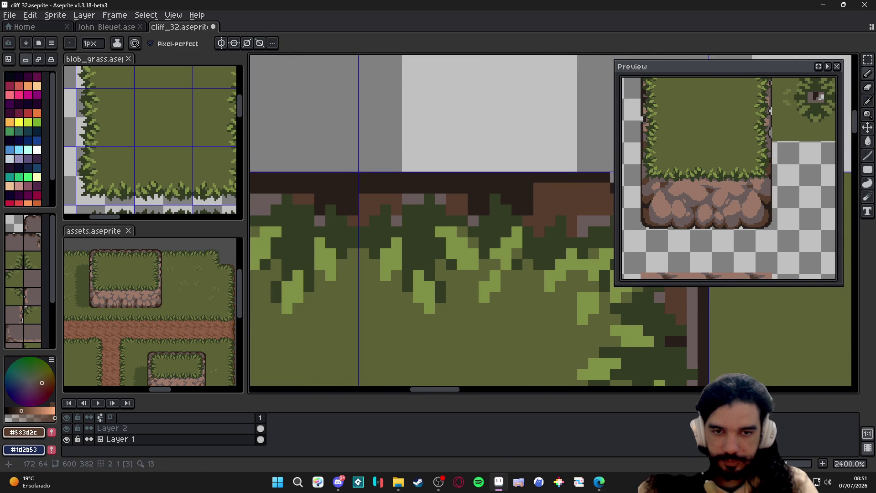
{"action": "mouse_move", "coordinate": [529, 211]}
{"action": "left_mouse_down"}
{"action": "mouse_move", "coordinate": [472, 203]}
{"action": "mouse_move", "coordinate": [463, 189]}
{"action": "left_mouse_up"}
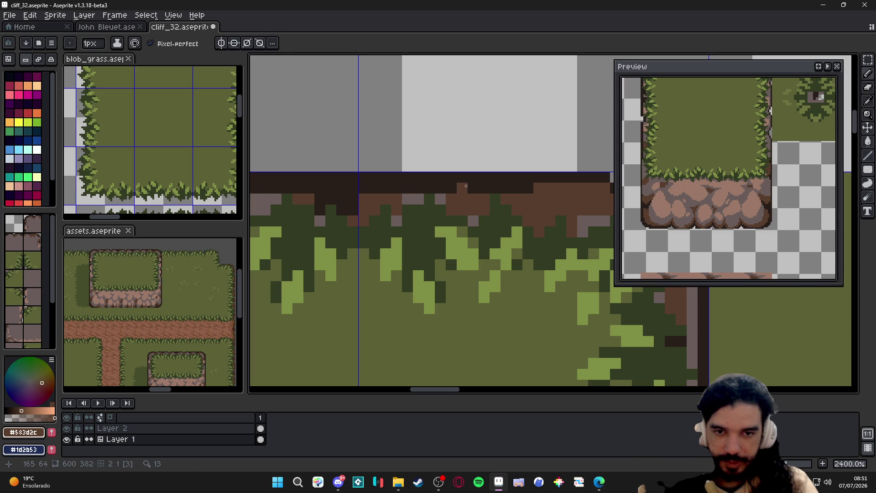
{"action": "key", "text": "e"}
{"action": "mouse_move", "coordinate": [517, 177]}
{"action": "left_mouse_down"}
{"action": "mouse_move", "coordinate": [483, 178]}
{"action": "mouse_move", "coordinate": [533, 178]}
{"action": "left_mouse_up"}
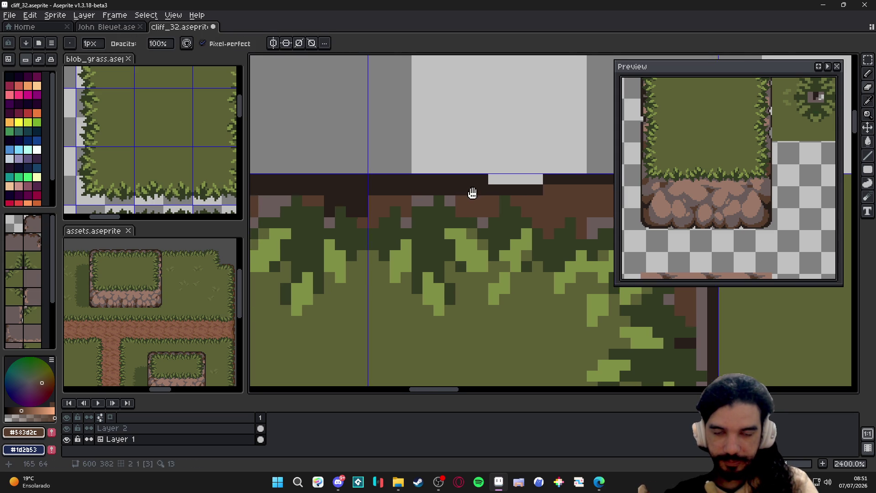
{"action": "mouse_move", "coordinate": [451, 188]}
{"action": "left_mouse_down"}
{"action": "mouse_move", "coordinate": [507, 203]}
{"action": "mouse_move", "coordinate": [418, 202]}
{"action": "left_mouse_up"}
{"action": "key", "text": "ctrl+z"}
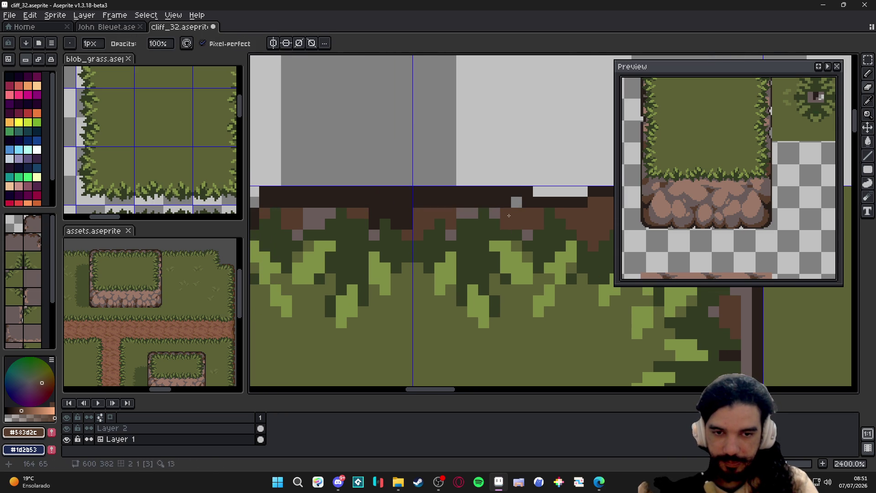
{"action": "key", "text": "b"}
Erase a short strip of the top border and thicken the brown rim with a 2px brush
{"action": "left_click_drag", "start_coordinate": [501, 191], "coordinate": [531, 192]}
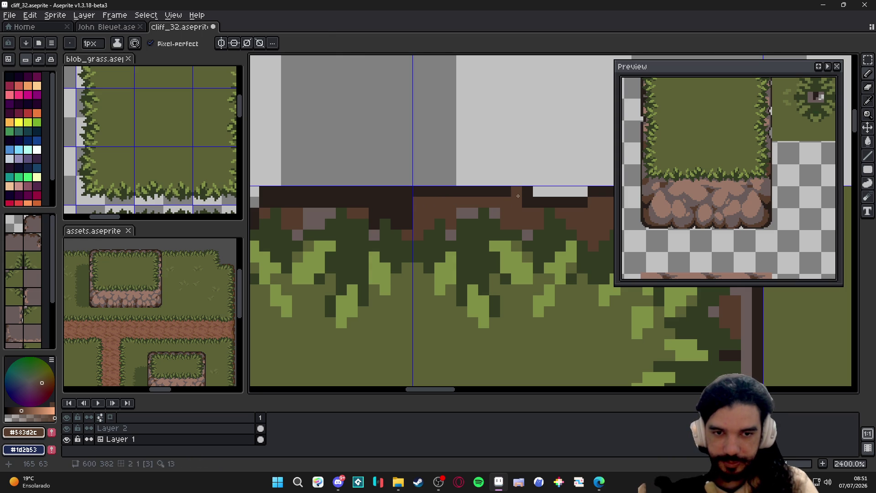
{"action": "key", "text": "e"}
{"action": "mouse_move", "coordinate": [438, 192]}
{"action": "left_mouse_down"}
{"action": "mouse_move", "coordinate": [471, 209]}
{"action": "mouse_move", "coordinate": [395, 209]}
{"action": "left_mouse_up"}
{"action": "key", "text": "b"}
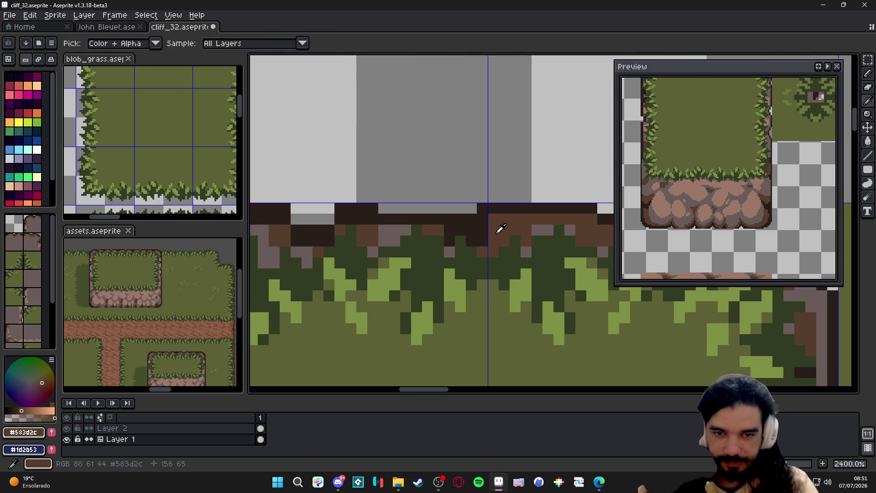
{"action": "key", "text": "plus"}
{"action": "left_click_drag", "start_coordinate": [452, 237], "coordinate": [480, 221]}
{"action": "key", "text": "minus"}
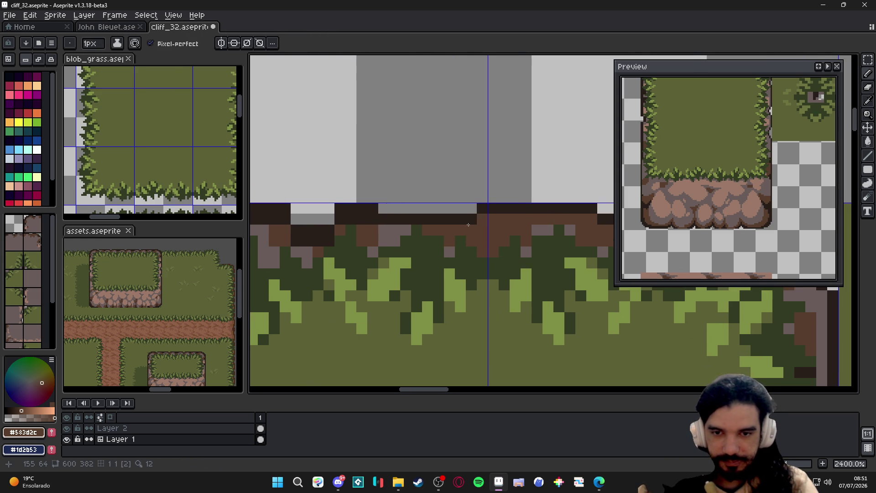
{"action": "scroll", "coordinate": [470, 232], "scroll_direction": "down", "scroll_amount": 2}
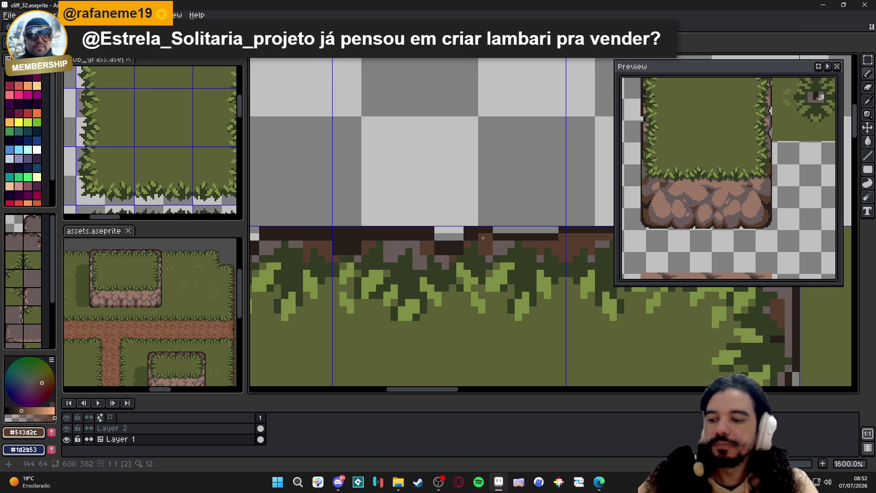
{"action": "scroll", "coordinate": [483, 238], "scroll_direction": "up", "scroll_amount": 2}
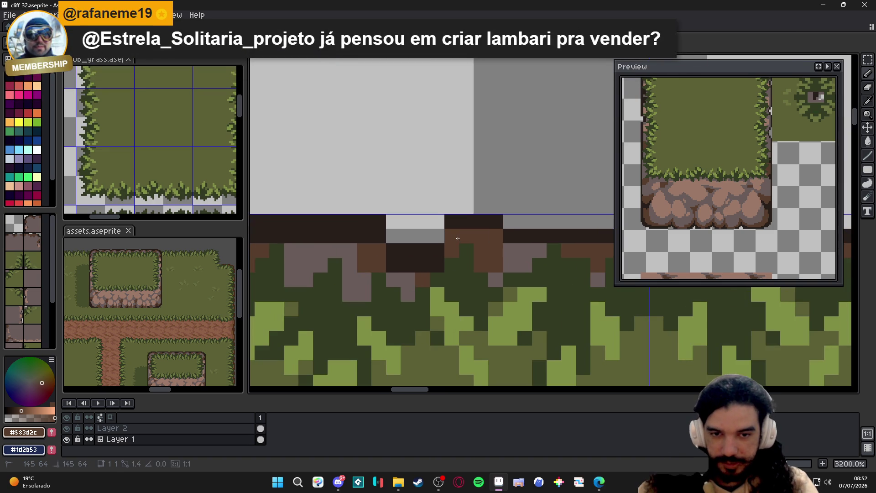
Reshape the dark outline under the top edge and paint another brown row along the rim
{"action": "left_click", "coordinate": [452, 237]}
{"action": "left_click", "coordinate": [438, 265]}
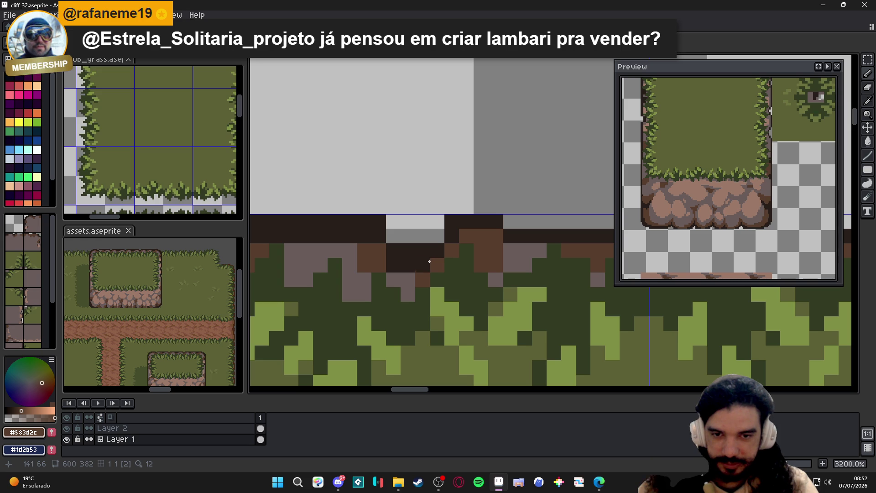
{"action": "mouse_move", "coordinate": [430, 261]}
{"action": "left_mouse_down"}
{"action": "mouse_move", "coordinate": [541, 278]}
{"action": "mouse_move", "coordinate": [339, 239]}
{"action": "left_mouse_up"}
{"action": "key", "text": "e"}
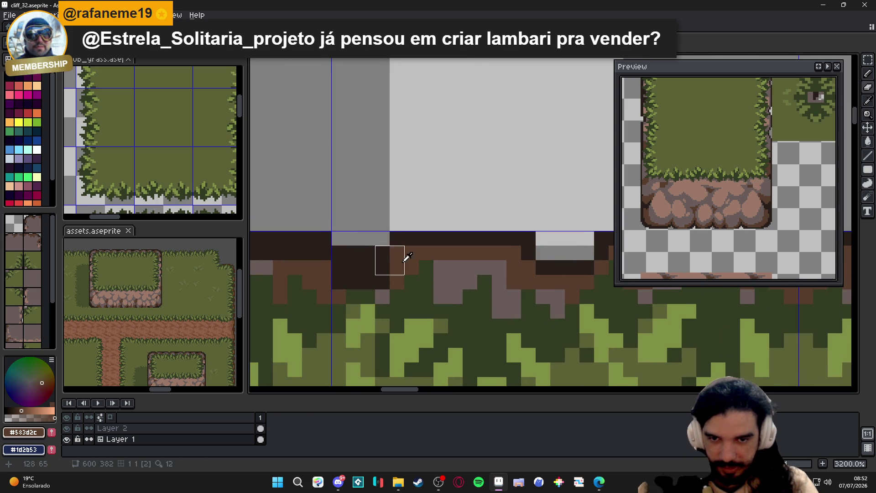
{"action": "mouse_move", "coordinate": [404, 246]}
{"action": "left_mouse_down"}
{"action": "mouse_move", "coordinate": [348, 270]}
{"action": "mouse_move", "coordinate": [383, 282]}
{"action": "left_mouse_up"}
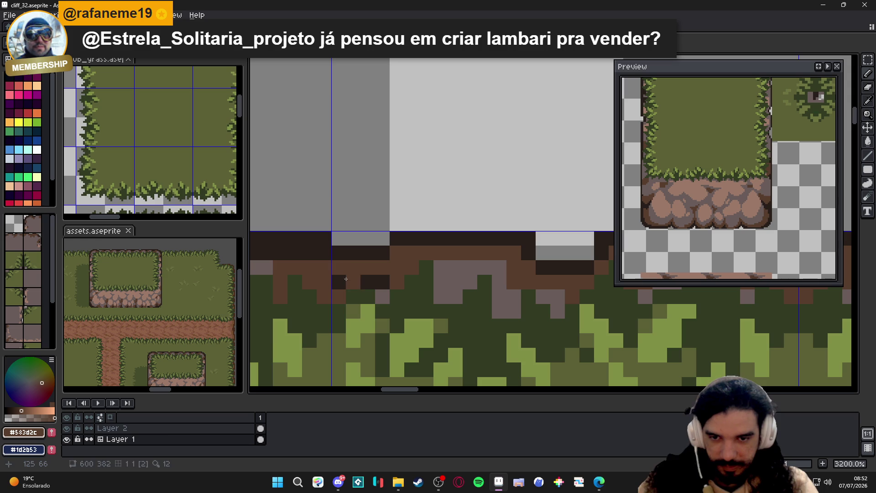
{"action": "scroll", "coordinate": [339, 278], "scroll_direction": "down", "scroll_amount": 1}
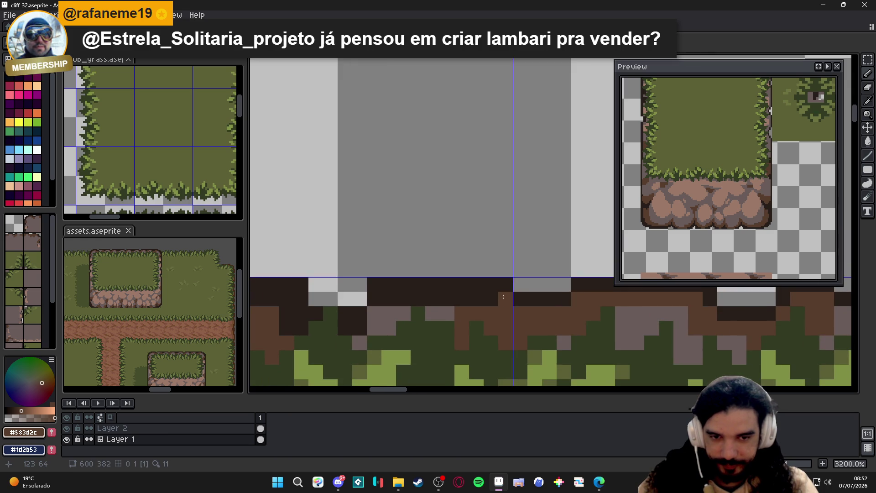
{"action": "left_click_drag", "start_coordinate": [503, 296], "coordinate": [373, 299]}
{"action": "left_click", "coordinate": [373, 314]}
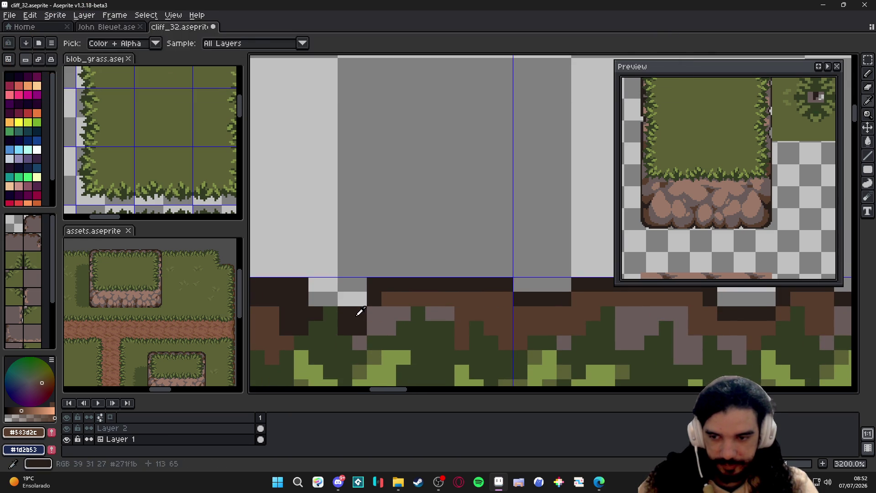
Carry the brown rim pixels toward the tile's top-left corner
{"action": "left_click", "coordinate": [358, 312]}
{"action": "left_click_drag", "start_coordinate": [358, 312], "coordinate": [476, 312]}
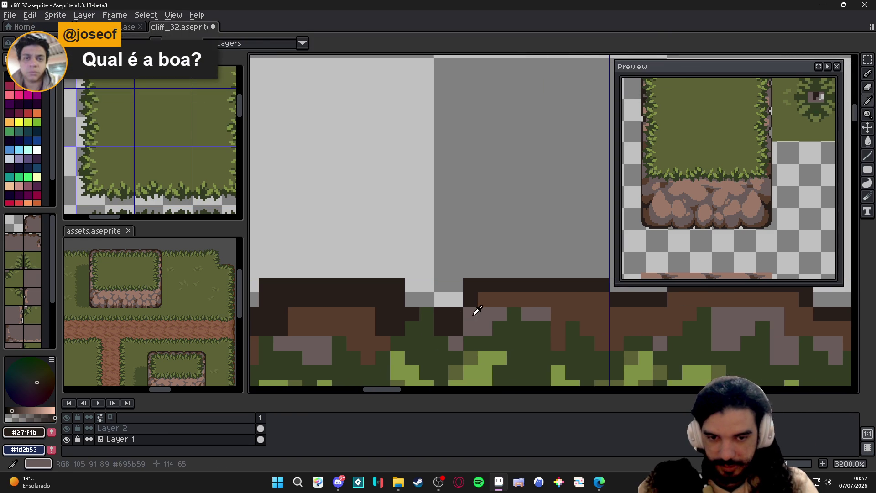
{"action": "left_click", "coordinate": [478, 311]}
{"action": "left_click", "coordinate": [383, 343]}
{"action": "mouse_move", "coordinate": [383, 315]}
{"action": "left_mouse_down"}
{"action": "mouse_move", "coordinate": [398, 328]}
{"action": "mouse_move", "coordinate": [383, 301]}
{"action": "left_mouse_up"}
{"action": "left_click", "coordinate": [450, 328]}
{"action": "left_click_drag", "start_coordinate": [480, 301], "coordinate": [384, 299]}
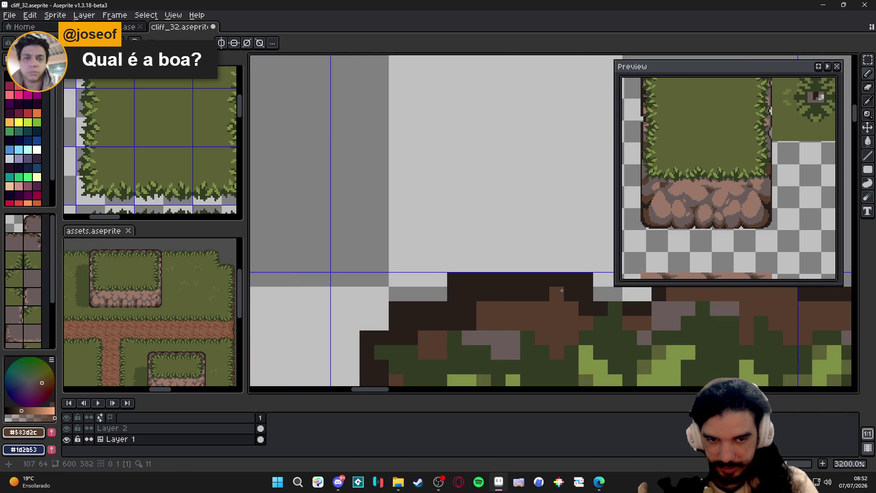
Fill brown at the corner and erase the two stray dark corner pixels
{"action": "mouse_move", "coordinate": [562, 293]}
{"action": "left_mouse_down"}
{"action": "mouse_move", "coordinate": [469, 294]}
{"action": "mouse_move", "coordinate": [451, 309]}
{"action": "mouse_move", "coordinate": [398, 322]}
{"action": "left_mouse_up"}
{"action": "left_click", "coordinate": [476, 312]}
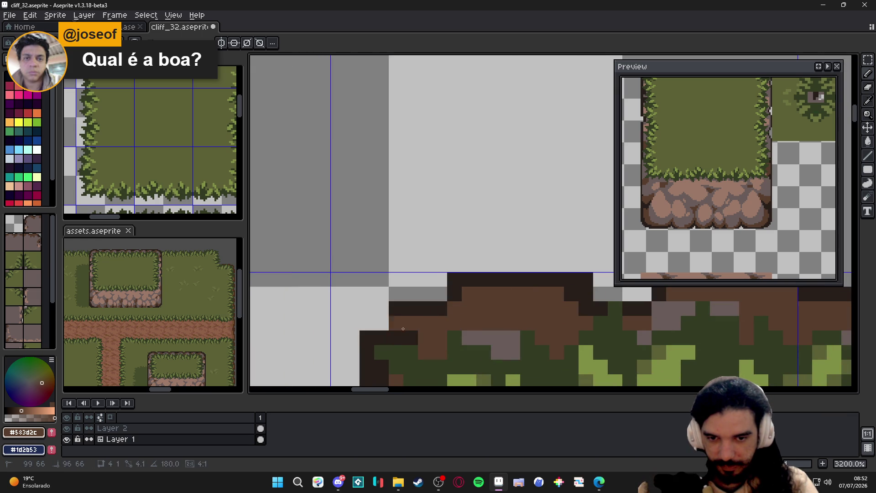
{"action": "left_click", "coordinate": [398, 339]}
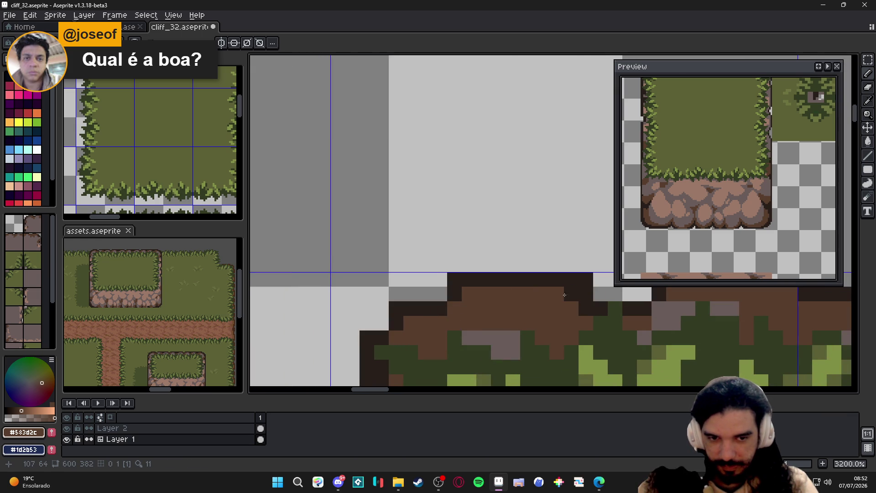
{"action": "key", "text": "ctrl+z"}
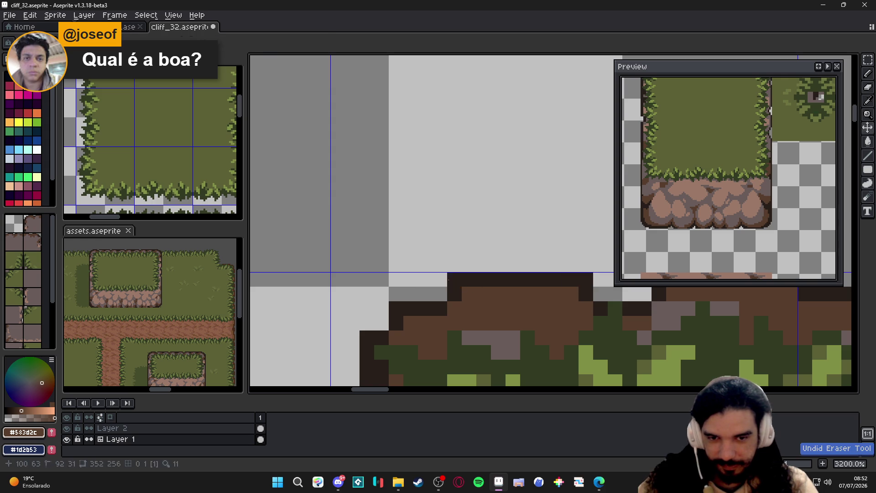
{"action": "left_click", "coordinate": [455, 280]}
{"action": "left_click", "coordinate": [587, 279]}
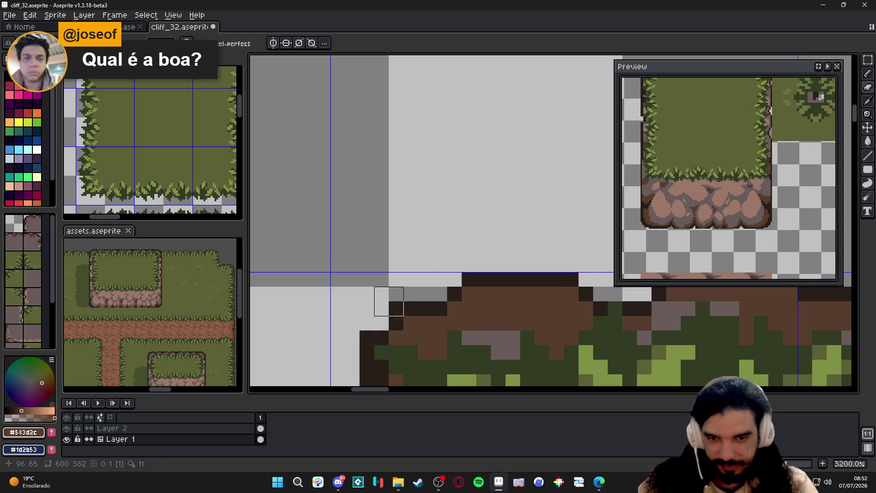
{"action": "mouse_move", "coordinate": [397, 315]}
{"action": "left_mouse_down"}
{"action": "mouse_move", "coordinate": [339, 254]}
{"action": "mouse_move", "coordinate": [338, 238]}
{"action": "left_mouse_up"}
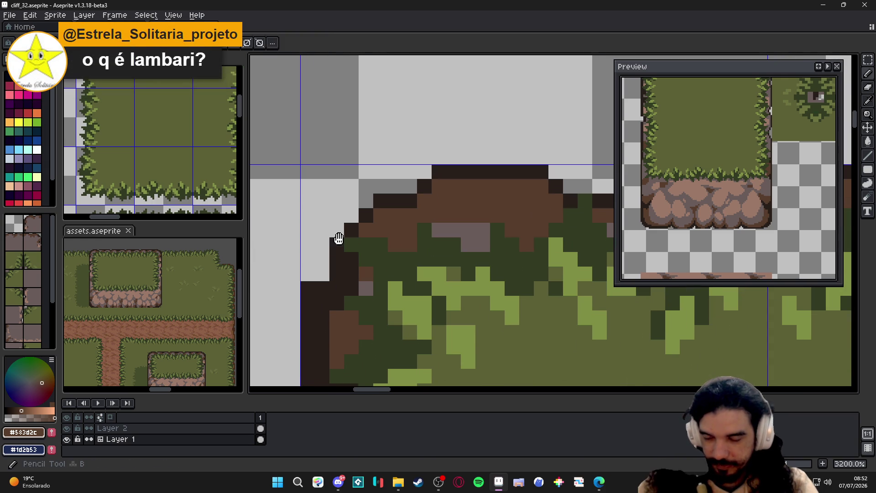
Draw brown pixels down the cliff tile's left edge, filling gaps in the outline
{"action": "left_click", "coordinate": [352, 259]}
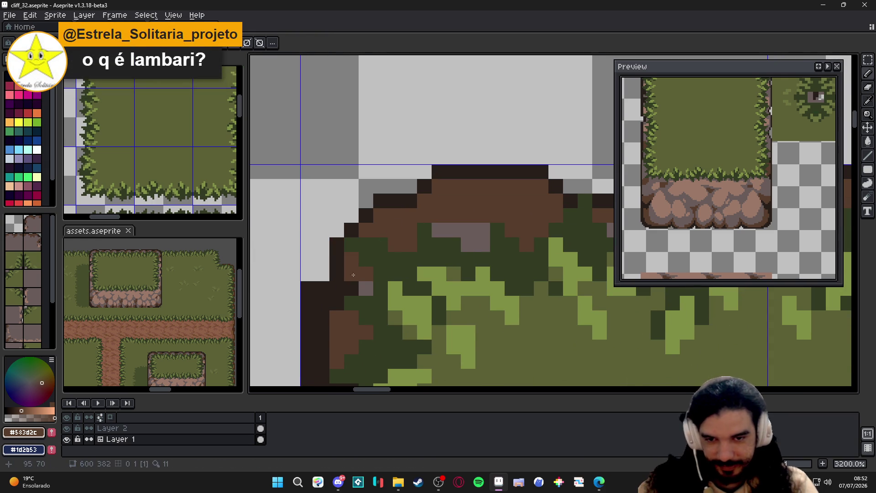
{"action": "left_click", "coordinate": [351, 289]}
{"action": "left_click", "coordinate": [337, 303]}
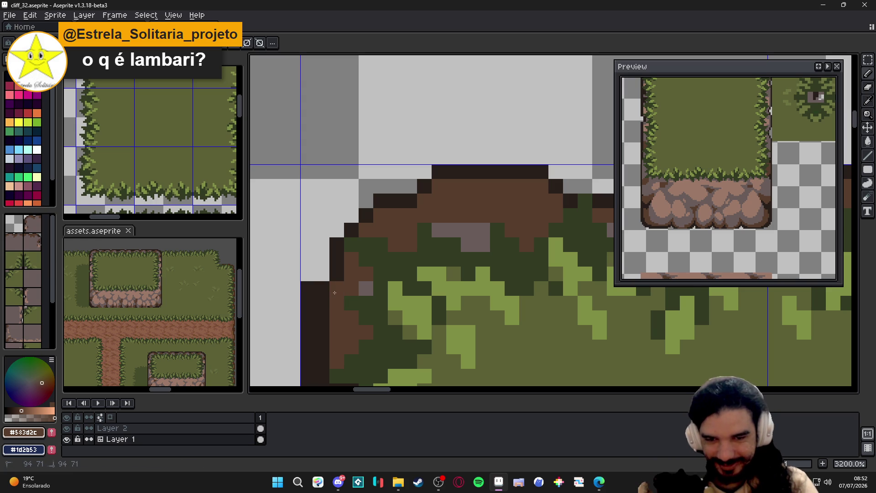
{"action": "left_click_drag", "start_coordinate": [319, 299], "coordinate": [315, 187]}
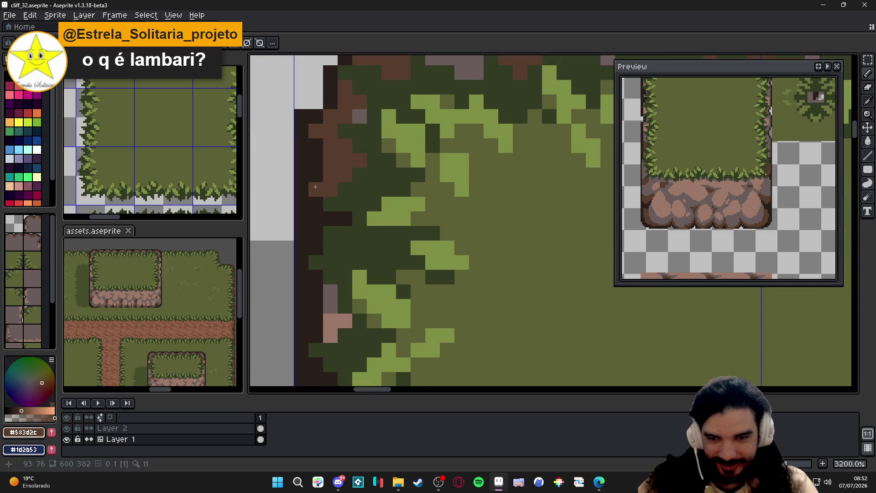
{"action": "left_click", "coordinate": [303, 292]}
{"action": "left_click_drag", "start_coordinate": [309, 315], "coordinate": [309, 147]}
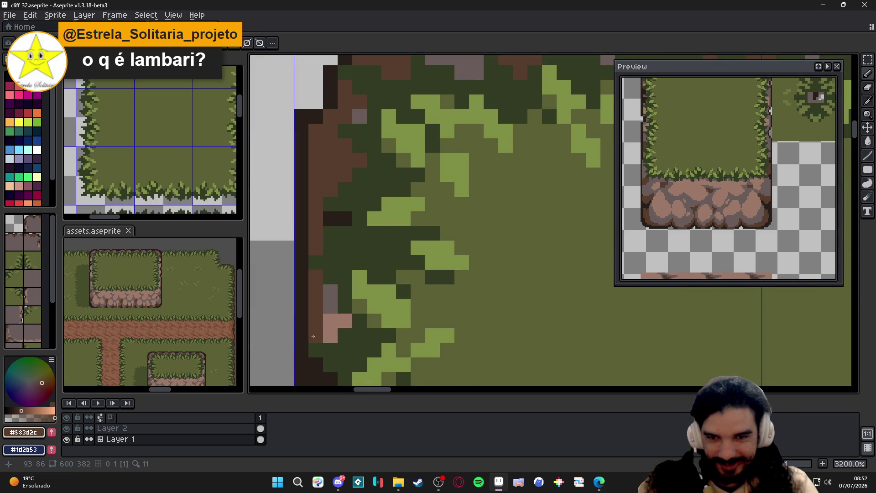
{"action": "scroll", "coordinate": [315, 274], "scroll_direction": "down", "scroll_amount": 5}
{"action": "left_click_drag", "start_coordinate": [323, 327], "coordinate": [329, 206]}
{"action": "scroll", "coordinate": [331, 282], "scroll_direction": "up", "scroll_amount": 4}
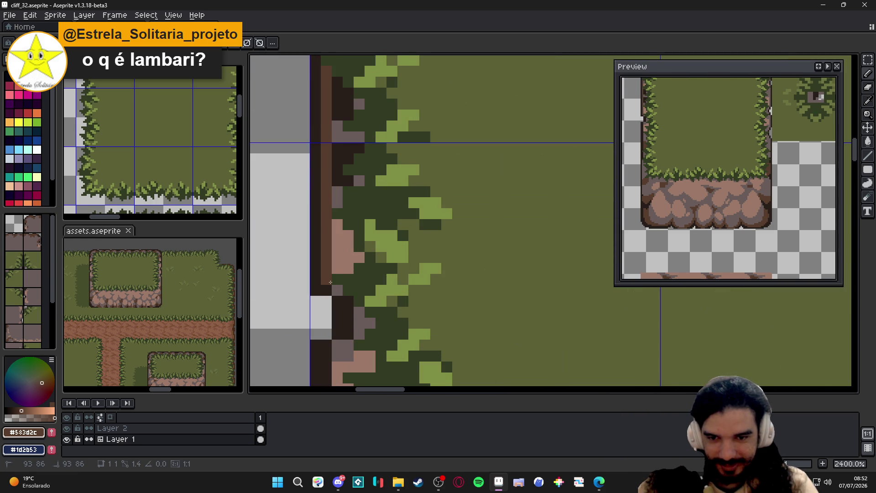
{"action": "left_click", "coordinate": [330, 281]}
{"action": "left_click", "coordinate": [330, 268]}
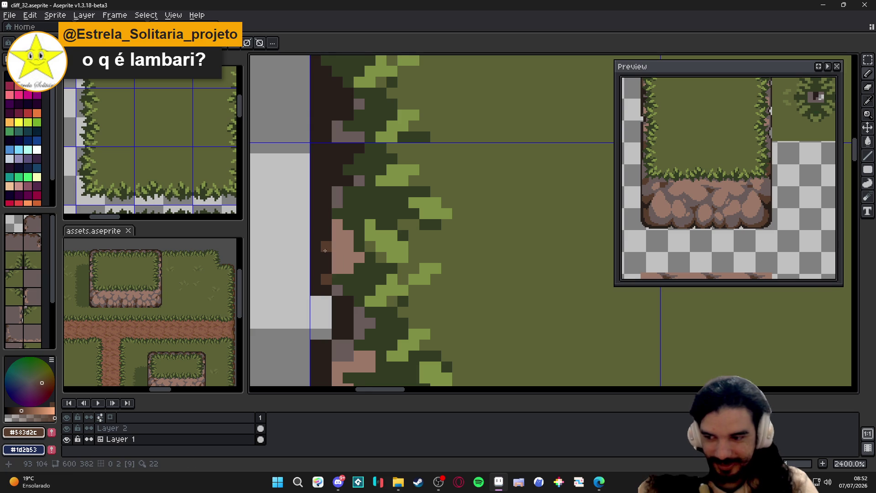
{"action": "scroll", "coordinate": [332, 260], "scroll_direction": "down", "scroll_amount": 2}
Look over the tileset, save it, and pick the dark outline colour #271f1b
{"action": "left_click_drag", "start_coordinate": [412, 172], "coordinate": [425, 274]}
{"action": "left_click_drag", "start_coordinate": [346, 262], "coordinate": [345, 137]}
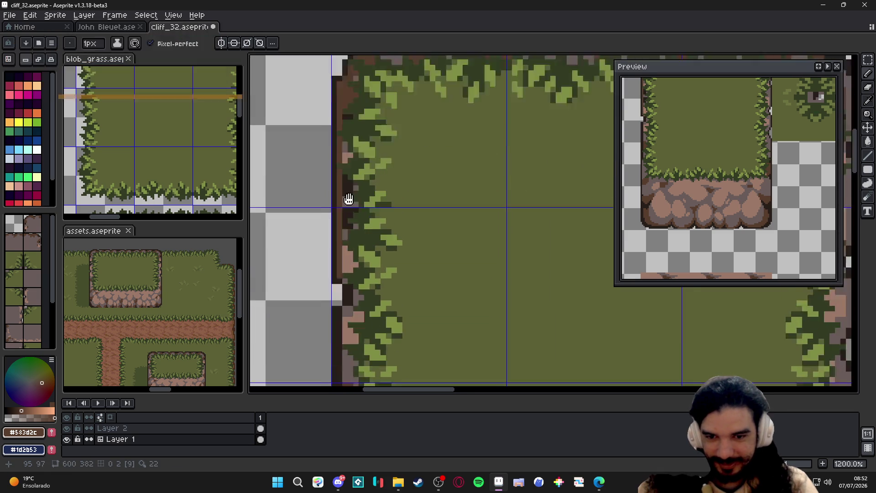
{"action": "mouse_move", "coordinate": [346, 206]}
{"action": "left_mouse_down"}
{"action": "mouse_move", "coordinate": [346, 288]}
{"action": "mouse_move", "coordinate": [332, 205]}
{"action": "left_mouse_up"}
{"action": "key", "text": "ctrl+s"}
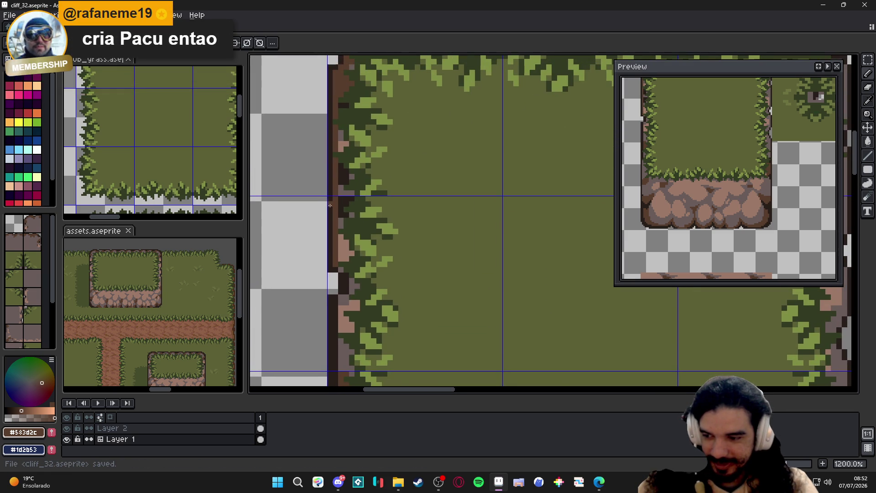
{"action": "left_click_drag", "start_coordinate": [411, 205], "coordinate": [411, 137]}
{"action": "left_click_drag", "start_coordinate": [411, 172], "coordinate": [383, 239]}
{"action": "scroll", "coordinate": [314, 145], "scroll_direction": "up", "scroll_amount": 1}
{"action": "key", "text": "e"}
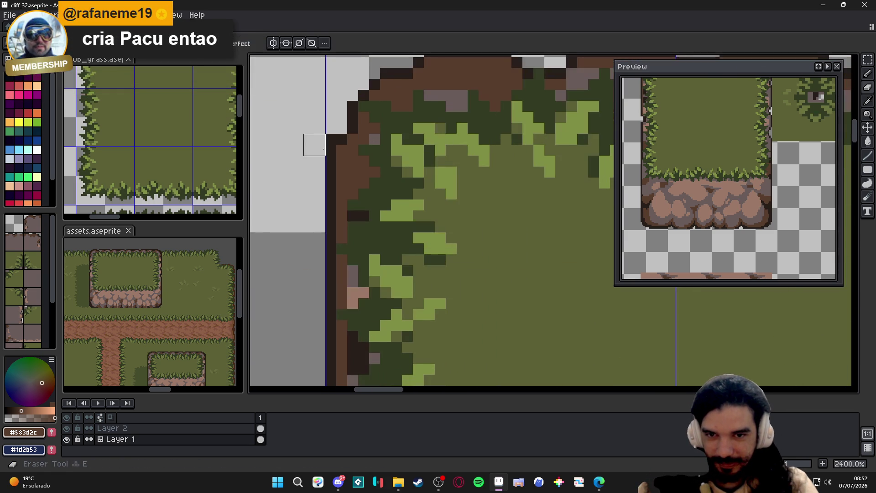
{"action": "key", "text": "alt"}
{"action": "left_click", "coordinate": [339, 149], "text": "alt"}
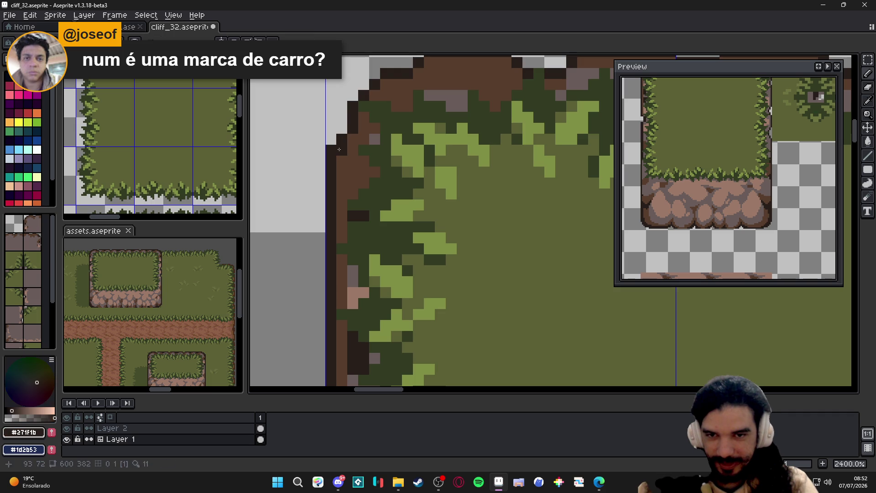
{"action": "scroll", "coordinate": [333, 150], "scroll_direction": "down", "scroll_amount": 1}
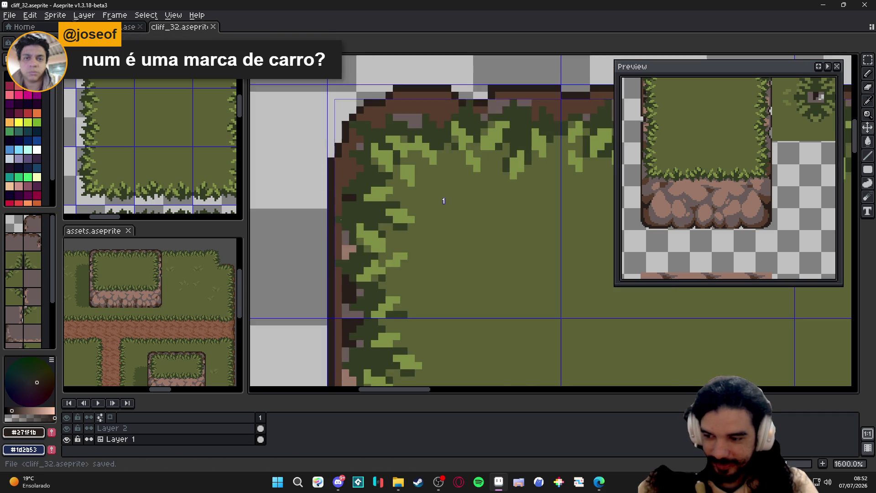
{"action": "scroll", "coordinate": [335, 152], "scroll_direction": "down", "scroll_amount": 1}
{"action": "key", "text": "ctrl+s"}
{"action": "scroll", "coordinate": [339, 205], "scroll_direction": "down", "scroll_amount": 2}
{"action": "scroll", "coordinate": [342, 240], "scroll_direction": "up", "scroll_amount": 1}
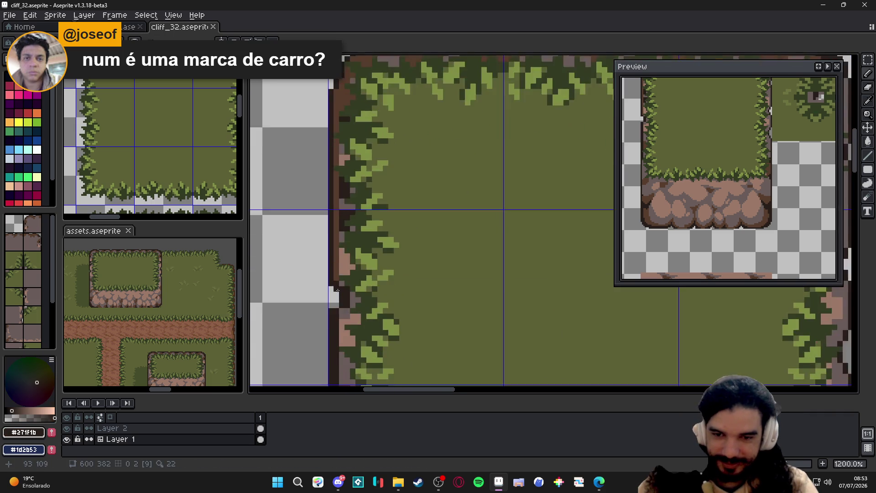
{"action": "scroll", "coordinate": [338, 273], "scroll_direction": "up", "scroll_amount": 2}
Darken the left cliff outline and paint grey #695b59 rock pixels down the edge, then save
{"action": "mouse_move", "coordinate": [338, 273]}
{"action": "left_mouse_down"}
{"action": "mouse_move", "coordinate": [338, 299]}
{"action": "mouse_move", "coordinate": [356, 319]}
{"action": "left_mouse_up"}
{"action": "left_click", "coordinate": [349, 293], "text": "alt"}
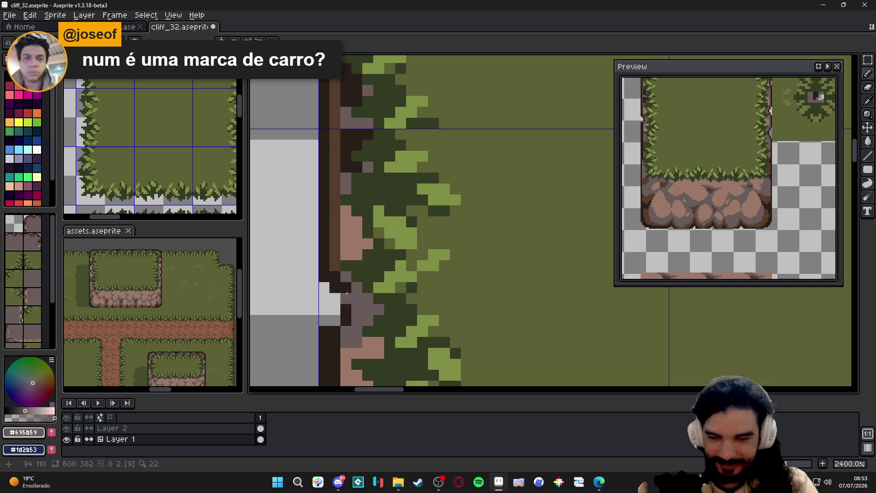
{"action": "left_click", "coordinate": [337, 260], "text": "alt"}
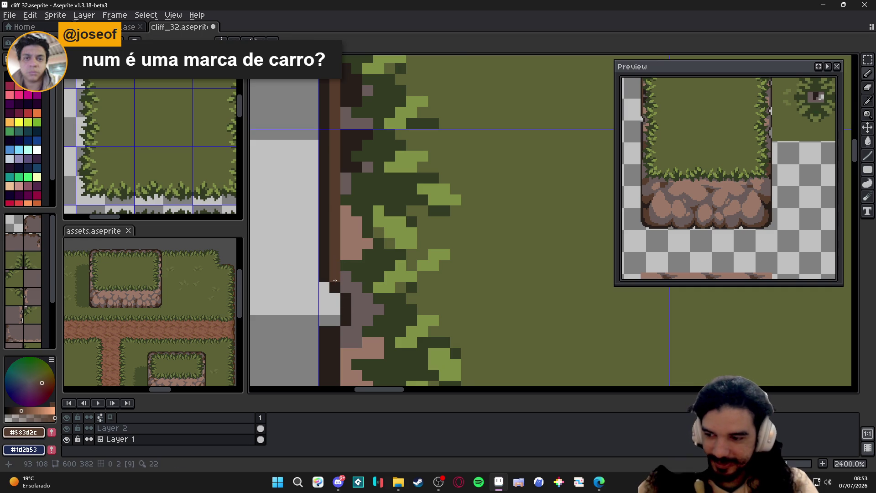
{"action": "left_click_drag", "start_coordinate": [335, 281], "coordinate": [358, 230]}
{"action": "mouse_move", "coordinate": [356, 294]}
{"action": "left_mouse_down"}
{"action": "mouse_move", "coordinate": [359, 216]}
{"action": "mouse_move", "coordinate": [364, 295]}
{"action": "left_mouse_up"}
{"action": "left_click", "coordinate": [363, 267], "text": "alt"}
{"action": "scroll", "coordinate": [363, 221], "scroll_direction": "down", "scroll_amount": 1}
{"action": "left_click_drag", "start_coordinate": [356, 233], "coordinate": [340, 256]}
{"action": "key", "text": "ctrl+s"}
{"action": "scroll", "coordinate": [343, 254], "scroll_direction": "up", "scroll_amount": 1}
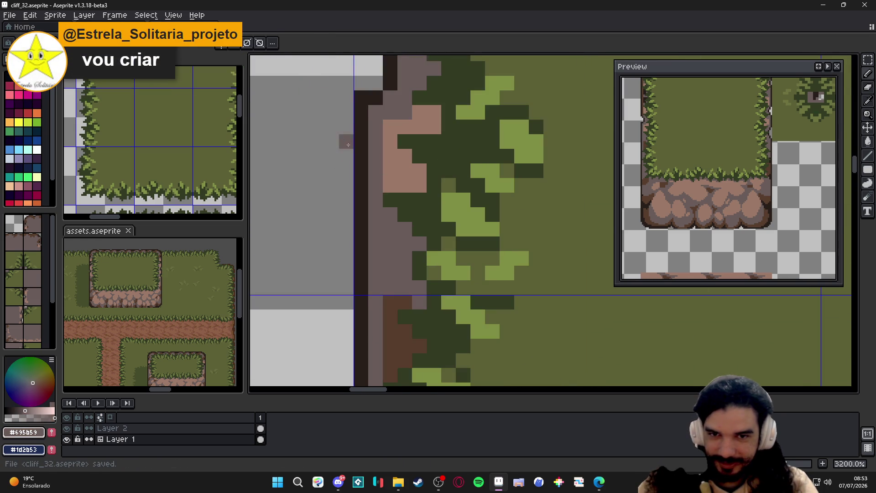
Add dark outline pixels at the cliff edge, save, and zoom out to the whole tileset
{"action": "left_click_drag", "start_coordinate": [357, 130], "coordinate": [361, 95]}
{"action": "left_click", "coordinate": [380, 113], "text": "alt"}
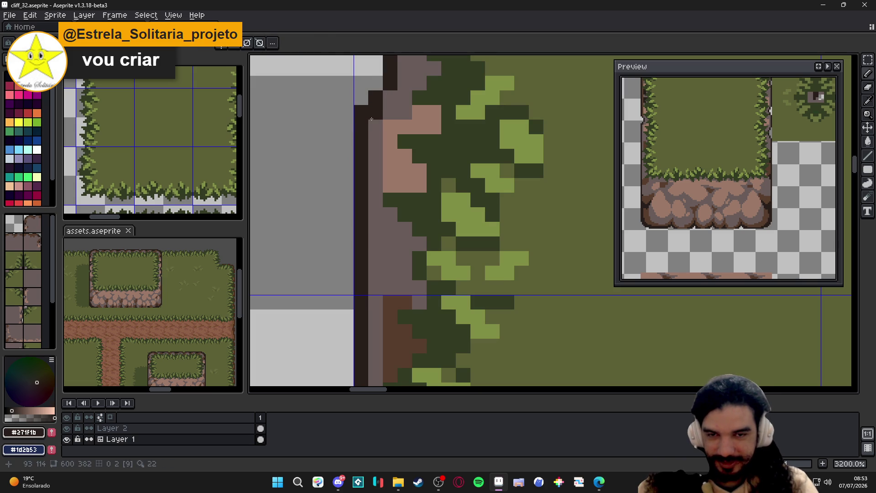
{"action": "left_click", "coordinate": [361, 113]}
{"action": "scroll", "coordinate": [370, 120], "scroll_direction": "down", "scroll_amount": 3}
{"action": "scroll", "coordinate": [370, 137], "scroll_direction": "up", "scroll_amount": 2}
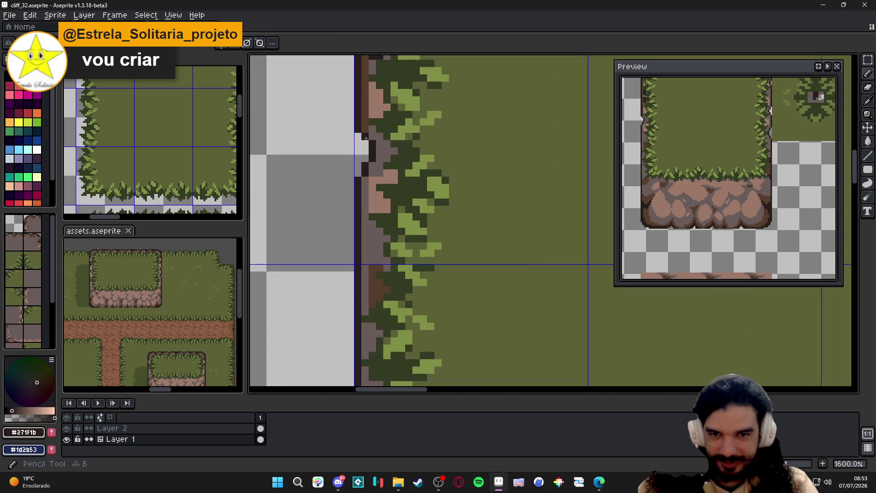
{"action": "scroll", "coordinate": [361, 144], "scroll_direction": "down", "scroll_amount": 1}
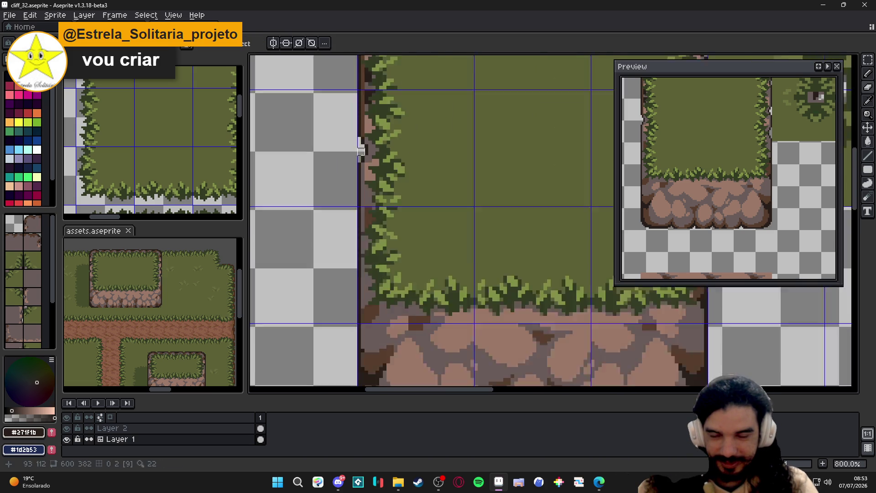
{"action": "scroll", "coordinate": [361, 147], "scroll_direction": "down", "scroll_amount": 2}
{"action": "scroll", "coordinate": [363, 138], "scroll_direction": "up", "scroll_amount": 3}
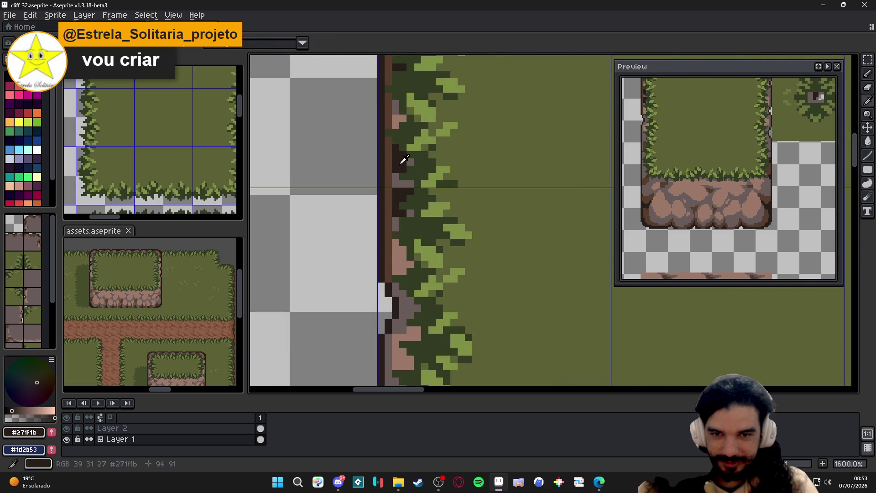
{"action": "scroll", "coordinate": [390, 183], "scroll_direction": "up", "scroll_amount": 1}
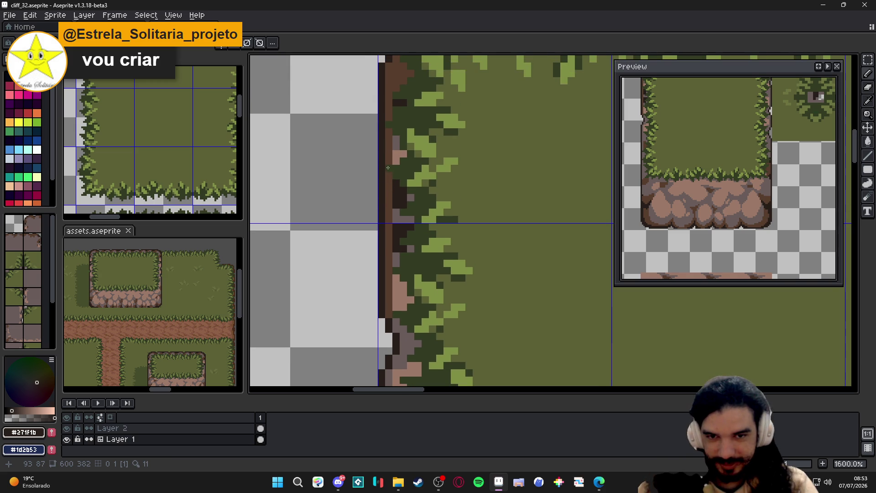
{"action": "left_click_drag", "start_coordinate": [387, 176], "coordinate": [386, 190]}
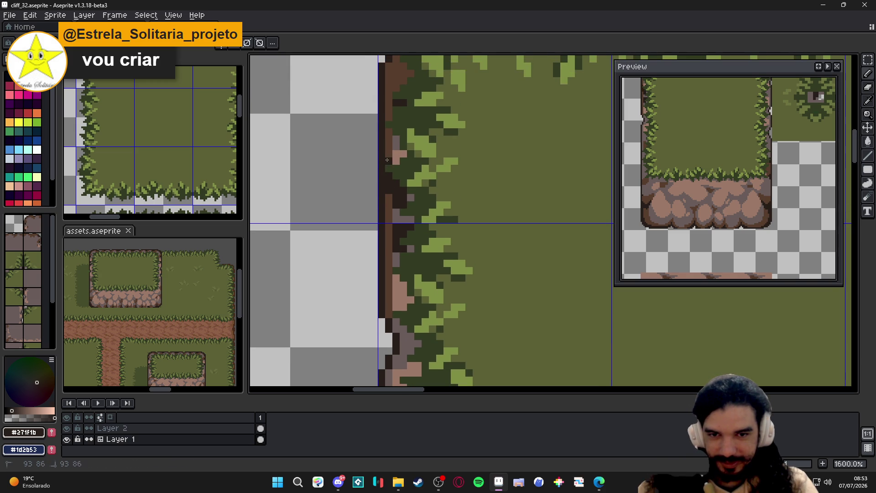
{"action": "key", "text": "e"}
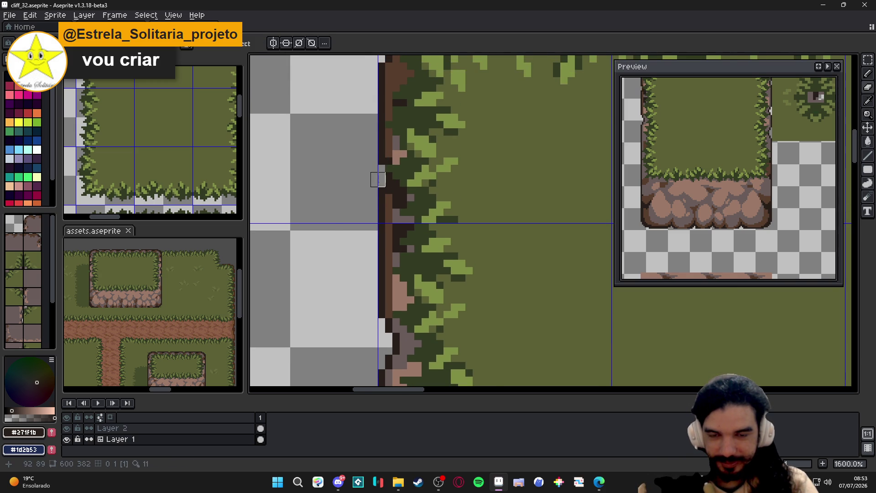
{"action": "scroll", "coordinate": [376, 180], "scroll_direction": "down", "scroll_amount": 1}
{"action": "scroll", "coordinate": [370, 170], "scroll_direction": "down", "scroll_amount": 3}
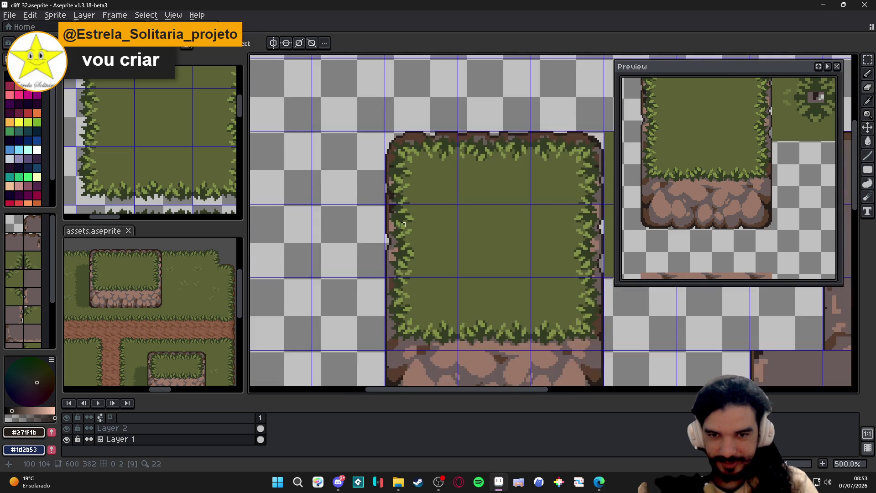
{"action": "scroll", "coordinate": [402, 226], "scroll_direction": "up", "scroll_amount": 3}
{"action": "scroll", "coordinate": [401, 216], "scroll_direction": "up", "scroll_amount": 2}
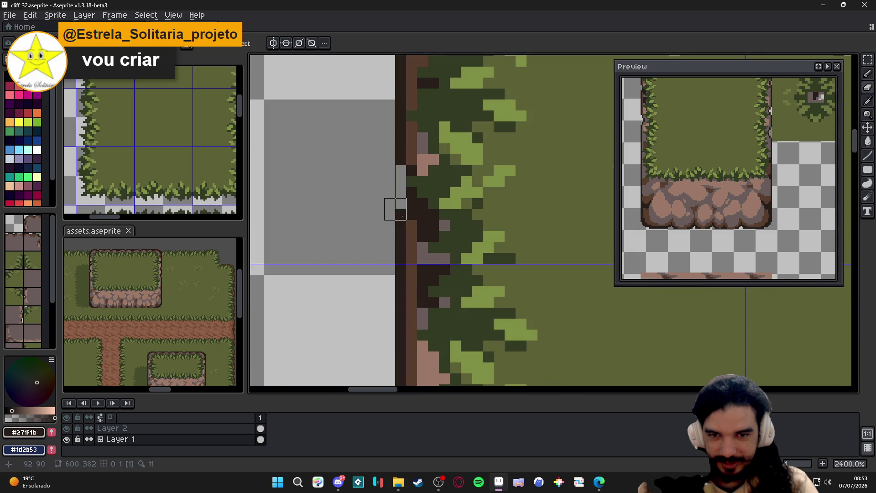
{"action": "scroll", "coordinate": [401, 216], "scroll_direction": "down", "scroll_amount": 4}
{"action": "scroll", "coordinate": [409, 224], "scroll_direction": "down", "scroll_amount": 2}
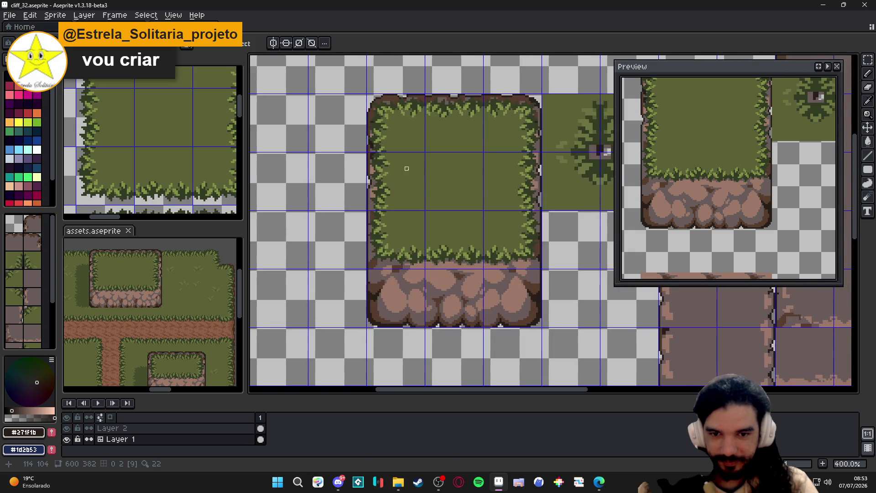
{"action": "key", "text": "ctrl+s"}
{"action": "scroll", "coordinate": [373, 221], "scroll_direction": "up", "scroll_amount": 4}
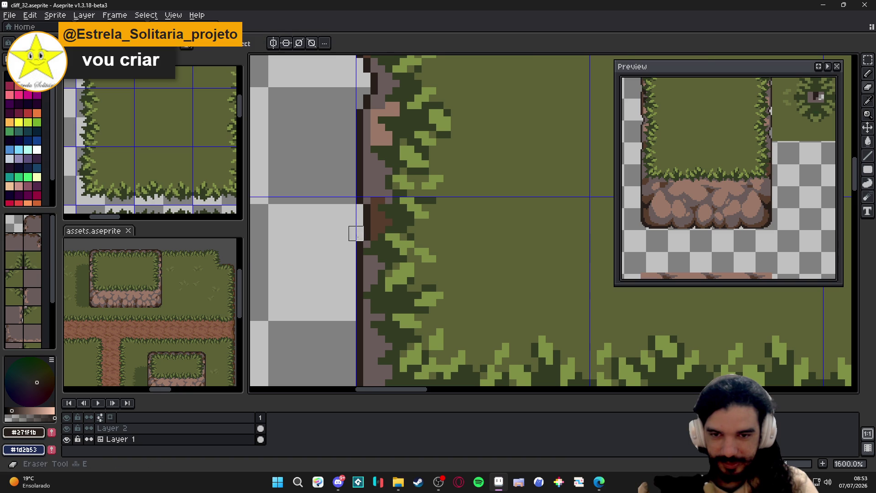
{"action": "scroll", "coordinate": [355, 234], "scroll_direction": "down", "scroll_amount": 3}
{"action": "scroll", "coordinate": [364, 243], "scroll_direction": "up", "scroll_amount": 1}
{"action": "scroll", "coordinate": [349, 296], "scroll_direction": "up", "scroll_amount": 2}
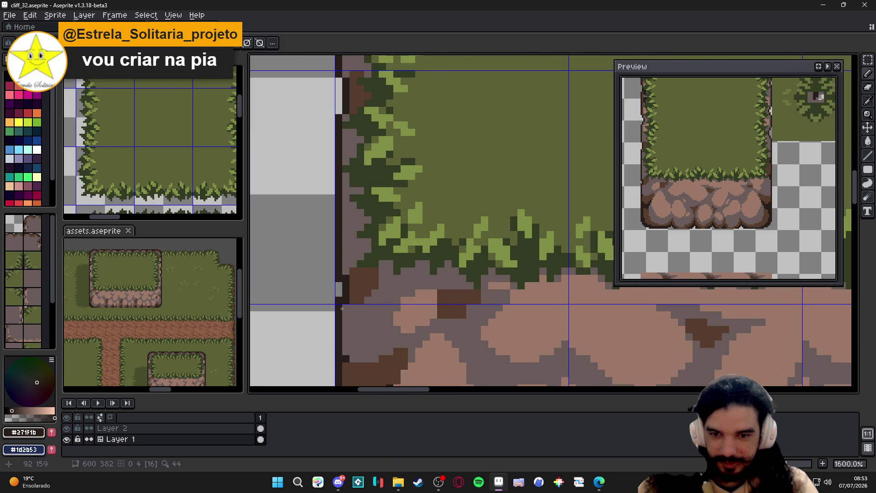
{"action": "key", "text": "e"}
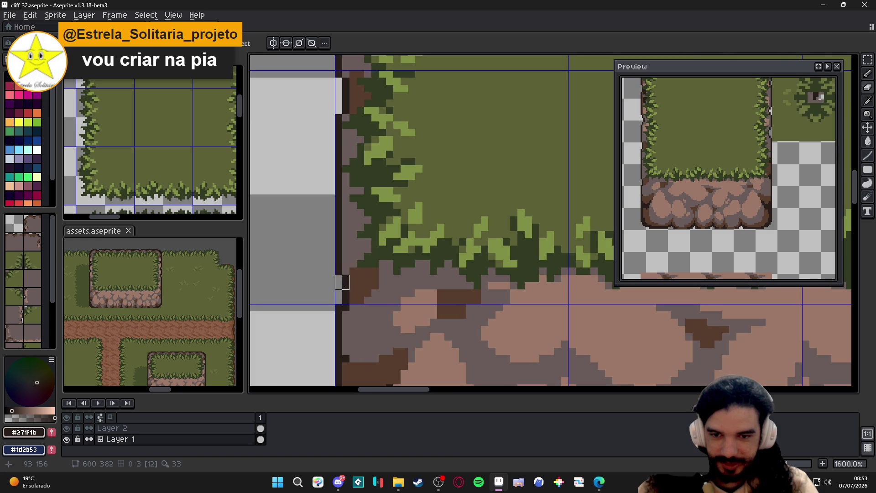
{"action": "scroll", "coordinate": [361, 354], "scroll_direction": "down", "scroll_amount": 3}
{"action": "key", "text": "b"}
{"action": "scroll", "coordinate": [361, 284], "scroll_direction": "up", "scroll_amount": 3}
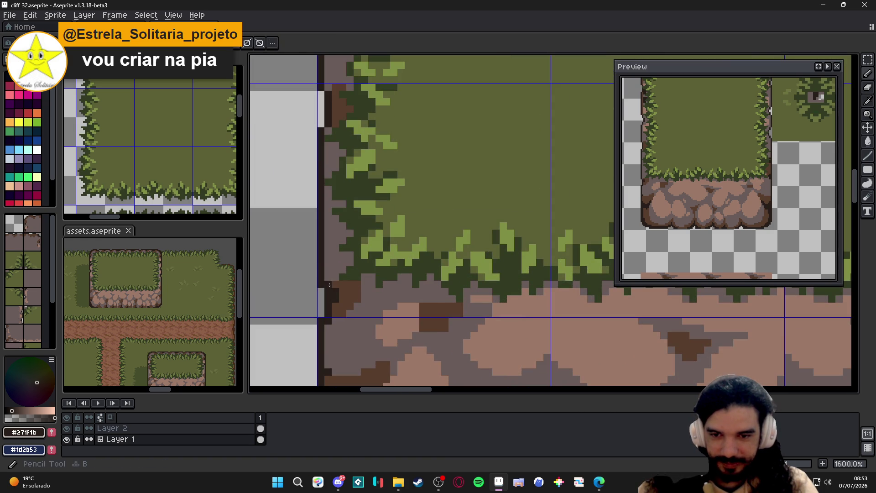
{"action": "key", "text": "ctrl+Tab"}
{"action": "scroll", "coordinate": [424, 248], "scroll_direction": "down", "scroll_amount": 3}
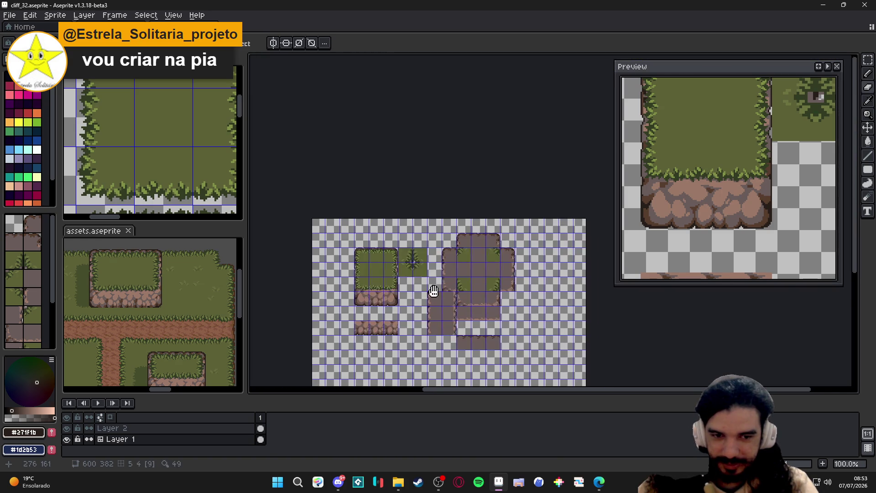
{"action": "scroll", "coordinate": [424, 249], "scroll_direction": "up", "scroll_amount": 2}
{"action": "scroll", "coordinate": [417, 284], "scroll_direction": "down", "scroll_amount": 1}
{"action": "scroll", "coordinate": [418, 284], "scroll_direction": "down", "scroll_amount": 1}
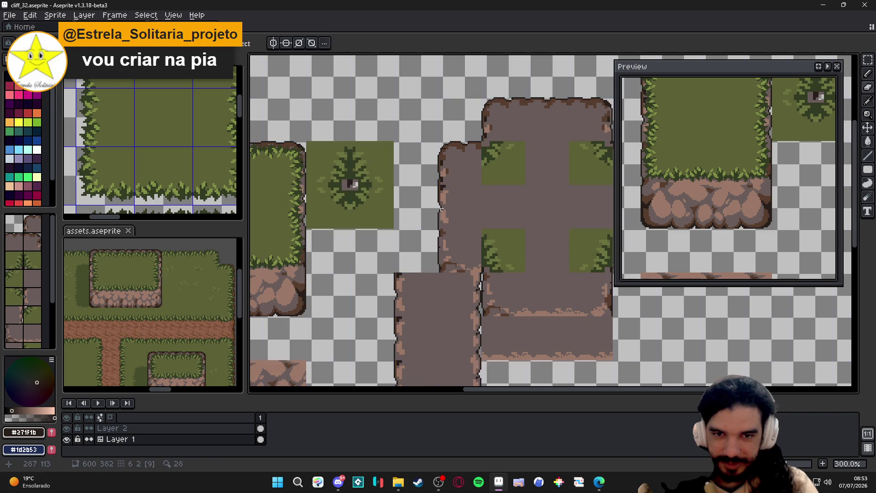
{"action": "scroll", "coordinate": [417, 284], "scroll_direction": "down", "scroll_amount": 1}
{"action": "scroll", "coordinate": [387, 238], "scroll_direction": "up", "scroll_amount": 1}
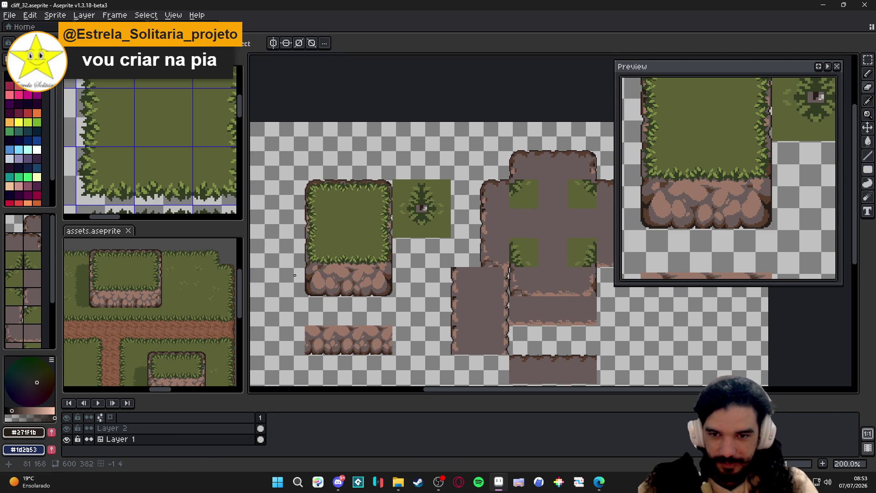
{"action": "scroll", "coordinate": [439, 246], "scroll_direction": "down", "scroll_amount": 2}
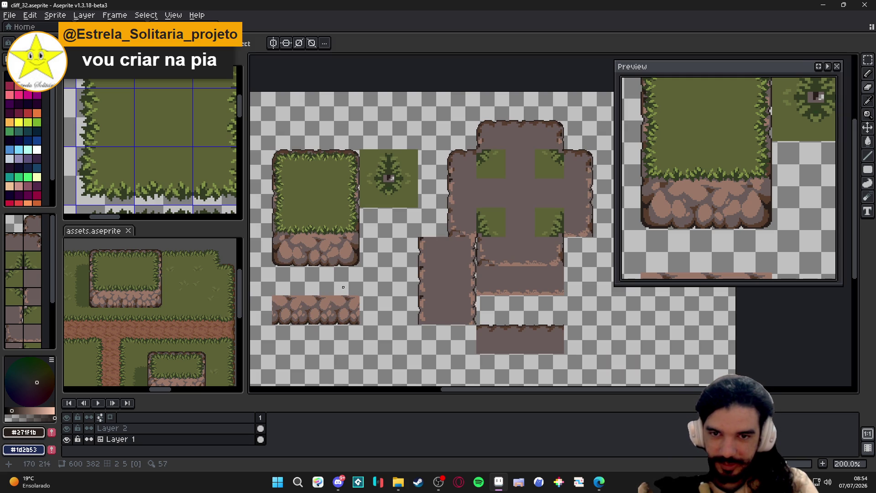
On Layer 2, marquee-select and delete the grass area over the left tile
{"action": "right_click", "coordinate": [112, 428]}
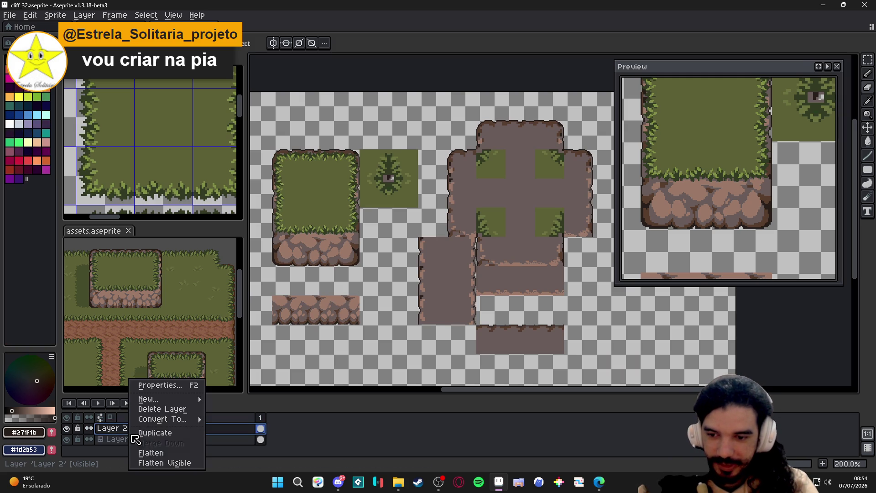
{"action": "left_click", "coordinate": [130, 433]}
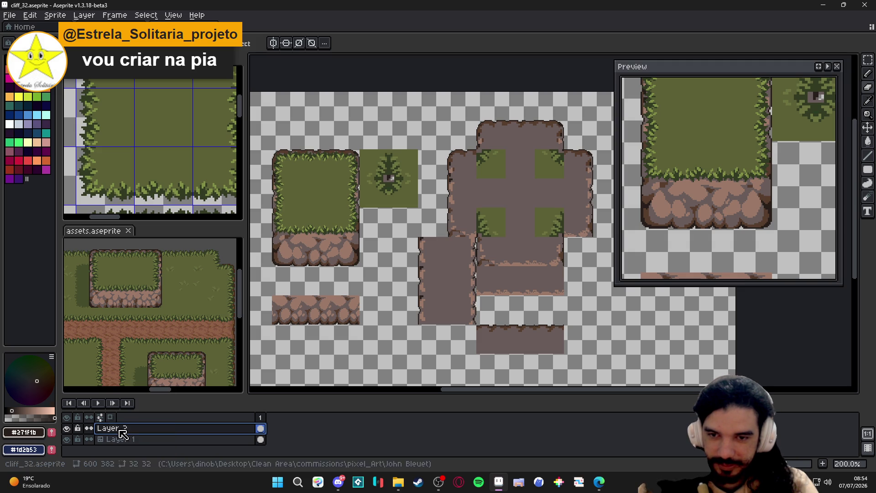
{"action": "key", "text": "m"}
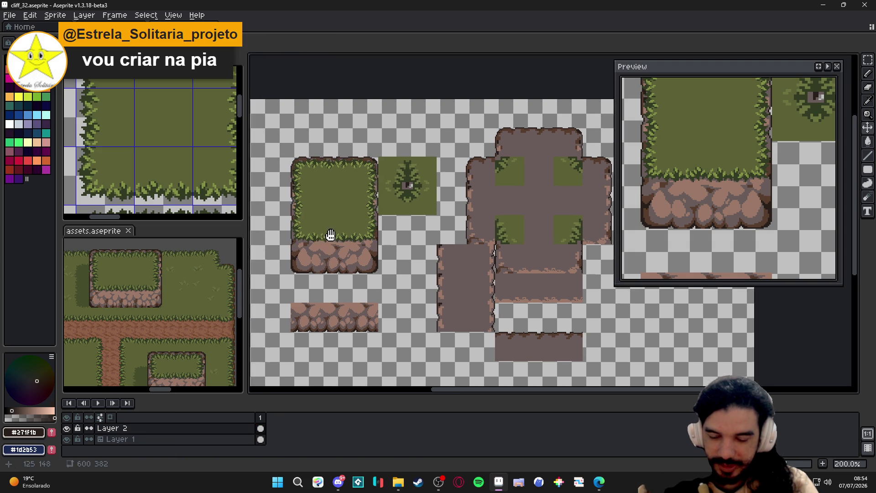
{"action": "left_click_drag", "start_coordinate": [308, 233], "coordinate": [380, 243]}
{"action": "left_click_drag", "start_coordinate": [345, 159], "coordinate": [438, 257]}
{"action": "key", "text": "Delete"}
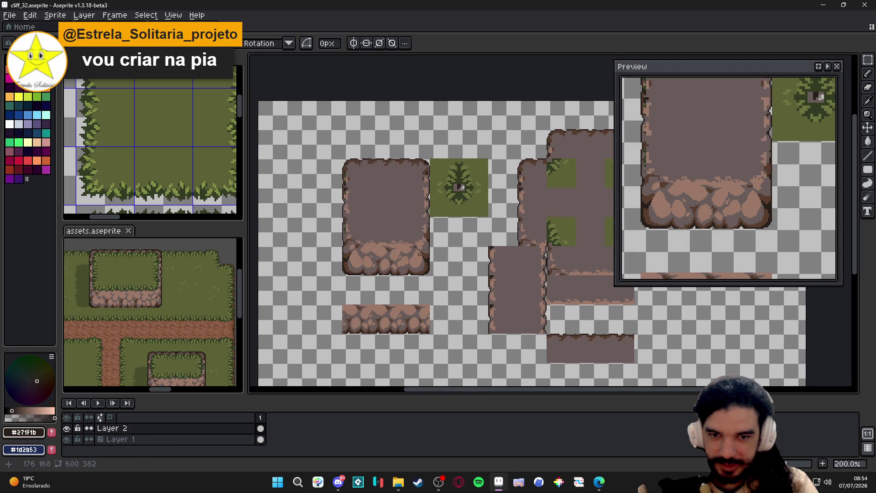
Switch back to Layer 1 and save the tileset
{"action": "left_click", "coordinate": [121, 439]}
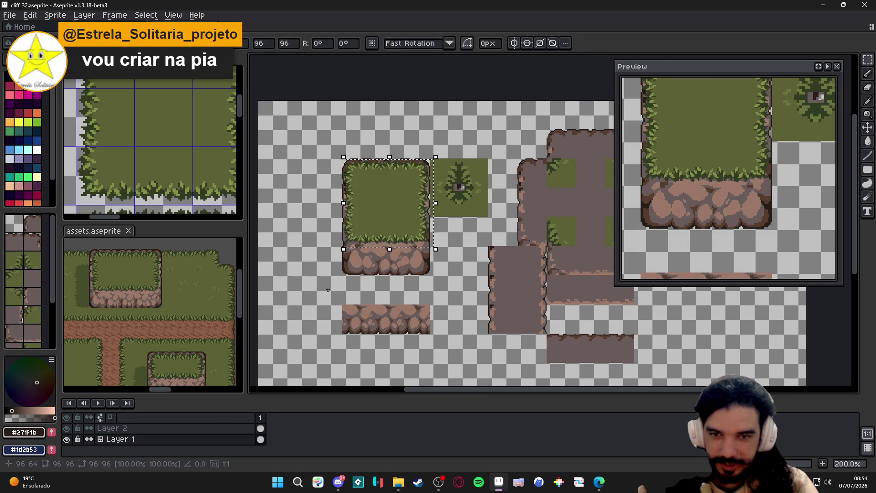
{"action": "left_click_drag", "start_coordinate": [329, 285], "coordinate": [282, 278]}
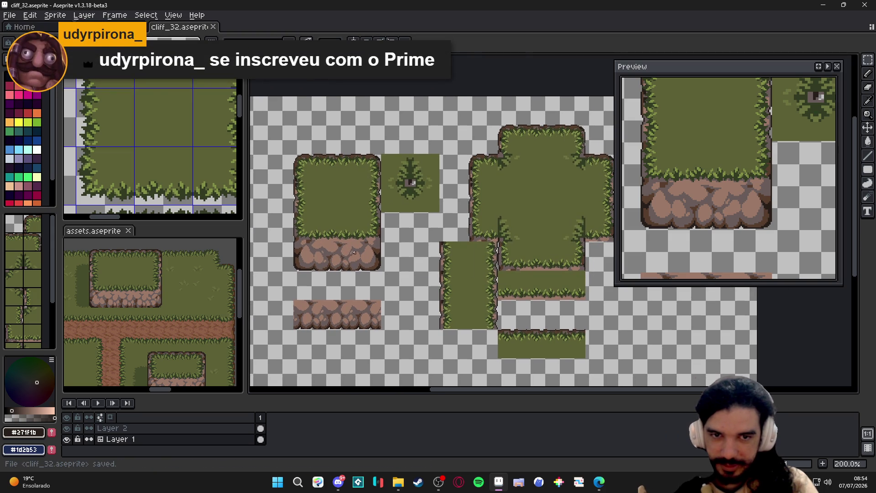
{"action": "key", "text": "ctrl+s"}
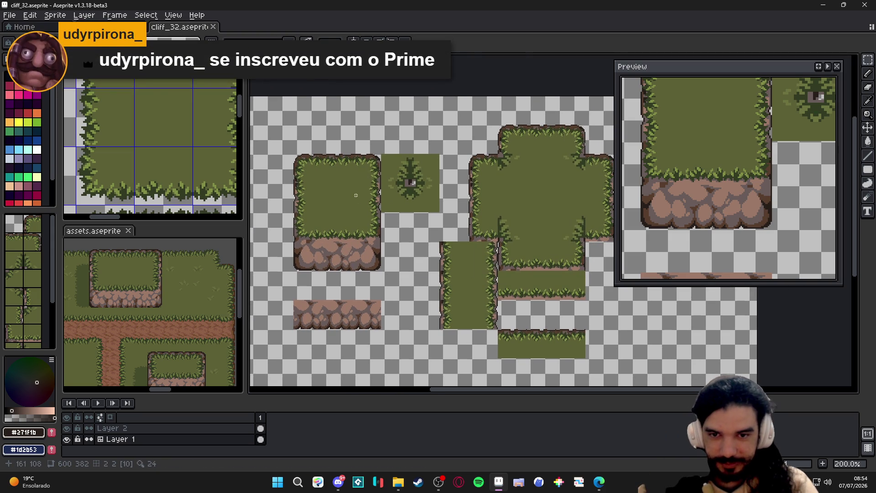
{"action": "left_click_drag", "start_coordinate": [356, 196], "coordinate": [389, 215]}
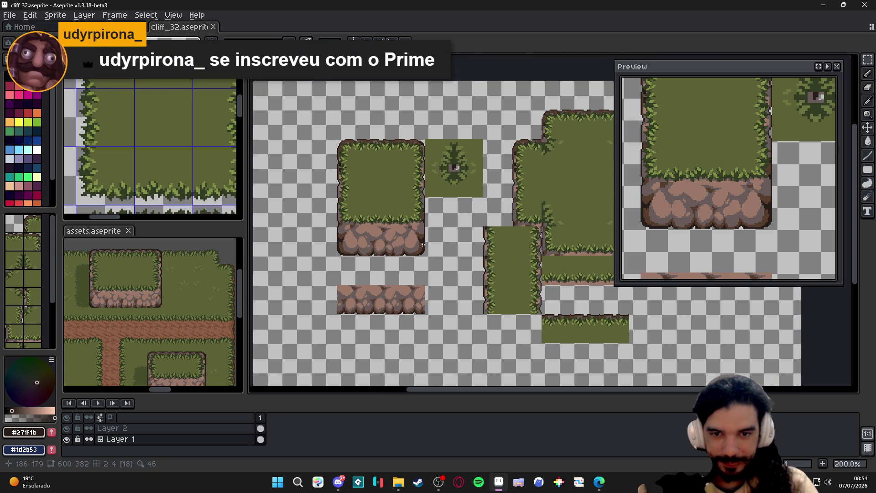
{"action": "scroll", "coordinate": [423, 245], "scroll_direction": "up", "scroll_amount": 3}
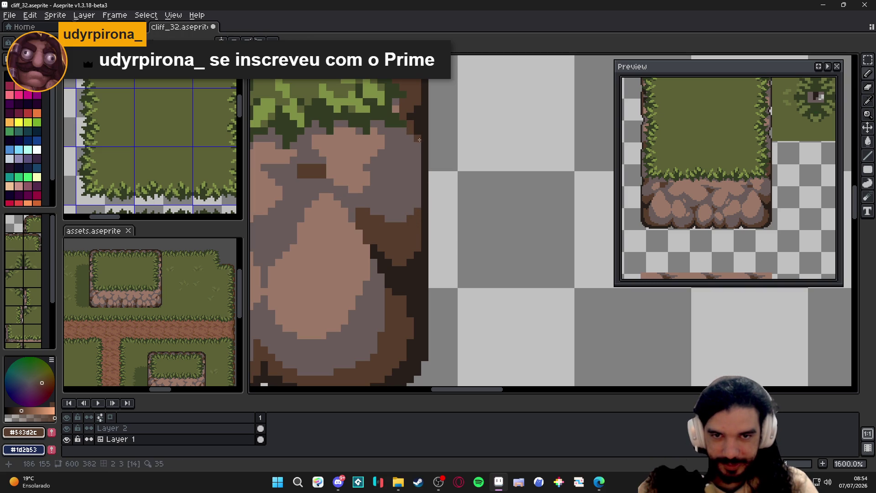
{"action": "scroll", "coordinate": [415, 155], "scroll_direction": "down", "scroll_amount": 3}
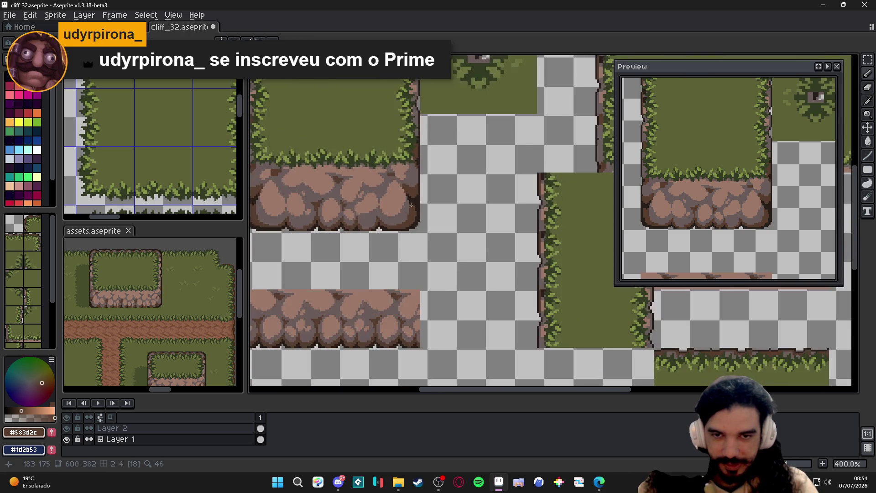
{"action": "scroll", "coordinate": [415, 206], "scroll_direction": "up", "scroll_amount": 1}
{"action": "scroll", "coordinate": [335, 195], "scroll_direction": "up", "scroll_amount": 2}
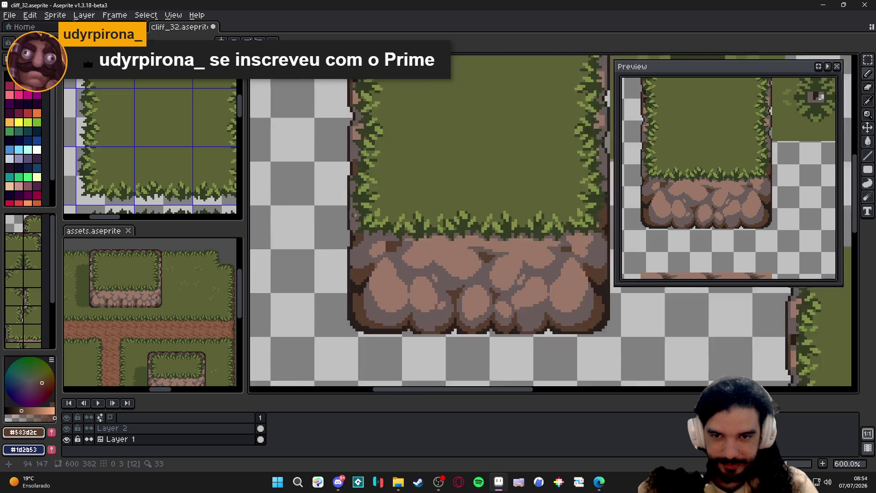
{"action": "scroll", "coordinate": [335, 195], "scroll_direction": "up", "scroll_amount": 3}
Paint a dark brown outline down the cliff edge where the grass top meets it
{"action": "left_click_drag", "start_coordinate": [352, 198], "coordinate": [346, 258]}
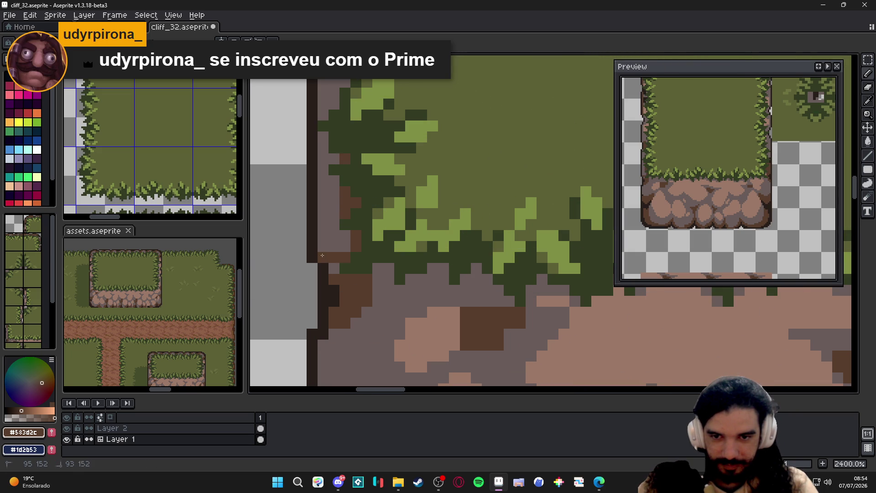
{"action": "left_click", "coordinate": [334, 269]}
{"action": "left_click", "coordinate": [323, 246]}
{"action": "left_click", "coordinate": [323, 170]}
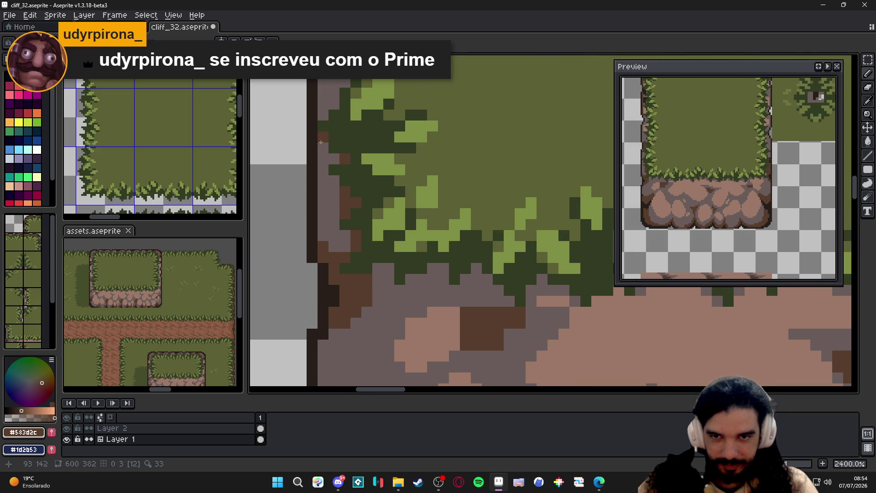
{"action": "left_click_drag", "start_coordinate": [323, 142], "coordinate": [319, 175]}
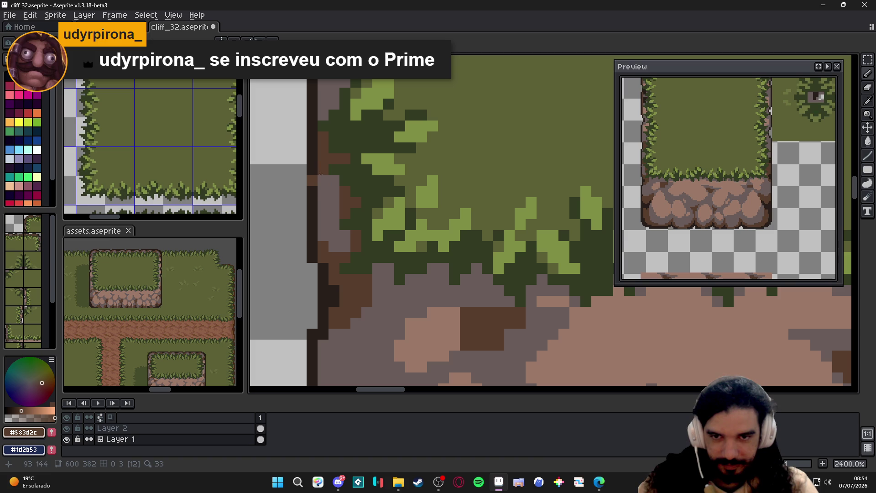
{"action": "left_click", "coordinate": [322, 177]}
{"action": "scroll", "coordinate": [322, 177], "scroll_direction": "down", "scroll_amount": 3}
{"action": "scroll", "coordinate": [347, 213], "scroll_direction": "up", "scroll_amount": 2}
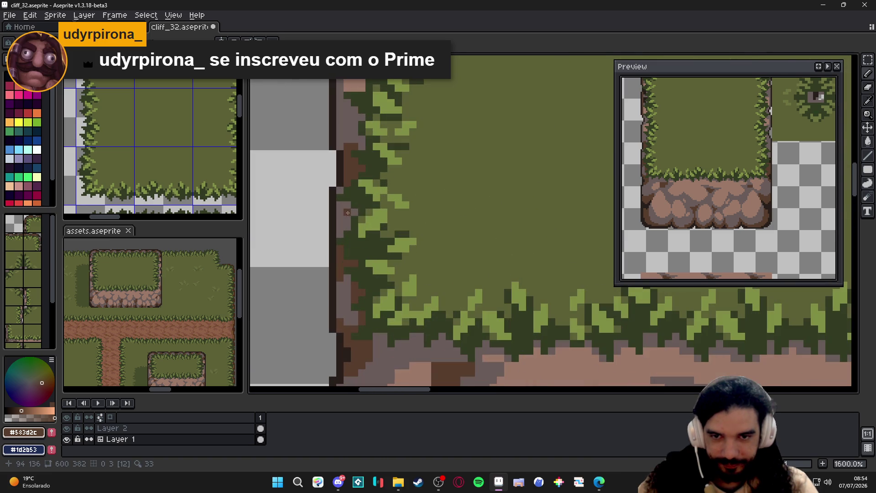
{"action": "scroll", "coordinate": [347, 212], "scroll_direction": "down", "scroll_amount": 4}
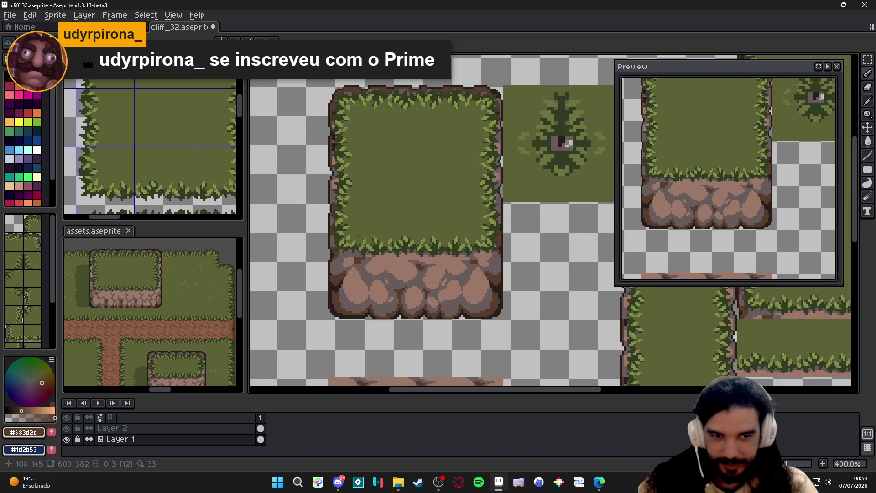
Save cliff_32 and look over the other cliff tiles
{"action": "key", "text": "ctrl+s"}
{"action": "mouse_move", "coordinate": [360, 235]}
{"action": "left_mouse_down"}
{"action": "mouse_move", "coordinate": [411, 205]}
{"action": "mouse_move", "coordinate": [502, 287]}
{"action": "mouse_move", "coordinate": [411, 271]}
{"action": "mouse_move", "coordinate": [384, 295]}
{"action": "mouse_move", "coordinate": [356, 267]}
{"action": "left_mouse_up"}
{"action": "scroll", "coordinate": [502, 288], "scroll_direction": "down", "scroll_amount": 1}
{"action": "left_click_drag", "start_coordinate": [356, 267], "coordinate": [370, 277]}
{"action": "key", "text": "ctrl+s"}
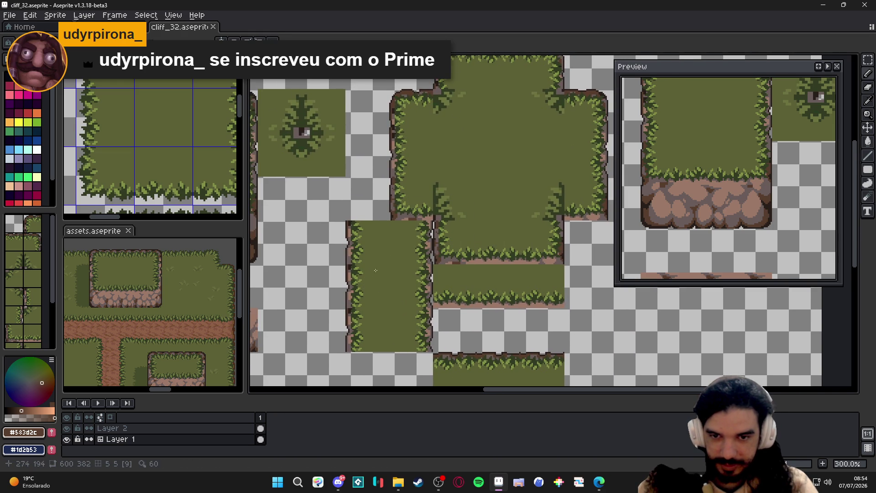
{"action": "left_click_drag", "start_coordinate": [414, 230], "coordinate": [492, 280]}
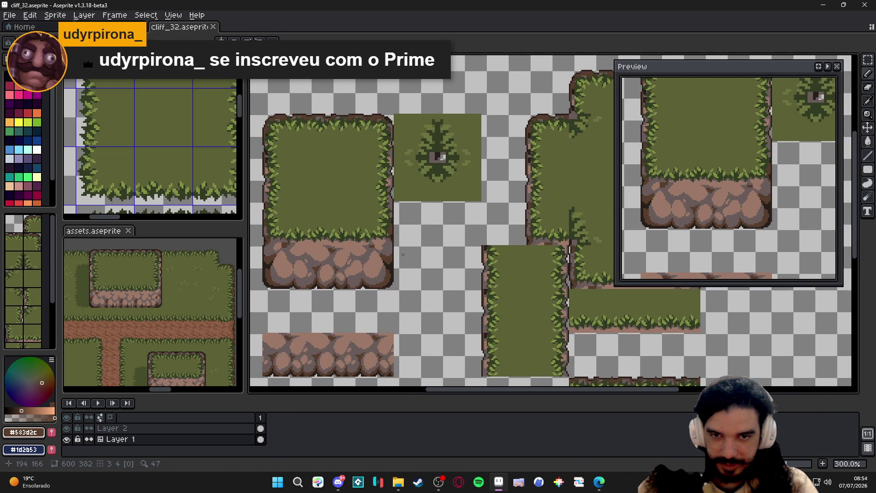
{"action": "scroll", "coordinate": [486, 209], "scroll_direction": "down", "scroll_amount": 2}
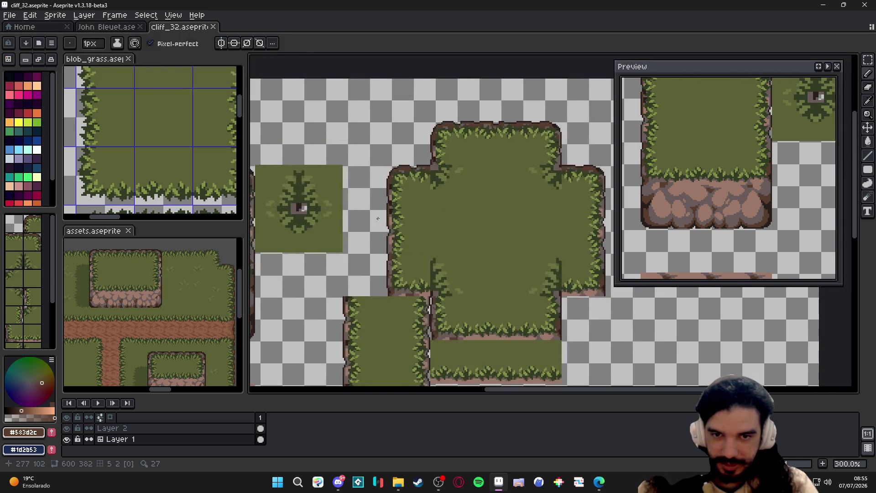
Draw a dark outline with the darkest brown along the tall grass strip's cliff edge
{"action": "mouse_move", "coordinate": [425, 288]}
{"action": "left_mouse_down"}
{"action": "mouse_move", "coordinate": [384, 315]}
{"action": "mouse_move", "coordinate": [411, 206]}
{"action": "left_mouse_up"}
{"action": "scroll", "coordinate": [329, 189], "scroll_direction": "up", "scroll_amount": 3}
{"action": "scroll", "coordinate": [329, 190], "scroll_direction": "up", "scroll_amount": 2}
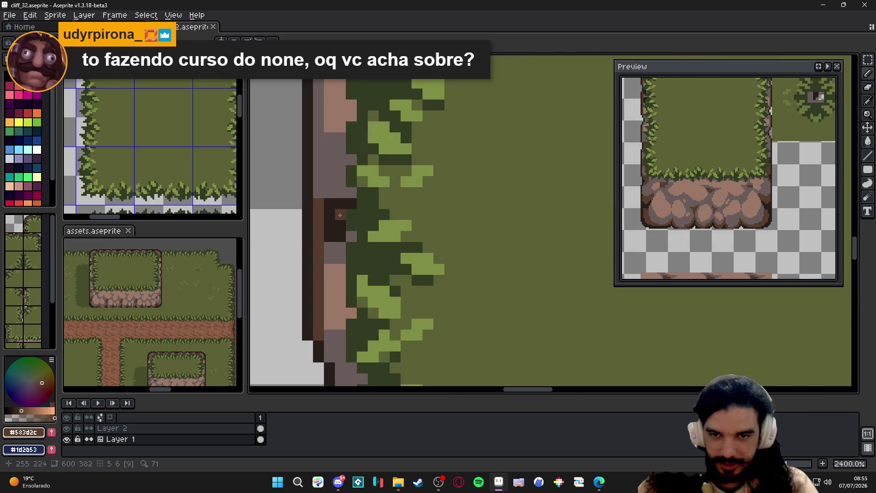
{"action": "left_click", "coordinate": [335, 231]}
{"action": "left_click", "coordinate": [335, 215]}
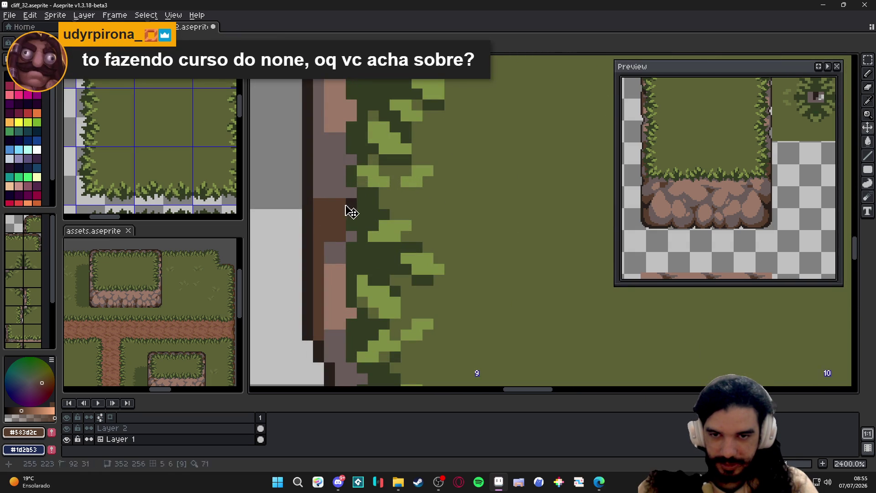
{"action": "left_click", "coordinate": [350, 209]}
{"action": "left_click", "coordinate": [315, 209], "text": "alt"}
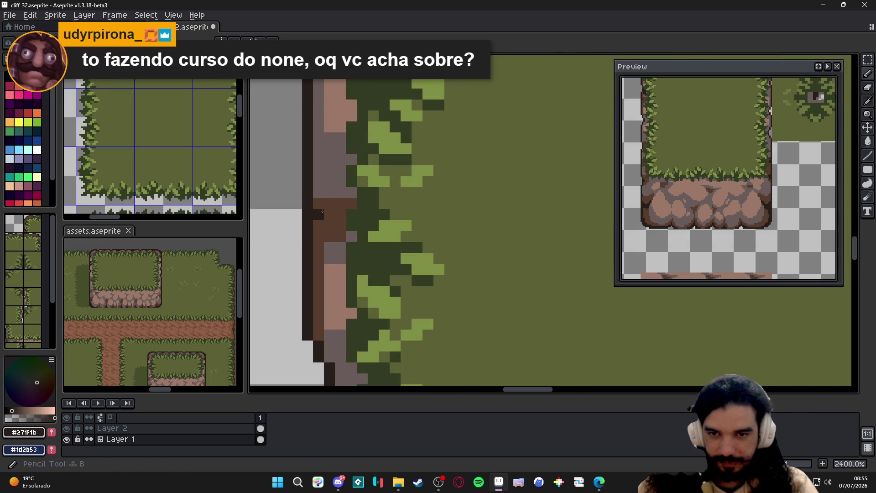
{"action": "left_click", "coordinate": [318, 226]}
{"action": "left_click_drag", "start_coordinate": [330, 223], "coordinate": [319, 236]}
{"action": "left_click", "coordinate": [318, 243]}
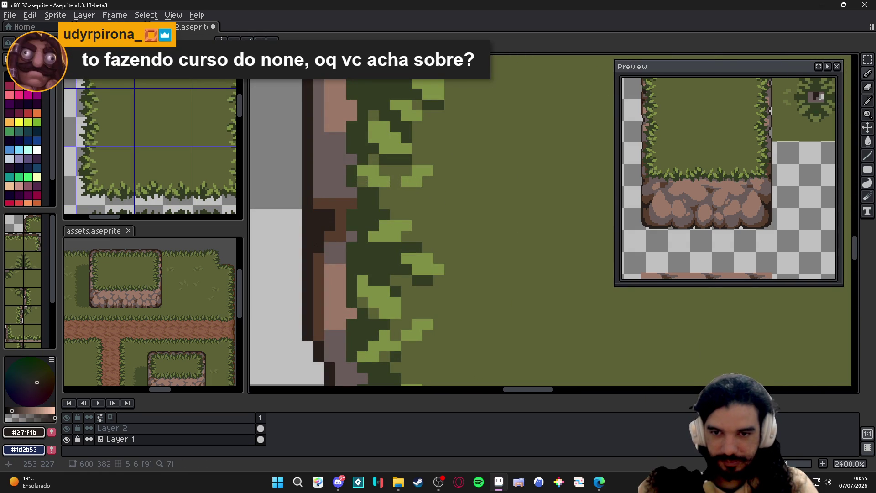
{"action": "left_click", "coordinate": [339, 215]}
{"action": "scroll", "coordinate": [329, 212], "scroll_direction": "down", "scroll_amount": 1}
{"action": "left_click", "coordinate": [329, 208], "text": "alt"}
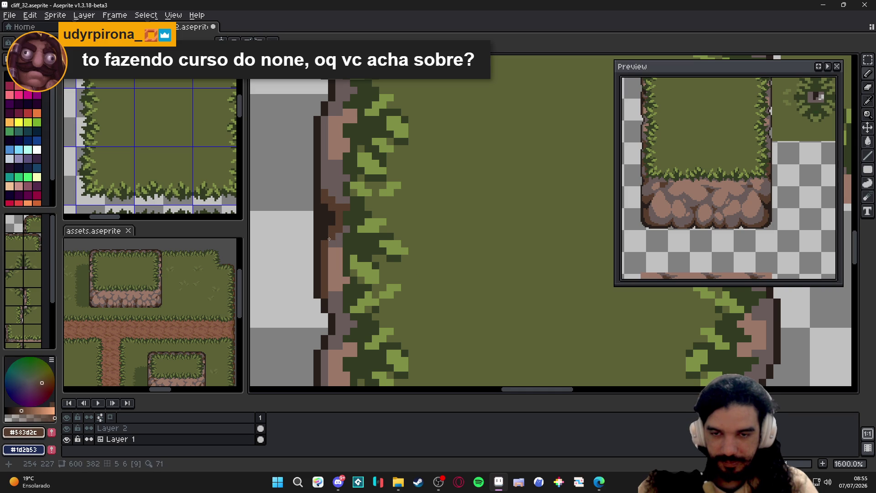
{"action": "scroll", "coordinate": [330, 237], "scroll_direction": "down", "scroll_amount": 3}
{"action": "scroll", "coordinate": [412, 206], "scroll_direction": "down", "scroll_amount": 1}
Save the tileset and move over to the rocky cliff tile
{"action": "key", "text": "ctrl+s"}
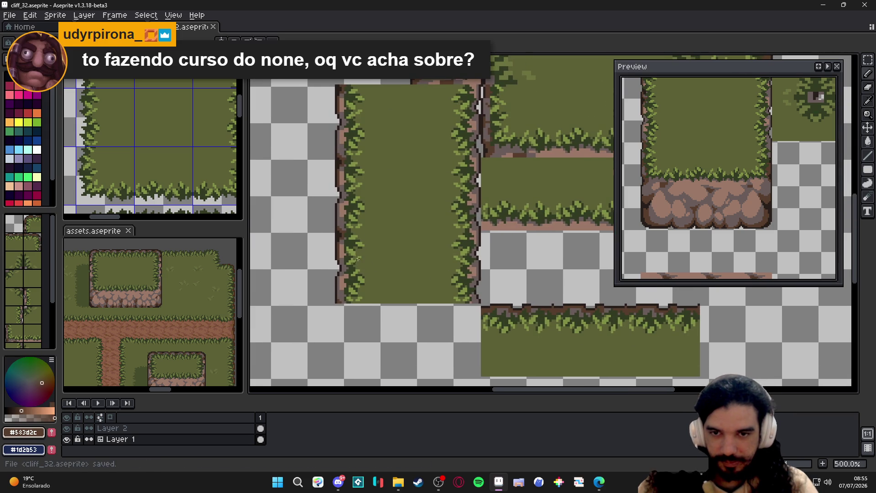
{"action": "scroll", "coordinate": [411, 205], "scroll_direction": "down", "scroll_amount": 1}
{"action": "scroll", "coordinate": [383, 206], "scroll_direction": "up", "scroll_amount": 2}
{"action": "scroll", "coordinate": [354, 213], "scroll_direction": "up", "scroll_amount": 2}
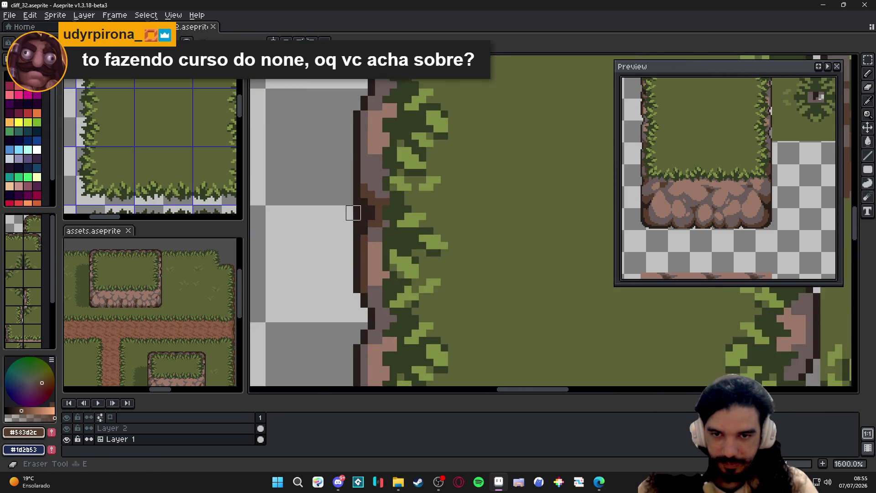
{"action": "scroll", "coordinate": [354, 213], "scroll_direction": "down", "scroll_amount": 3}
{"action": "scroll", "coordinate": [352, 236], "scroll_direction": "up", "scroll_amount": 3}
{"action": "scroll", "coordinate": [353, 236], "scroll_direction": "down", "scroll_amount": 1}
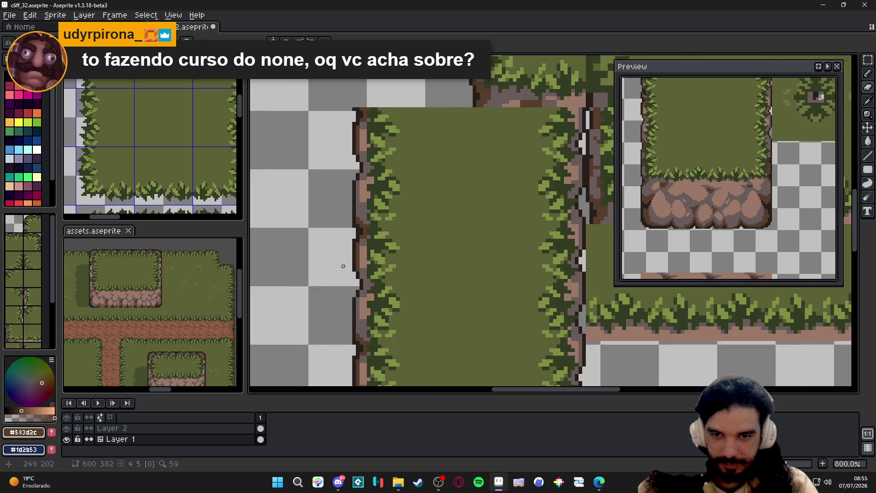
{"action": "scroll", "coordinate": [343, 266], "scroll_direction": "down", "scroll_amount": 2}
{"action": "scroll", "coordinate": [339, 277], "scroll_direction": "down", "scroll_amount": 1}
{"action": "scroll", "coordinate": [338, 277], "scroll_direction": "down", "scroll_amount": 1}
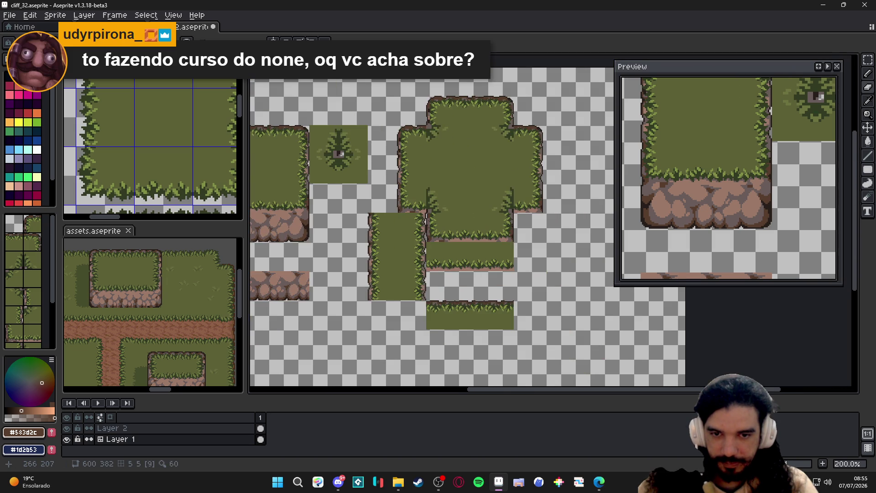
{"action": "scroll", "coordinate": [425, 240], "scroll_direction": "up", "scroll_amount": 1}
{"action": "key", "text": "ctrl+s"}
{"action": "scroll", "coordinate": [358, 287], "scroll_direction": "up", "scroll_amount": 1}
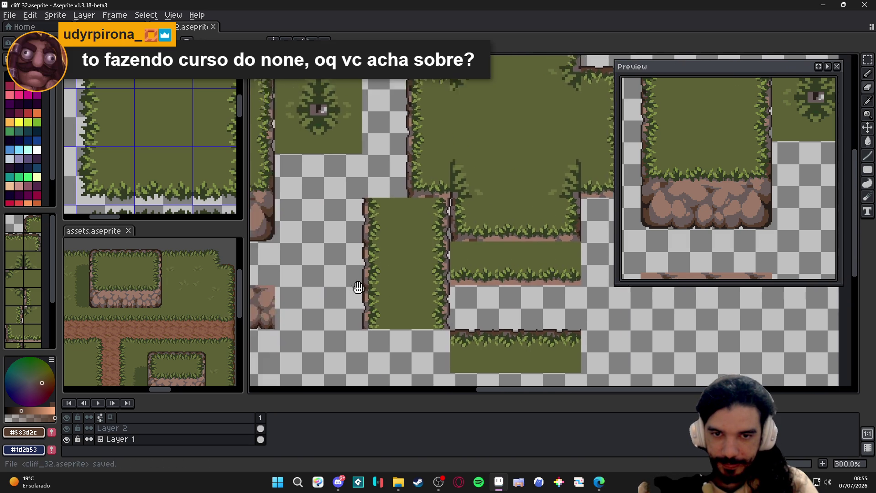
{"action": "left_click_drag", "start_coordinate": [358, 287], "coordinate": [473, 319]}
{"action": "left_click_drag", "start_coordinate": [411, 274], "coordinate": [460, 319]}
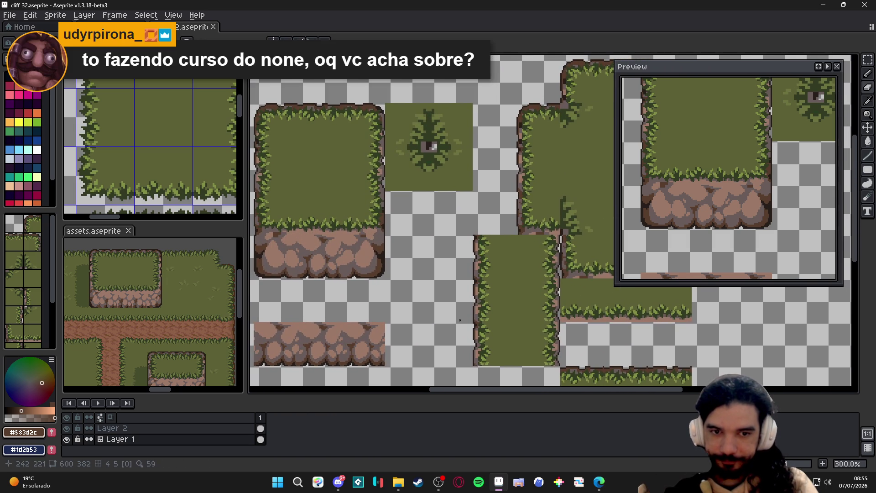
{"action": "left_click_drag", "start_coordinate": [394, 256], "coordinate": [443, 279]}
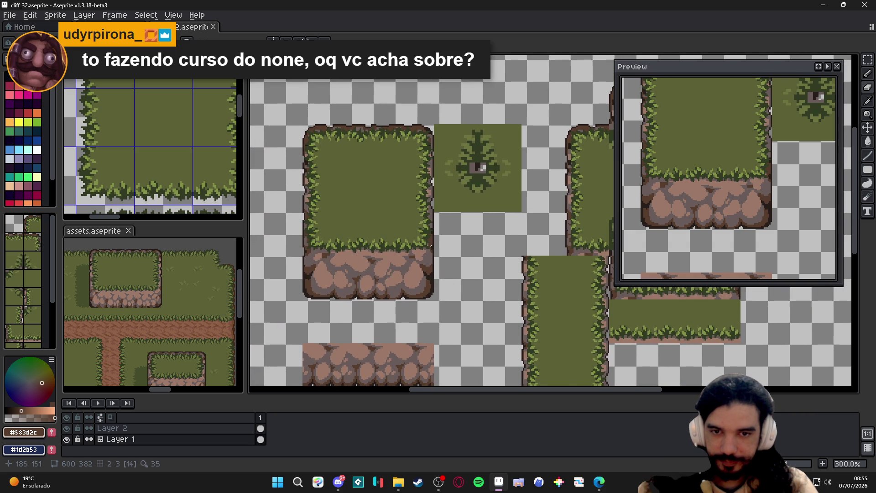
{"action": "scroll", "coordinate": [431, 243], "scroll_direction": "up", "scroll_amount": 1}
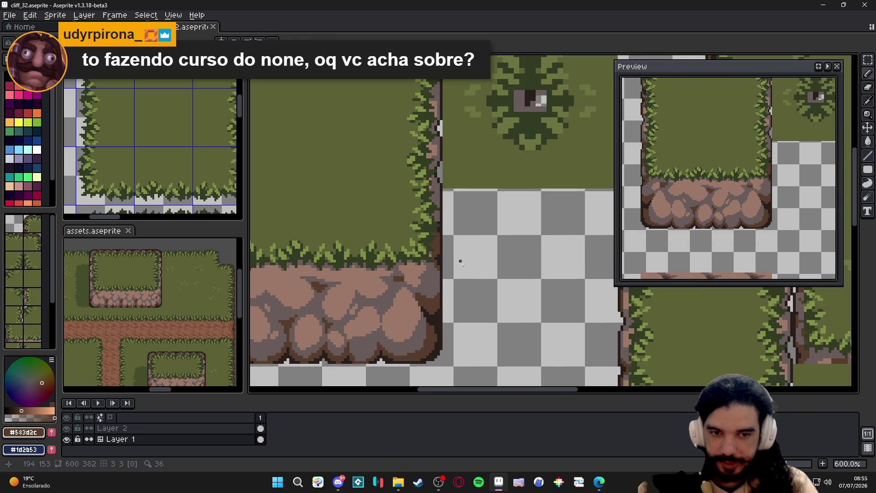
{"action": "scroll", "coordinate": [460, 262], "scroll_direction": "down", "scroll_amount": 1}
{"action": "scroll", "coordinate": [463, 288], "scroll_direction": "up", "scroll_amount": 2}
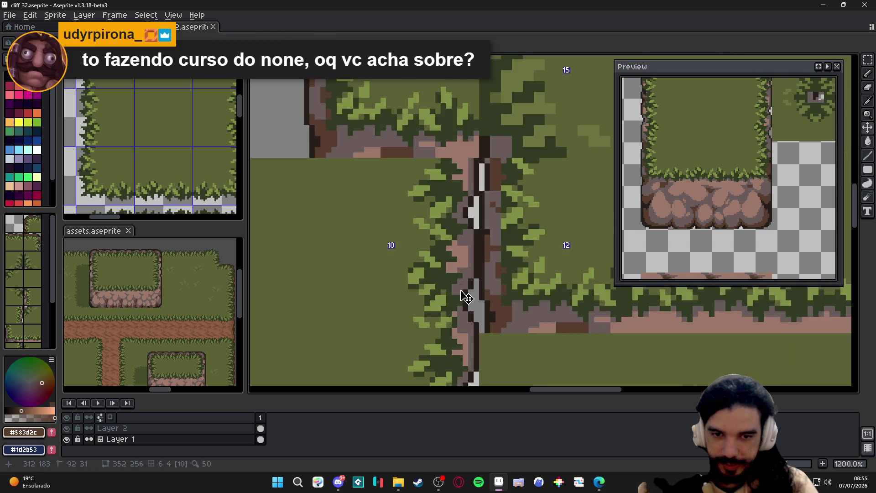
Extend the dark brown outline down the cliff edge beside the grass
{"action": "left_click", "coordinate": [466, 296]}
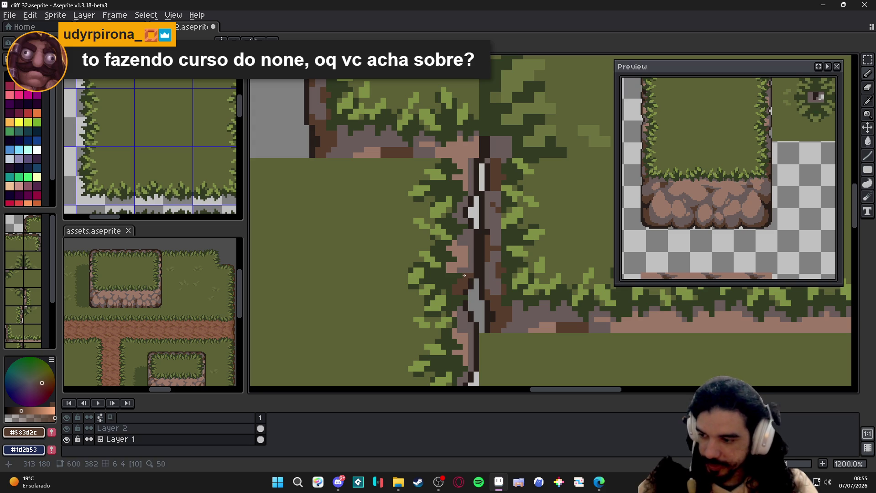
{"action": "scroll", "coordinate": [455, 298], "scroll_direction": "down", "scroll_amount": 2}
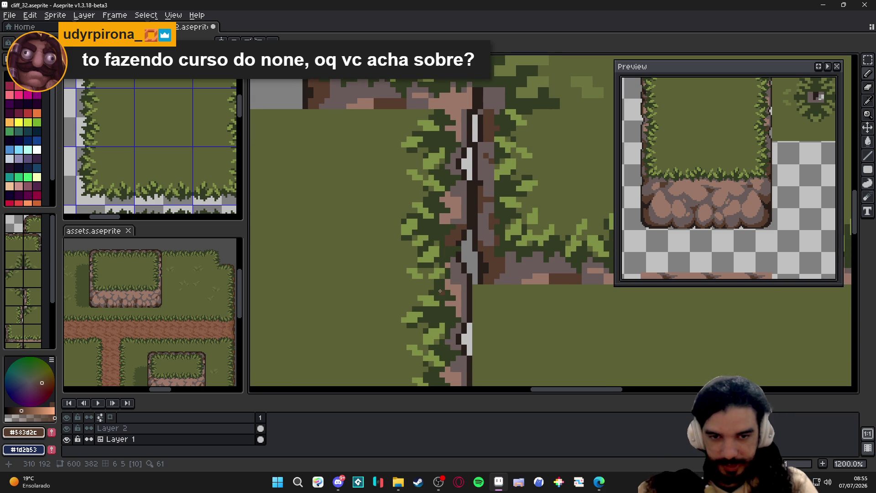
{"action": "scroll", "coordinate": [465, 261], "scroll_direction": "up", "scroll_amount": 1}
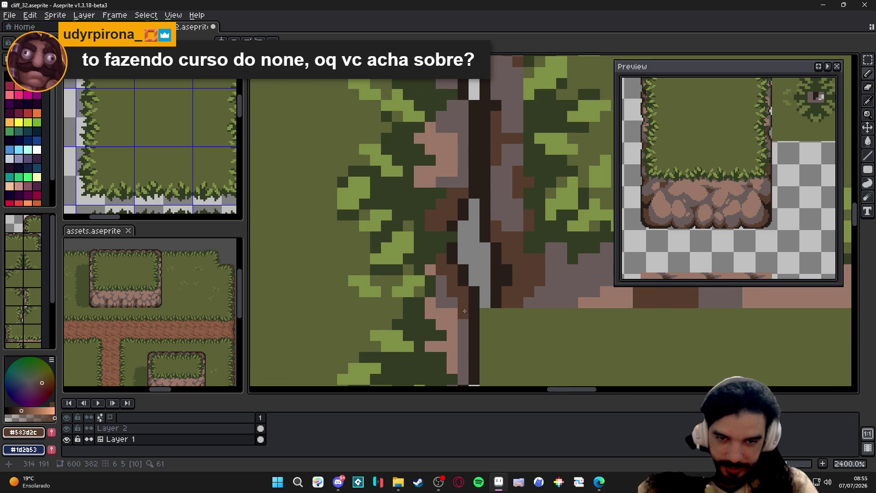
{"action": "scroll", "coordinate": [464, 311], "scroll_direction": "down", "scroll_amount": 2}
{"action": "scroll", "coordinate": [451, 269], "scroll_direction": "up", "scroll_amount": 2}
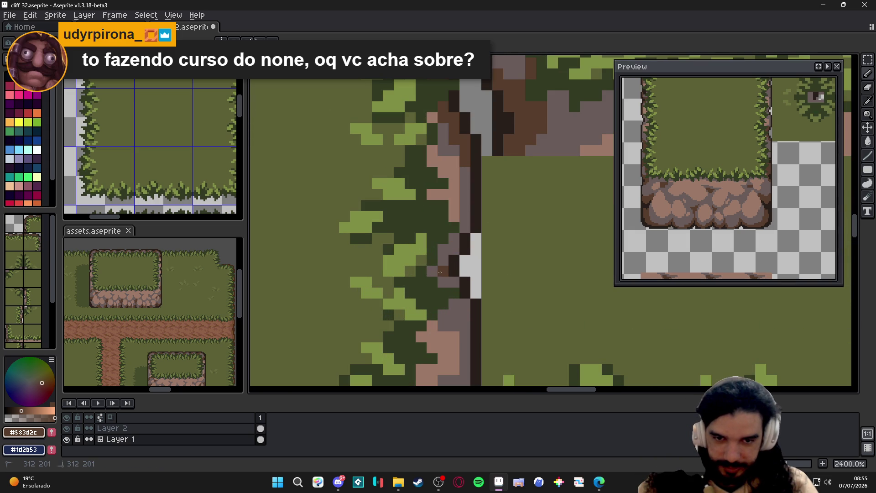
{"action": "left_click_drag", "start_coordinate": [443, 267], "coordinate": [452, 243]}
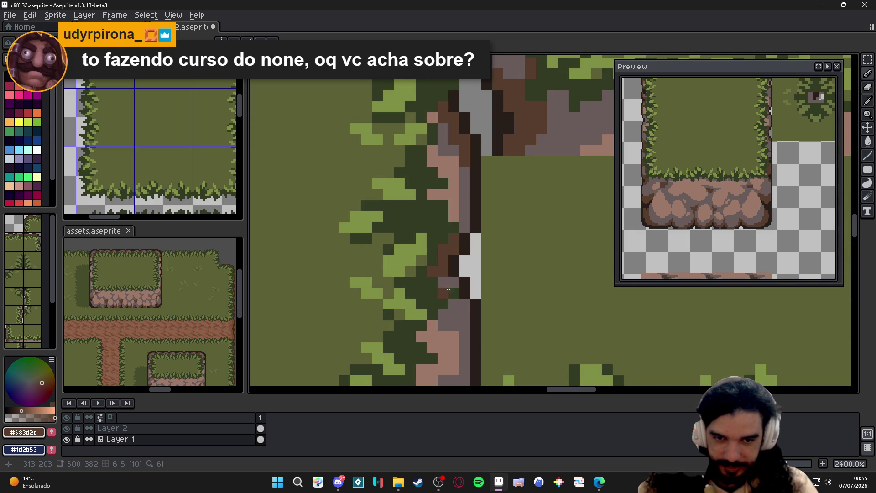
{"action": "mouse_move", "coordinate": [444, 281]}
{"action": "left_mouse_down"}
{"action": "mouse_move", "coordinate": [454, 283]}
{"action": "mouse_move", "coordinate": [465, 315]}
{"action": "mouse_move", "coordinate": [454, 304]}
{"action": "left_mouse_up"}
{"action": "left_click", "coordinate": [476, 327]}
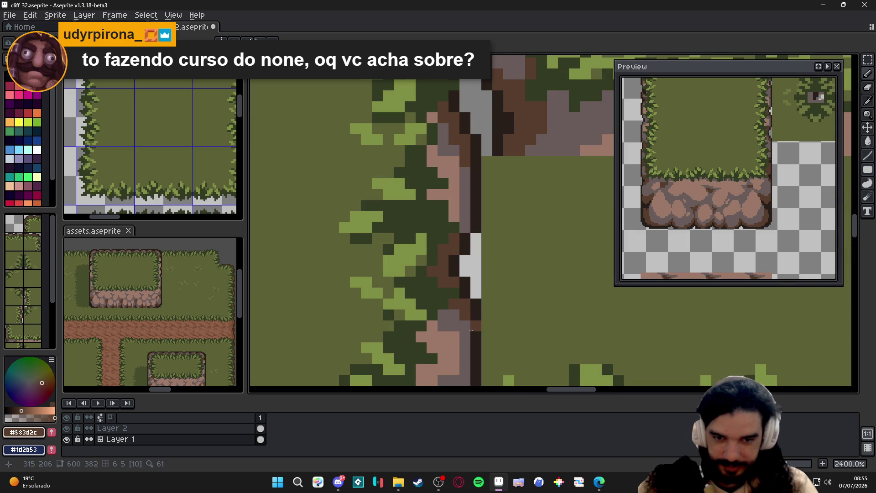
{"action": "scroll", "coordinate": [472, 330], "scroll_direction": "down", "scroll_amount": 4}
{"action": "scroll", "coordinate": [472, 301], "scroll_direction": "down", "scroll_amount": 2}
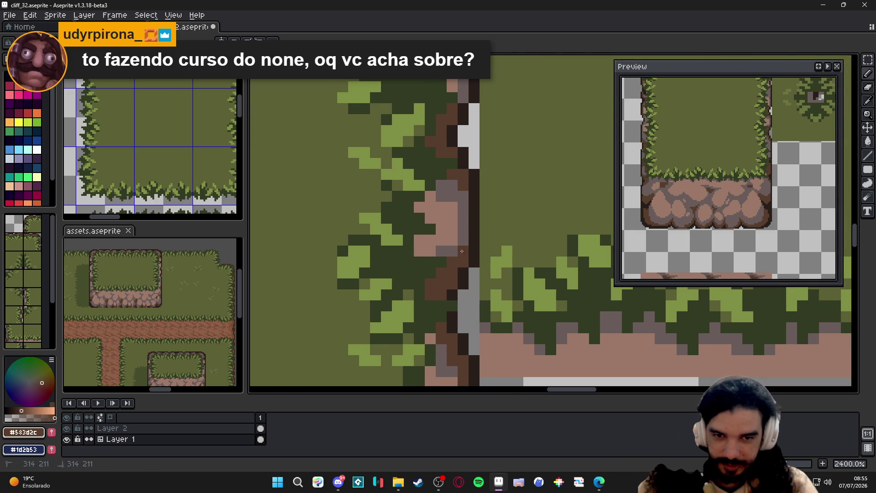
{"action": "scroll", "coordinate": [461, 252], "scroll_direction": "down", "scroll_amount": 2}
{"action": "scroll", "coordinate": [461, 251], "scroll_direction": "down", "scroll_amount": 1}
Repaint dark brown rock pixels grey, save, and pick the dark brown outline colour
{"action": "key", "text": "ctrl+s"}
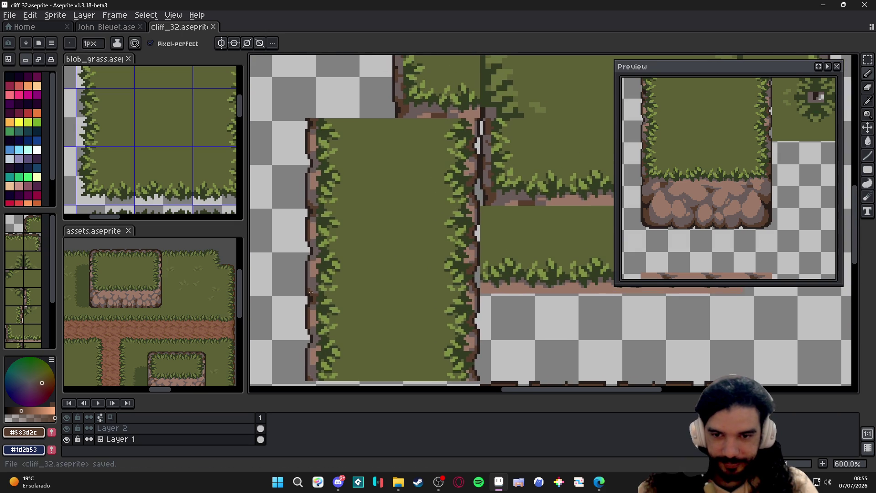
{"action": "scroll", "coordinate": [329, 259], "scroll_direction": "down", "scroll_amount": 1}
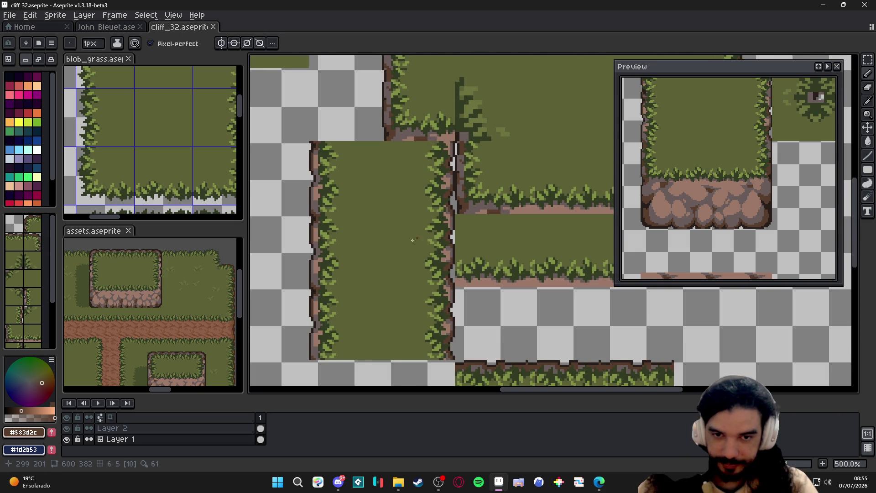
{"action": "scroll", "coordinate": [413, 240], "scroll_direction": "down", "scroll_amount": 2}
{"action": "scroll", "coordinate": [413, 240], "scroll_direction": "down", "scroll_amount": 1}
{"action": "scroll", "coordinate": [414, 240], "scroll_direction": "down", "scroll_amount": 1}
{"action": "key", "text": "ctrl+s"}
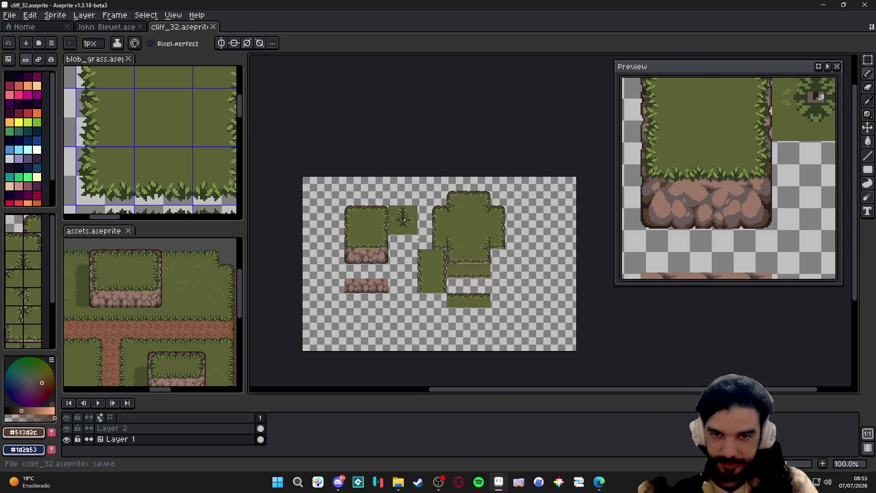
{"action": "scroll", "coordinate": [417, 239], "scroll_direction": "up", "scroll_amount": 1}
{"action": "scroll", "coordinate": [418, 240], "scroll_direction": "up", "scroll_amount": 1}
{"action": "scroll", "coordinate": [418, 239], "scroll_direction": "up", "scroll_amount": 1}
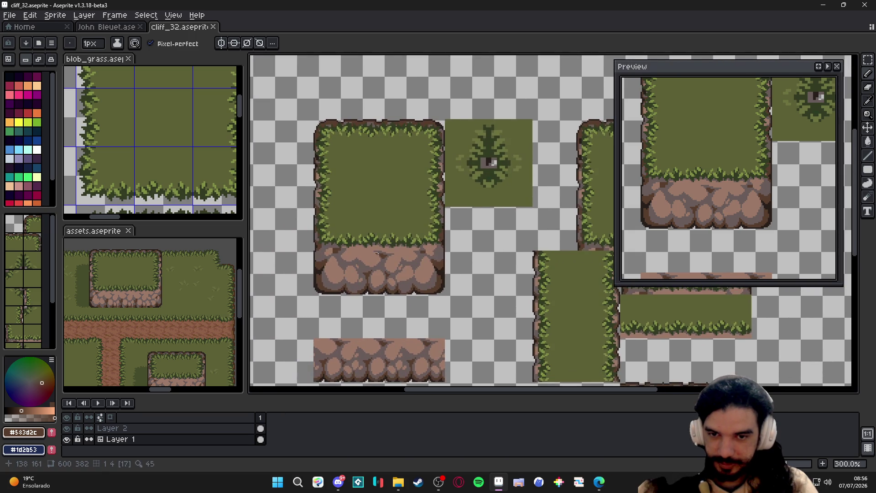
{"action": "scroll", "coordinate": [490, 163], "scroll_direction": "up", "scroll_amount": 2}
{"action": "scroll", "coordinate": [357, 226], "scroll_direction": "up", "scroll_amount": 1}
{"action": "left_click", "coordinate": [331, 231], "text": "alt"}
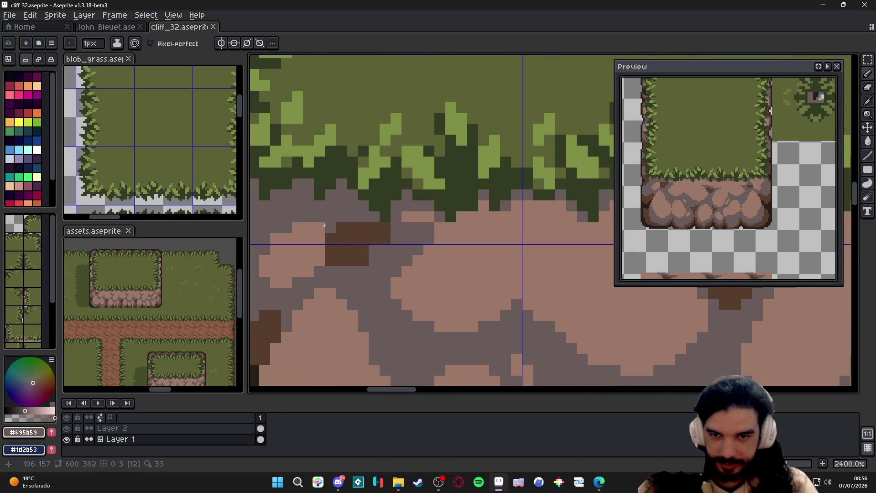
{"action": "left_click_drag", "start_coordinate": [332, 230], "coordinate": [361, 237]}
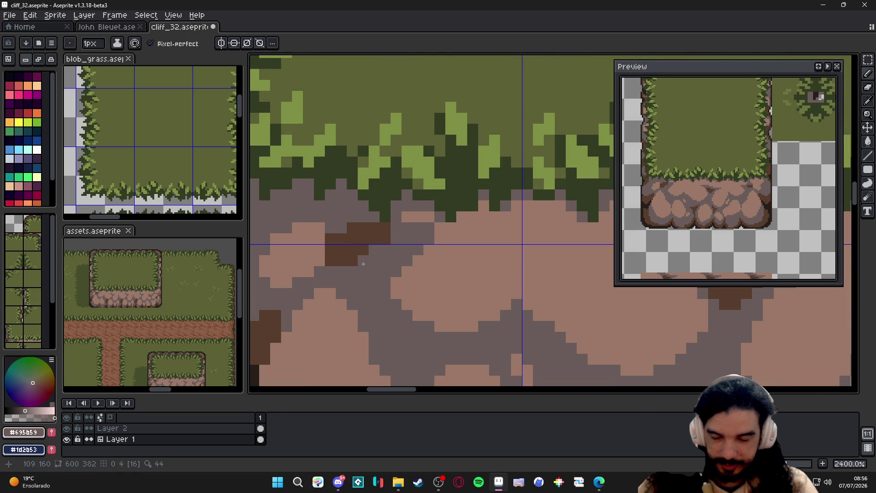
{"action": "scroll", "coordinate": [363, 264], "scroll_direction": "down", "scroll_amount": 2}
{"action": "key", "text": "ctrl+s"}
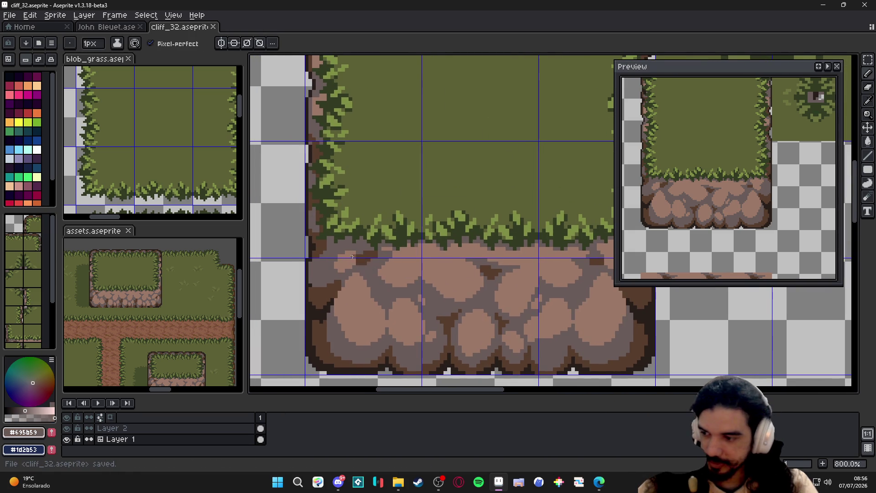
{"action": "scroll", "coordinate": [364, 274], "scroll_direction": "down", "scroll_amount": 1}
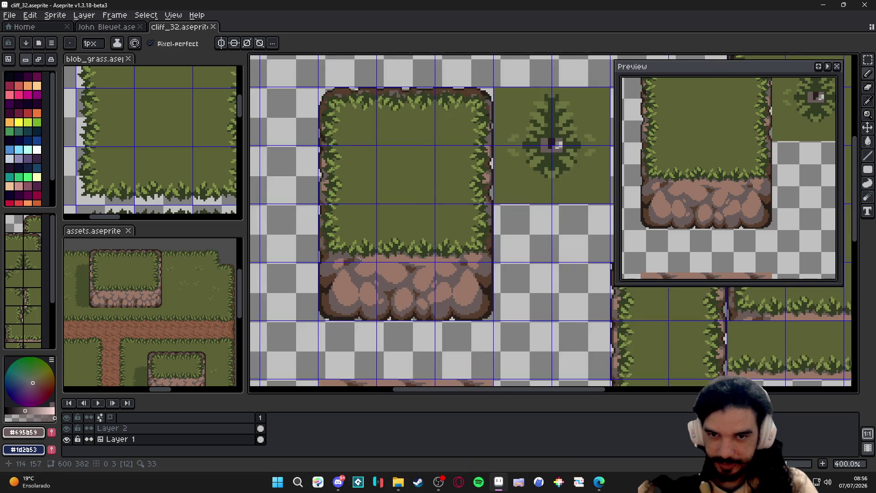
{"action": "scroll", "coordinate": [366, 281], "scroll_direction": "down", "scroll_amount": 1}
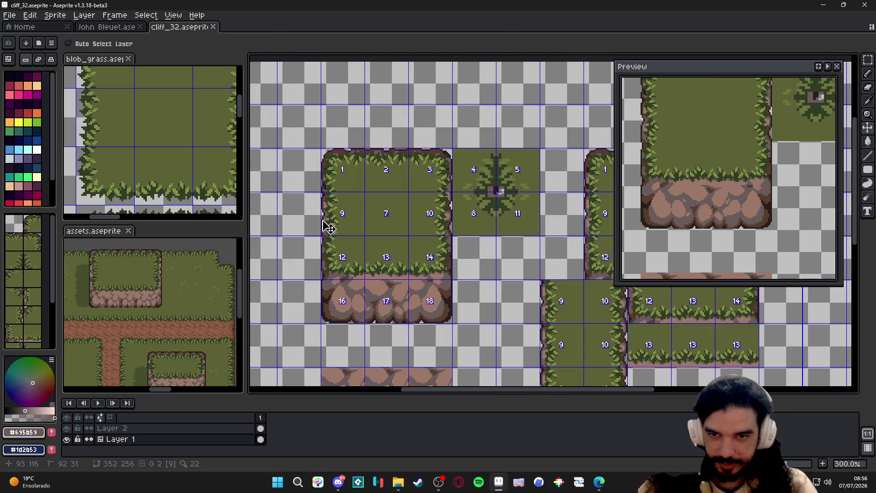
{"action": "scroll", "coordinate": [384, 206], "scroll_direction": "up", "scroll_amount": 2}
{"action": "scroll", "coordinate": [342, 219], "scroll_direction": "up", "scroll_amount": 2}
{"action": "left_click", "coordinate": [328, 241], "text": "alt"}
Darken pixels along the tile edge and add dark brown on the rock edge, then save
{"action": "left_click_drag", "start_coordinate": [330, 242], "coordinate": [333, 233]}
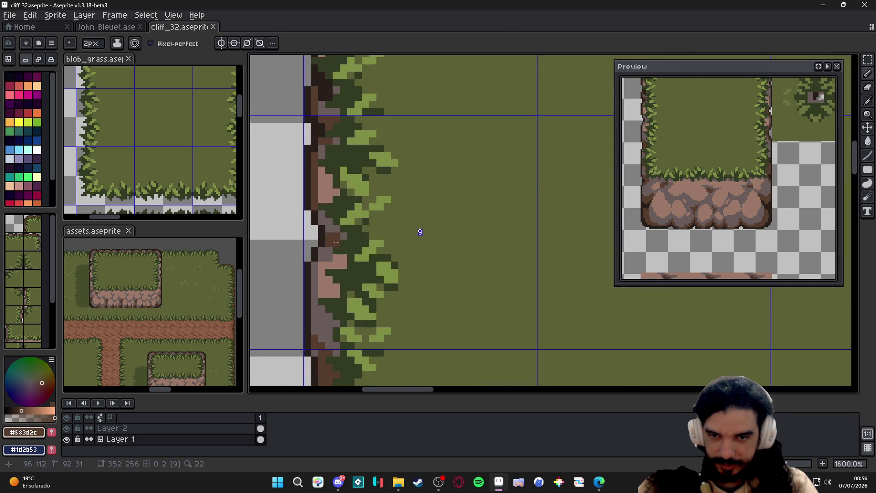
{"action": "left_click", "coordinate": [333, 240]}
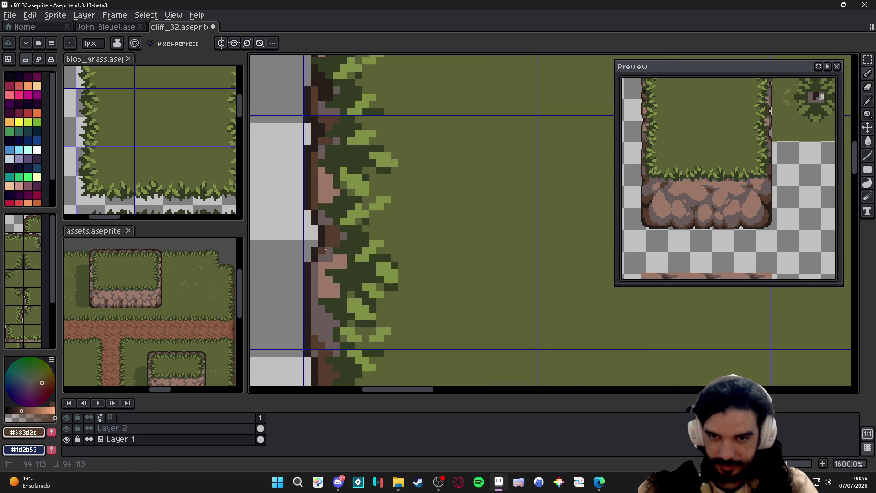
{"action": "left_click", "coordinate": [326, 251]}
{"action": "left_click", "coordinate": [321, 220]}
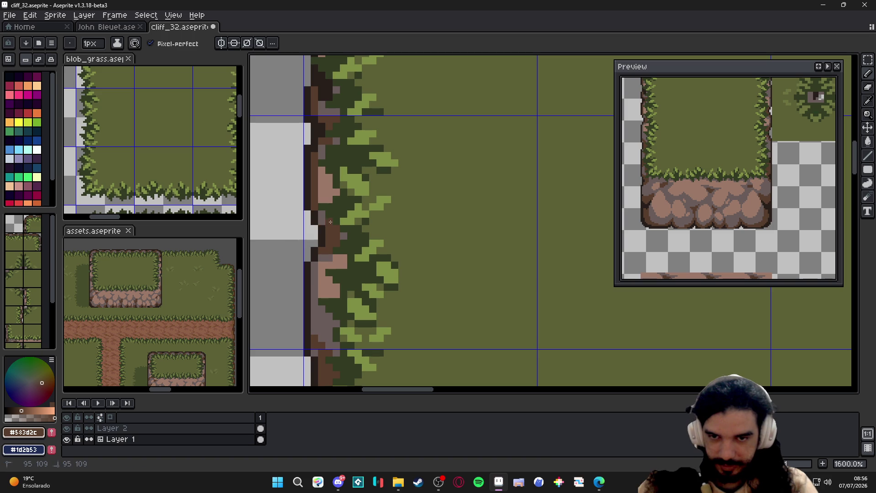
{"action": "left_click", "coordinate": [334, 199], "text": "alt"}
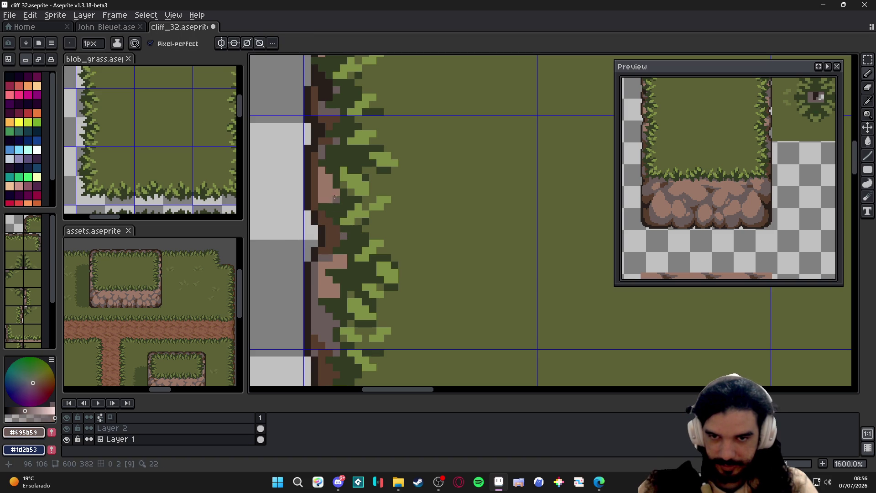
{"action": "left_click", "coordinate": [329, 200]}
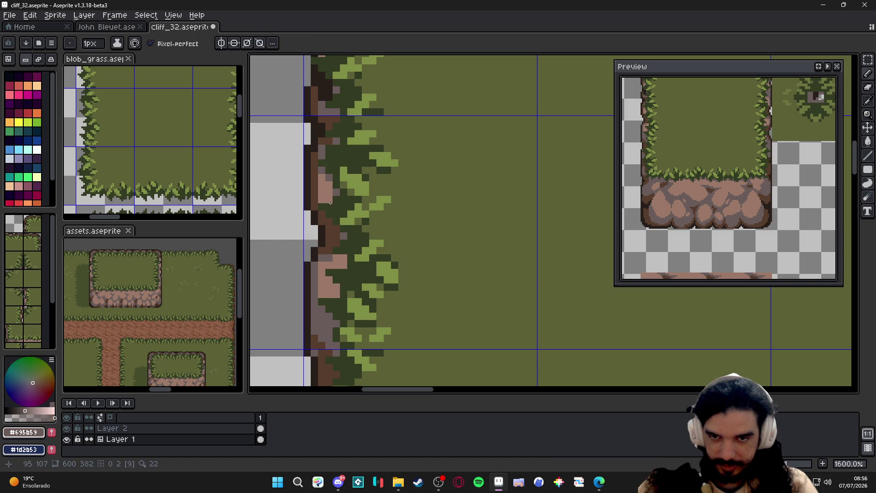
{"action": "left_click", "coordinate": [322, 201]}
{"action": "left_click", "coordinate": [319, 200], "text": "alt"}
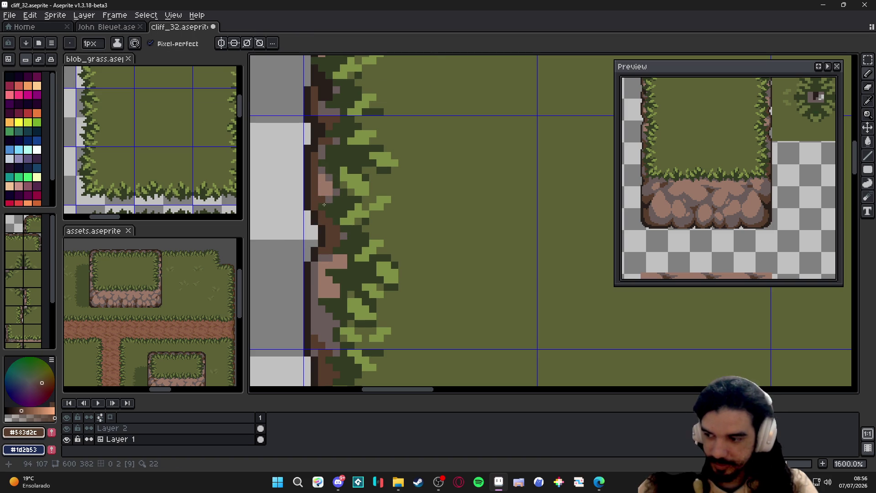
{"action": "key", "text": "ctrl+s"}
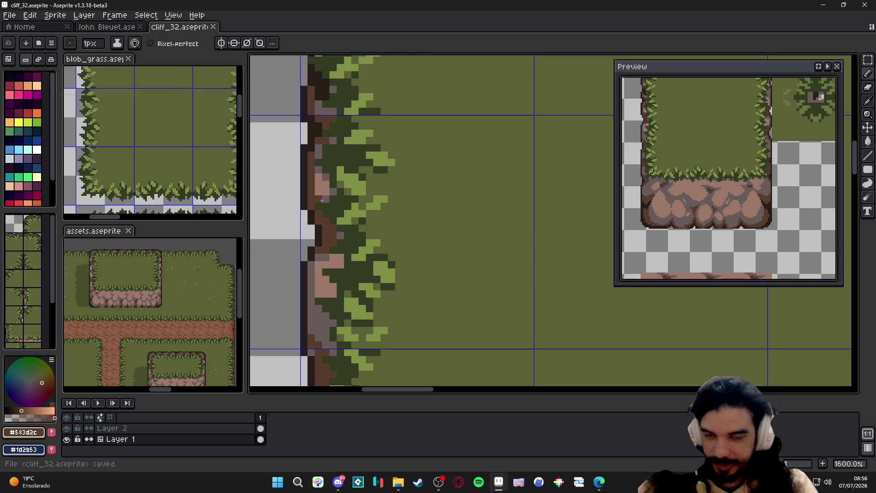
{"action": "scroll", "coordinate": [322, 200], "scroll_direction": "down", "scroll_amount": 2}
{"action": "scroll", "coordinate": [401, 202], "scroll_direction": "down", "scroll_amount": 2}
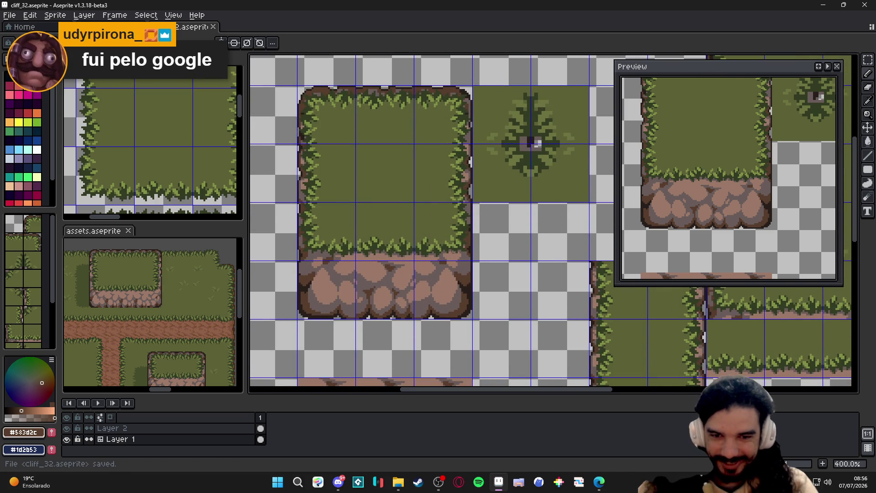
{"action": "scroll", "coordinate": [452, 251], "scroll_direction": "up", "scroll_amount": 2}
{"action": "scroll", "coordinate": [453, 261], "scroll_direction": "up", "scroll_amount": 2}
Add a dark brown fleck between the boulders, save, and show the tile grid
{"action": "left_click", "coordinate": [445, 281]}
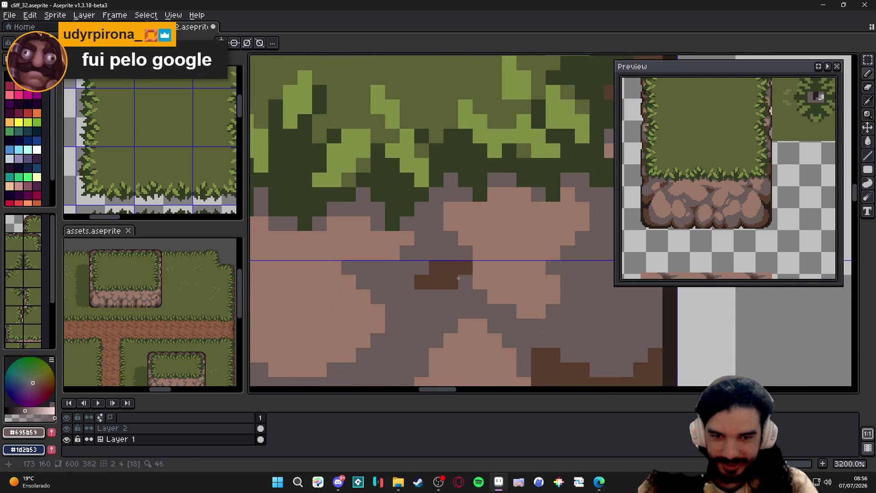
{"action": "scroll", "coordinate": [459, 277], "scroll_direction": "down", "scroll_amount": 3}
{"action": "scroll", "coordinate": [445, 281], "scroll_direction": "down", "scroll_amount": 2}
{"action": "mouse_move", "coordinate": [438, 260]}
{"action": "left_mouse_down"}
{"action": "mouse_move", "coordinate": [424, 296]}
{"action": "mouse_move", "coordinate": [418, 287]}
{"action": "left_mouse_up"}
{"action": "key", "text": "ctrl+s"}
{"action": "key", "text": "ctrl+apostrophe"}
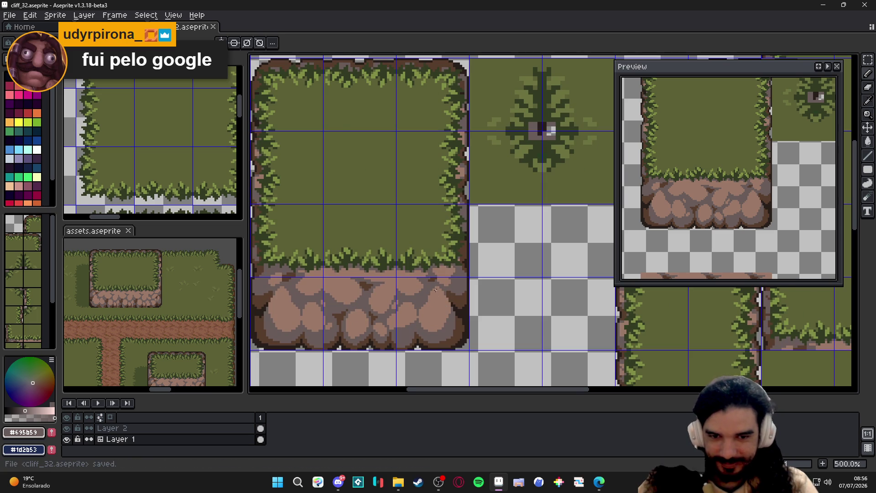
{"action": "scroll", "coordinate": [418, 288], "scroll_direction": "down", "scroll_amount": 2}
{"action": "key", "text": "ctrl+q"}
{"action": "scroll", "coordinate": [411, 294], "scroll_direction": "down", "scroll_amount": 1}
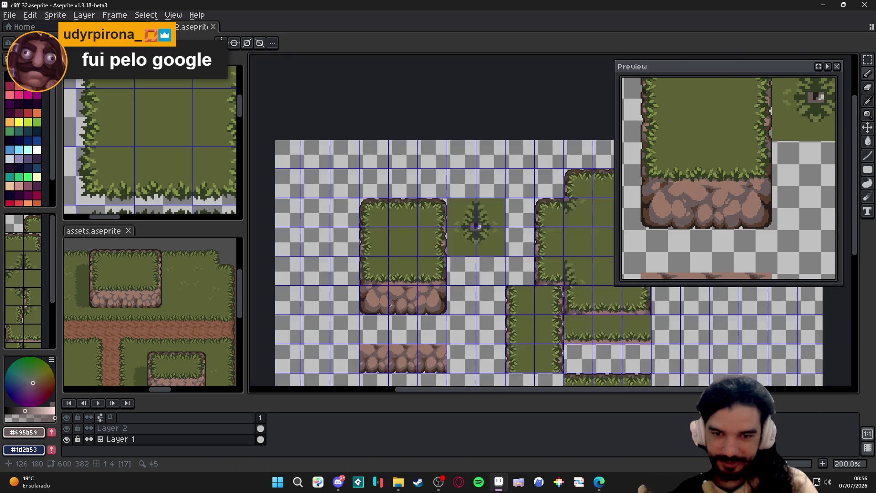
{"action": "left_click_drag", "start_coordinate": [411, 295], "coordinate": [398, 312]}
{"action": "key", "text": "ctrl+q"}
{"action": "scroll", "coordinate": [397, 312], "scroll_direction": "up", "scroll_amount": 2}
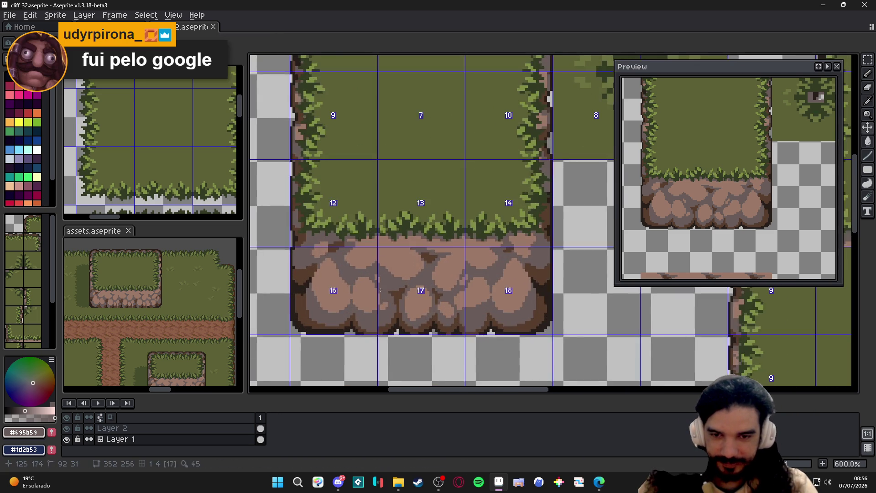
{"action": "scroll", "coordinate": [391, 301], "scroll_direction": "up", "scroll_amount": 1}
{"action": "scroll", "coordinate": [379, 291], "scroll_direction": "down", "scroll_amount": 2}
{"action": "scroll", "coordinate": [381, 290], "scroll_direction": "down", "scroll_amount": 1}
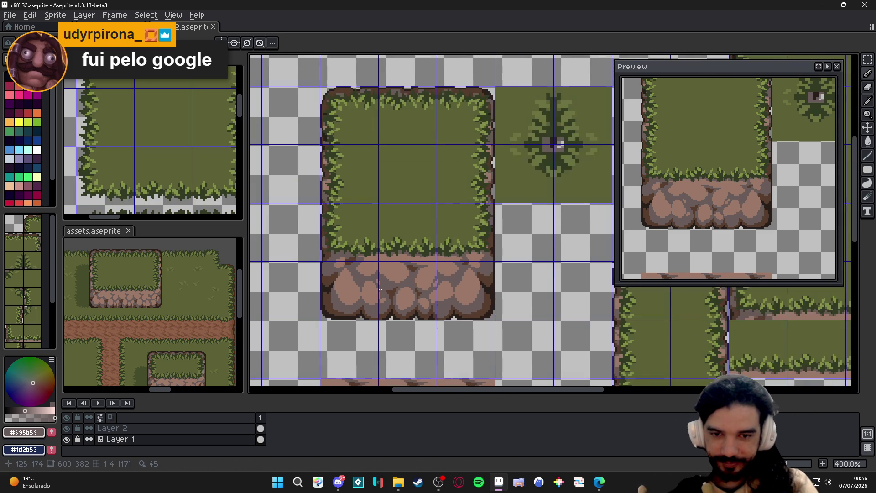
{"action": "left_click_drag", "start_coordinate": [404, 295], "coordinate": [377, 272]}
{"action": "scroll", "coordinate": [376, 273], "scroll_direction": "down", "scroll_amount": 1}
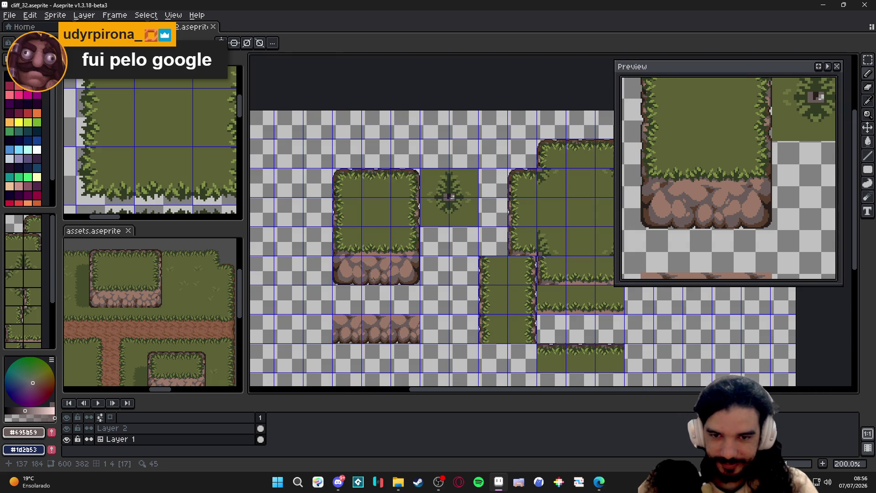
{"action": "key", "text": "ctrl+apostrophe"}
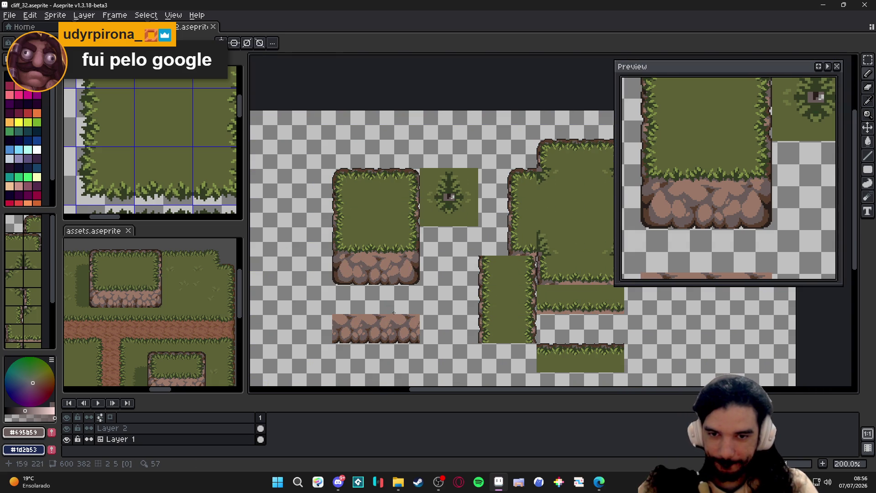
{"action": "scroll", "coordinate": [365, 310], "scroll_direction": "up", "scroll_amount": 1}
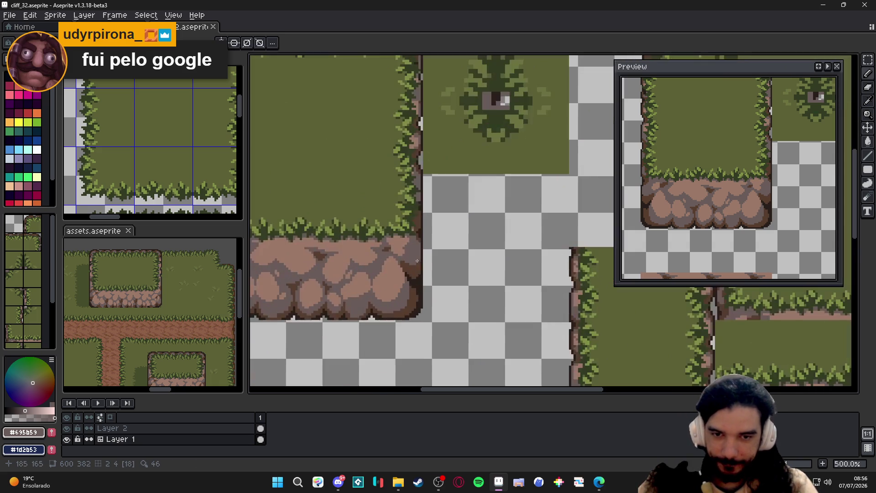
{"action": "scroll", "coordinate": [384, 301], "scroll_direction": "up", "scroll_amount": 1}
{"action": "scroll", "coordinate": [404, 287], "scroll_direction": "up", "scroll_amount": 1}
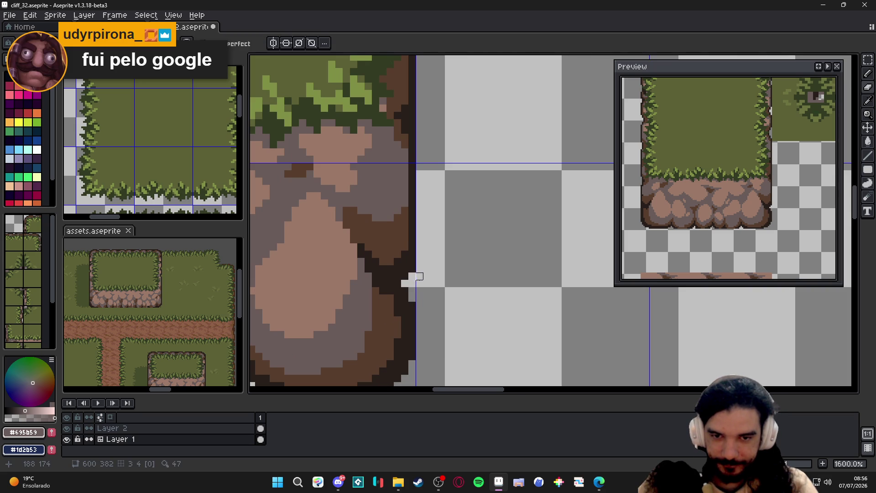
{"action": "scroll", "coordinate": [416, 277], "scroll_direction": "down", "scroll_amount": 3}
{"action": "scroll", "coordinate": [418, 288], "scroll_direction": "up", "scroll_amount": 2}
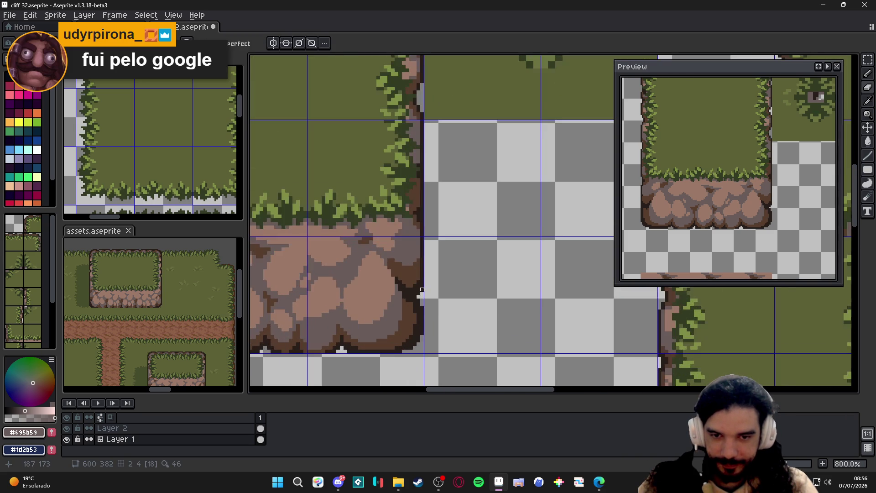
{"action": "scroll", "coordinate": [420, 293], "scroll_direction": "down", "scroll_amount": 2}
{"action": "scroll", "coordinate": [420, 293], "scroll_direction": "up", "scroll_amount": 3}
Rework the rock face's left-edge outline in the darkest brown with Eraser and Pencil, saving cliff_32
{"action": "left_click", "coordinate": [499, 293], "text": "alt"}
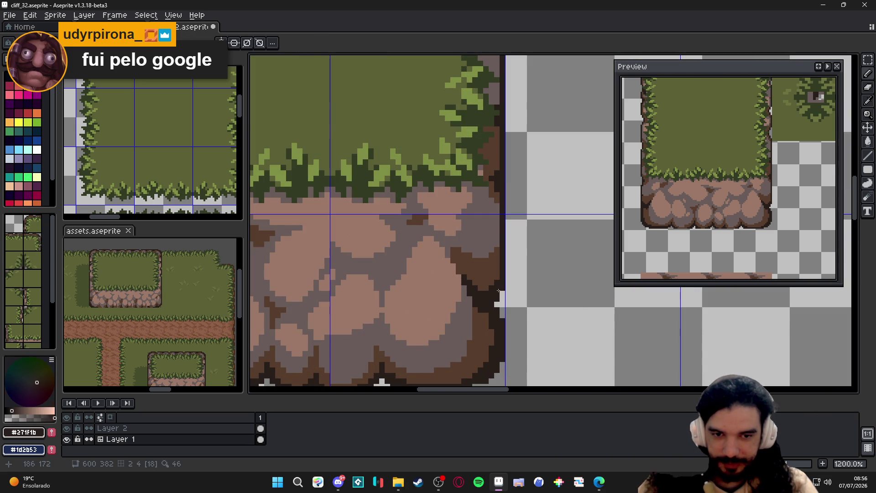
{"action": "scroll", "coordinate": [502, 296], "scroll_direction": "down", "scroll_amount": 3}
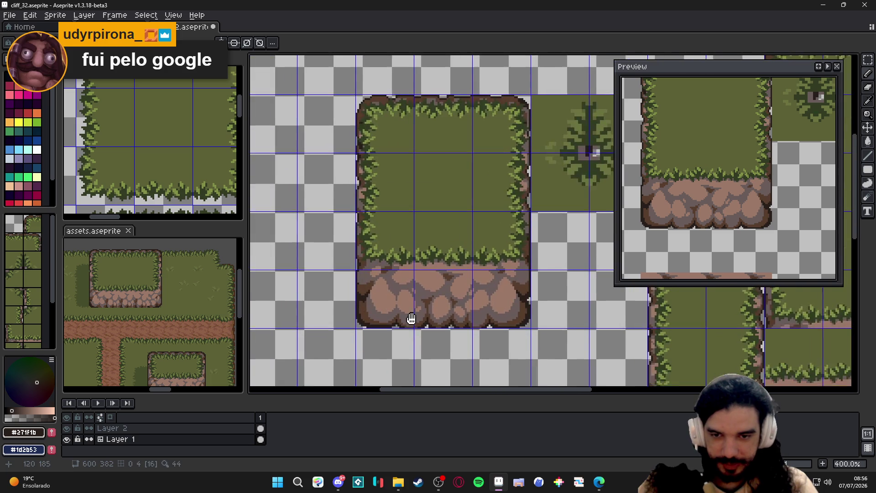
{"action": "key", "text": "ctrl+s"}
{"action": "scroll", "coordinate": [411, 301], "scroll_direction": "up", "scroll_amount": 4}
{"action": "key", "text": "e"}
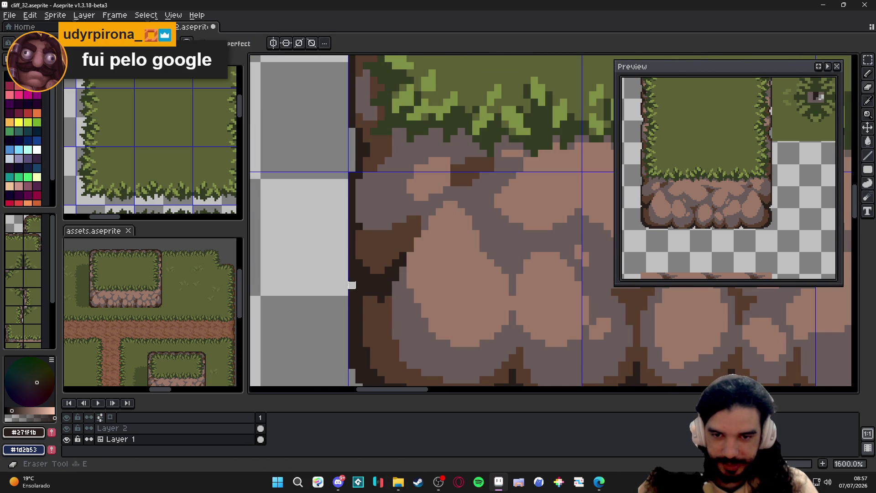
{"action": "scroll", "coordinate": [357, 284], "scroll_direction": "down", "scroll_amount": 3}
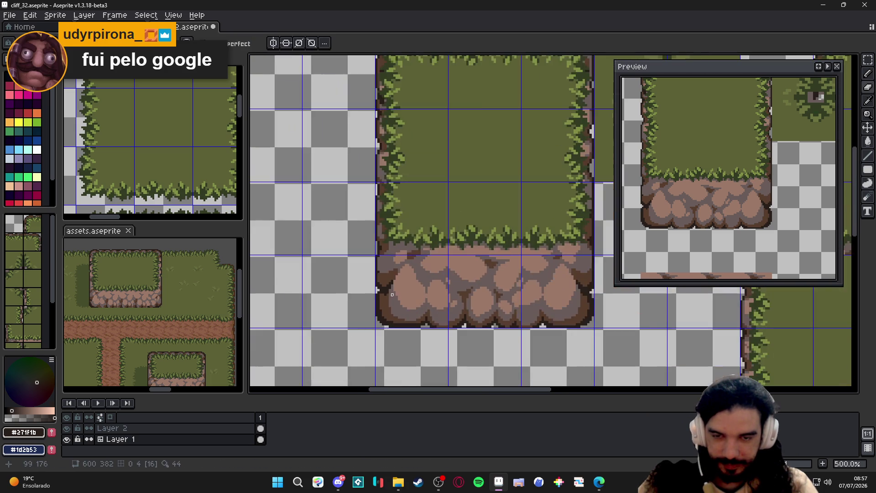
{"action": "scroll", "coordinate": [373, 292], "scroll_direction": "up", "scroll_amount": 3}
{"action": "scroll", "coordinate": [373, 288], "scroll_direction": "down", "scroll_amount": 3}
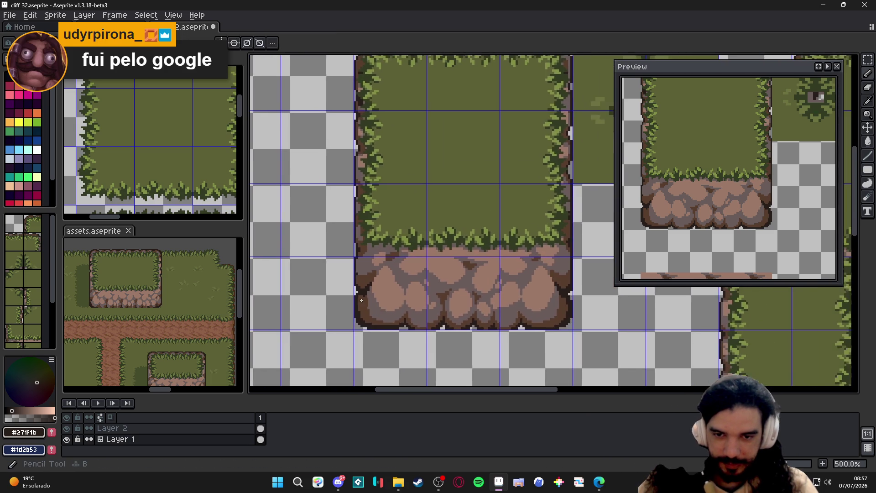
{"action": "scroll", "coordinate": [363, 284], "scroll_direction": "up", "scroll_amount": 4}
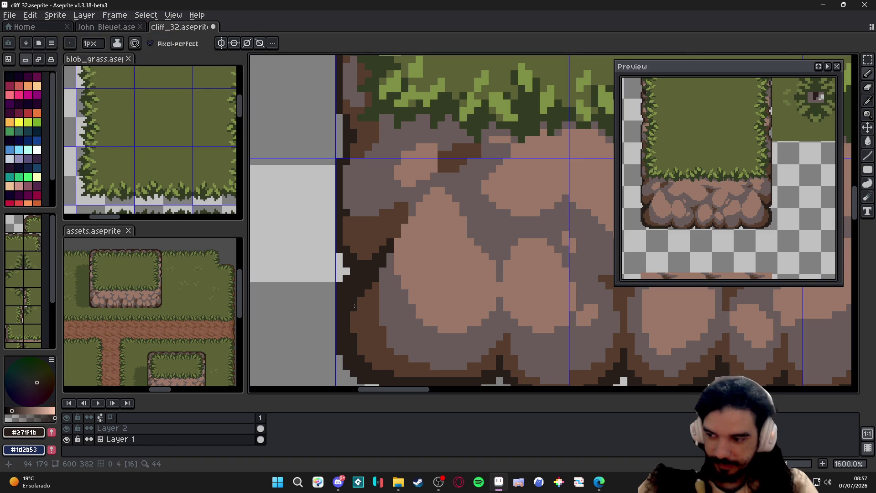
{"action": "scroll", "coordinate": [353, 305], "scroll_direction": "down", "scroll_amount": 2}
{"action": "key", "text": "ctrl+s"}
{"action": "scroll", "coordinate": [375, 310], "scroll_direction": "down", "scroll_amount": 1}
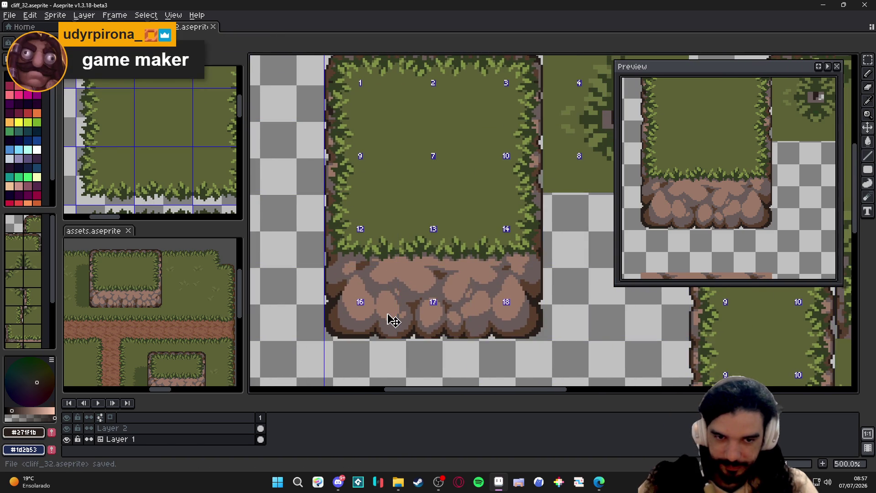
{"action": "scroll", "coordinate": [390, 321], "scroll_direction": "down", "scroll_amount": 1}
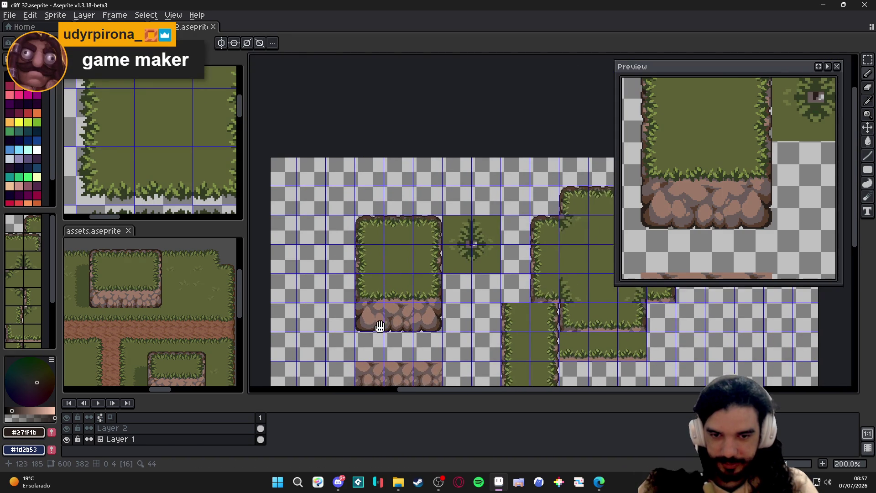
{"action": "scroll", "coordinate": [391, 317], "scroll_direction": "up", "scroll_amount": 1}
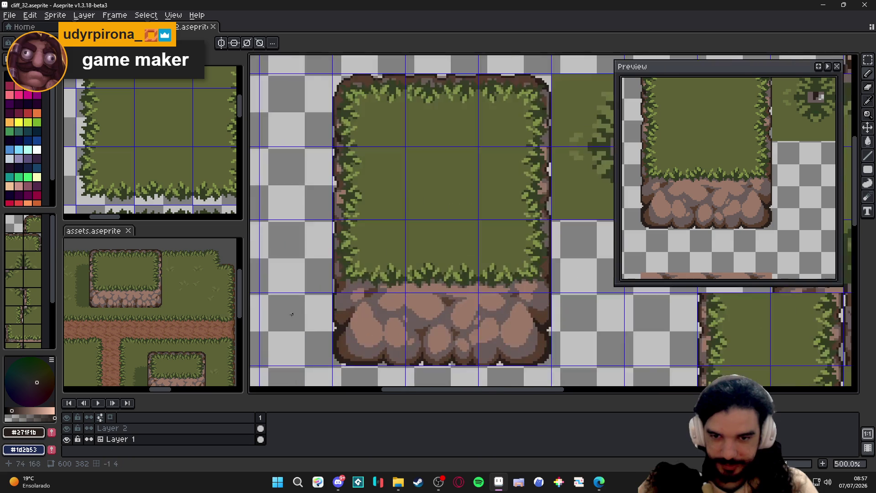
{"action": "scroll", "coordinate": [391, 317], "scroll_direction": "up", "scroll_amount": 1}
{"action": "scroll", "coordinate": [342, 322], "scroll_direction": "up", "scroll_amount": 1}
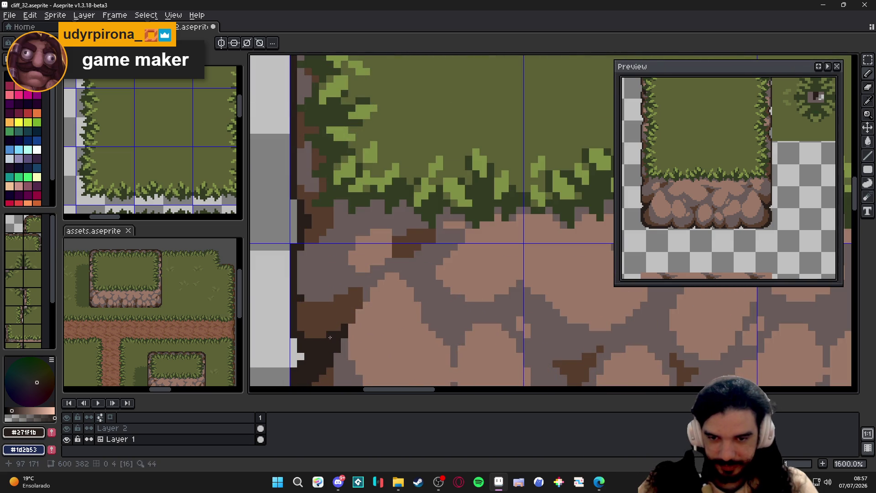
{"action": "scroll", "coordinate": [317, 341], "scroll_direction": "down", "scroll_amount": 2}
{"action": "scroll", "coordinate": [315, 340], "scroll_direction": "up", "scroll_amount": 2}
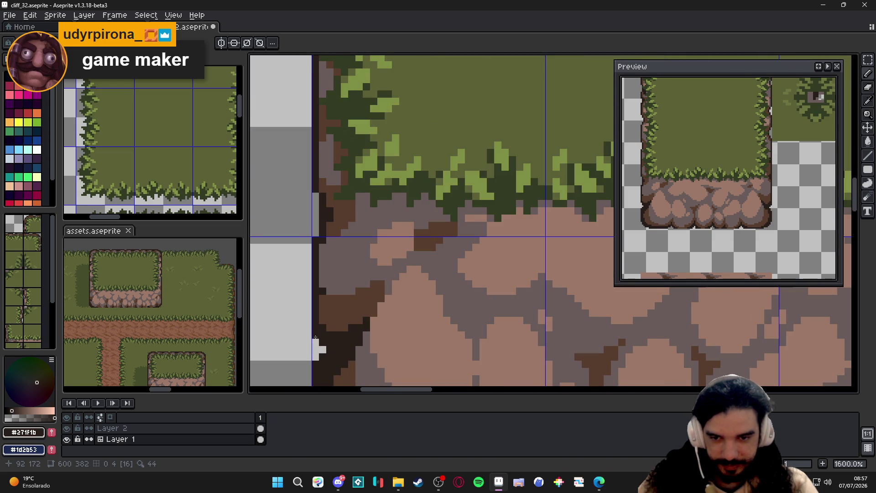
{"action": "scroll", "coordinate": [315, 340], "scroll_direction": "down", "scroll_amount": 2}
{"action": "key", "text": "ctrl+s"}
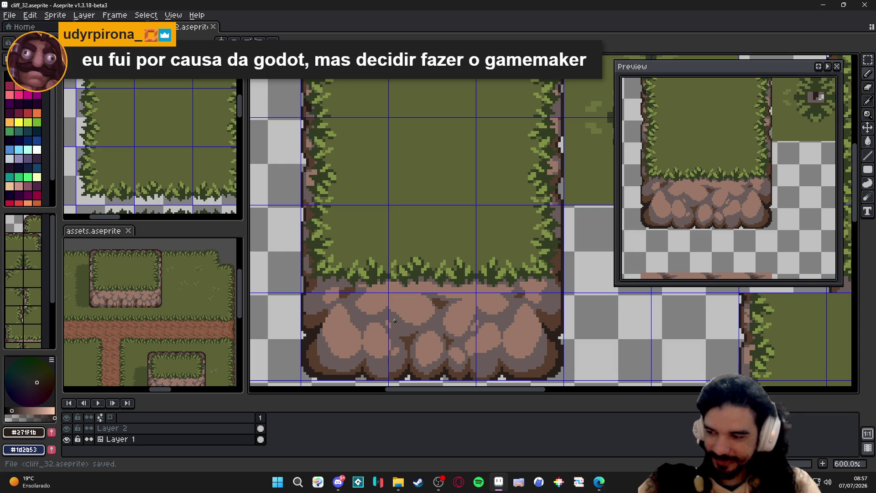
{"action": "scroll", "coordinate": [394, 321], "scroll_direction": "down", "scroll_amount": 1}
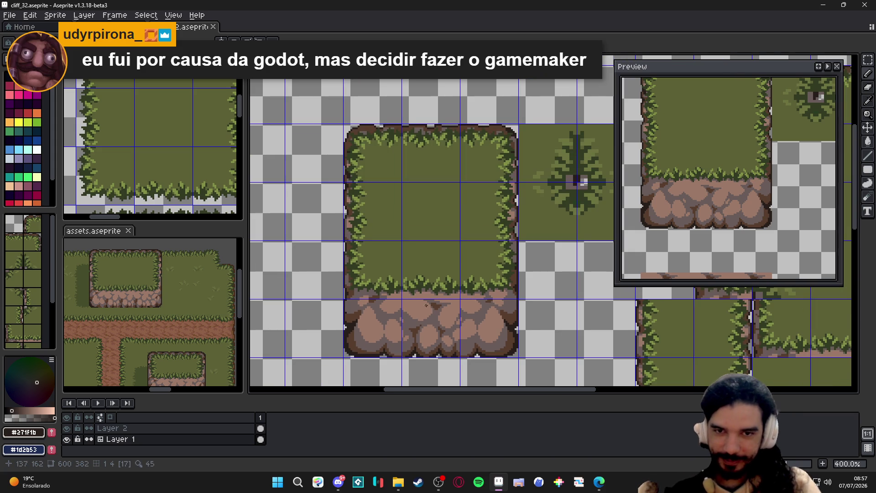
{"action": "scroll", "coordinate": [581, 180], "scroll_direction": "down", "scroll_amount": 1}
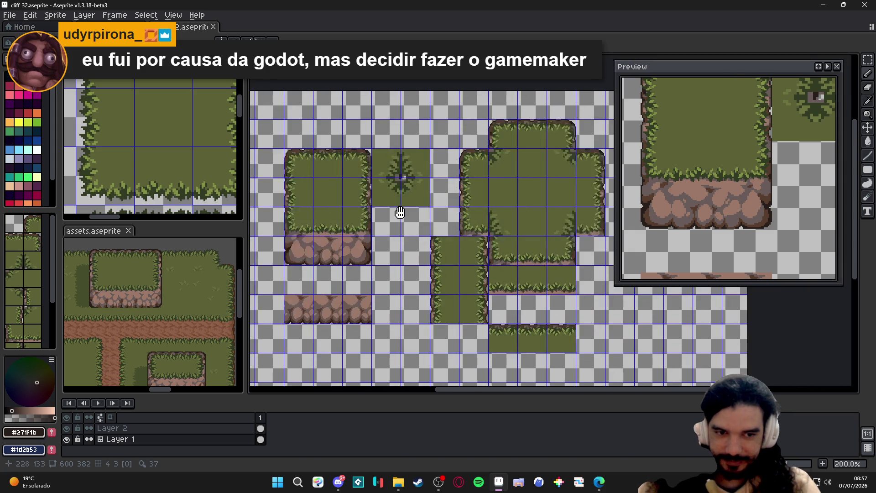
{"action": "scroll", "coordinate": [433, 321], "scroll_direction": "up", "scroll_amount": 2}
{"action": "scroll", "coordinate": [432, 320], "scroll_direction": "up", "scroll_amount": 1}
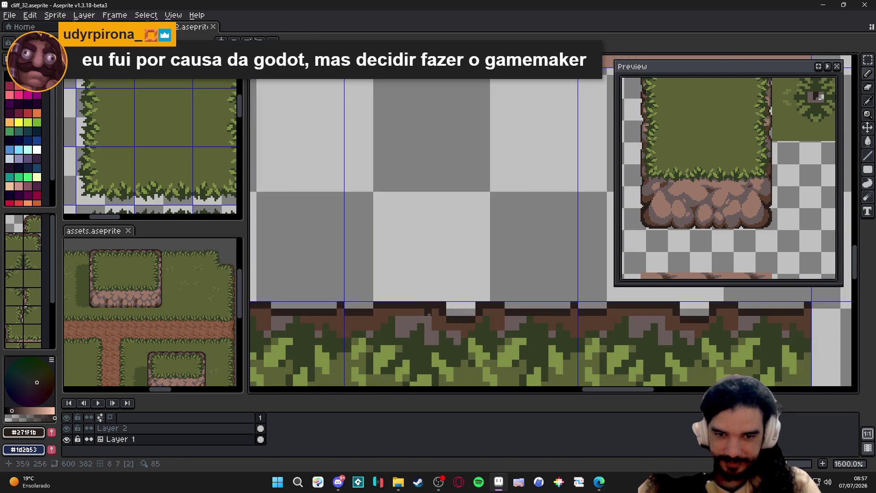
Sample grey-brown and darker browns, then paint dark pixels along the dirt row under the grass
{"action": "left_click", "coordinate": [433, 320], "text": "alt"}
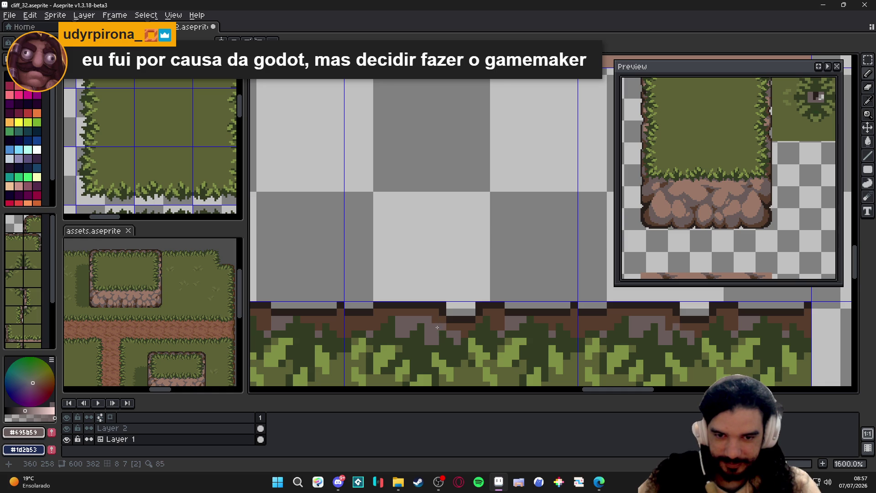
{"action": "left_click", "coordinate": [437, 328], "text": "alt"}
{"action": "left_click", "coordinate": [430, 320], "text": "alt"}
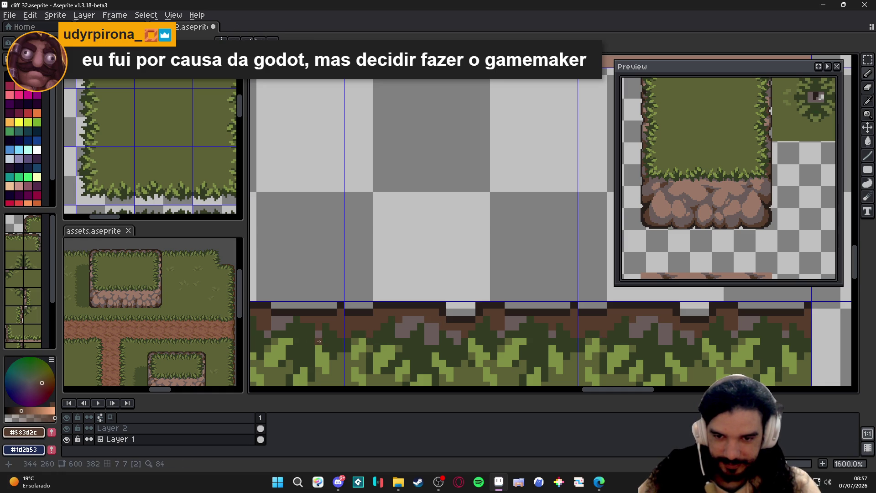
{"action": "left_click", "coordinate": [318, 337]}
{"action": "scroll", "coordinate": [308, 332], "scroll_direction": "down", "scroll_amount": 1}
{"action": "left_click", "coordinate": [356, 334]}
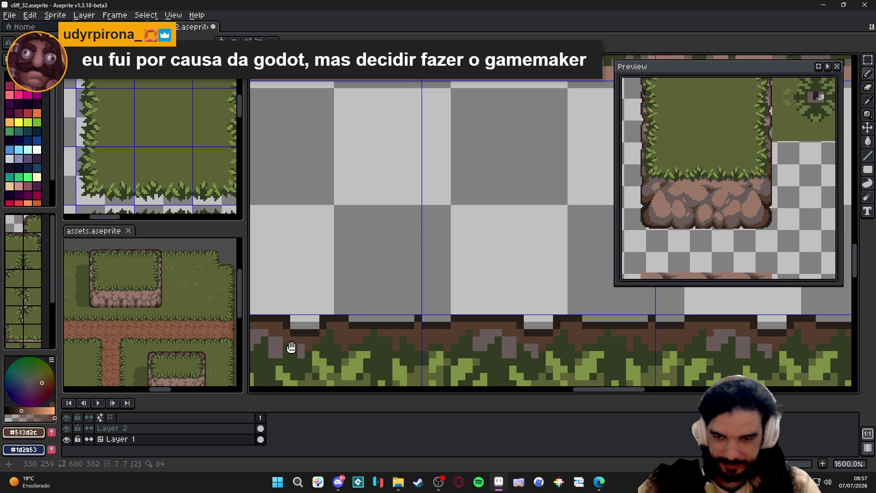
{"action": "left_click_drag", "start_coordinate": [291, 348], "coordinate": [389, 348]}
Sample the darkest, mid brown and stone grey along the dirt edge and save cliff_32
{"action": "left_click", "coordinate": [366, 329], "text": "alt"}
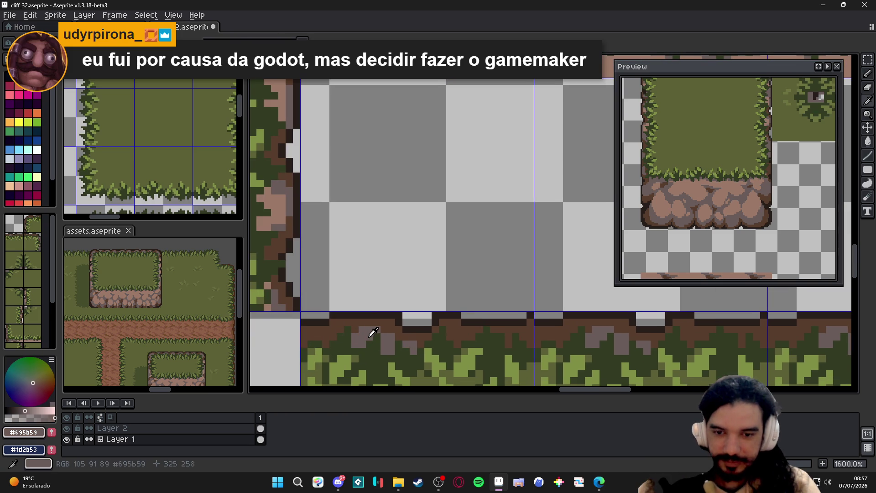
{"action": "scroll", "coordinate": [439, 326], "scroll_direction": "down", "scroll_amount": 1}
{"action": "scroll", "coordinate": [440, 327], "scroll_direction": "up", "scroll_amount": 1}
{"action": "left_click", "coordinate": [459, 322], "text": "alt"}
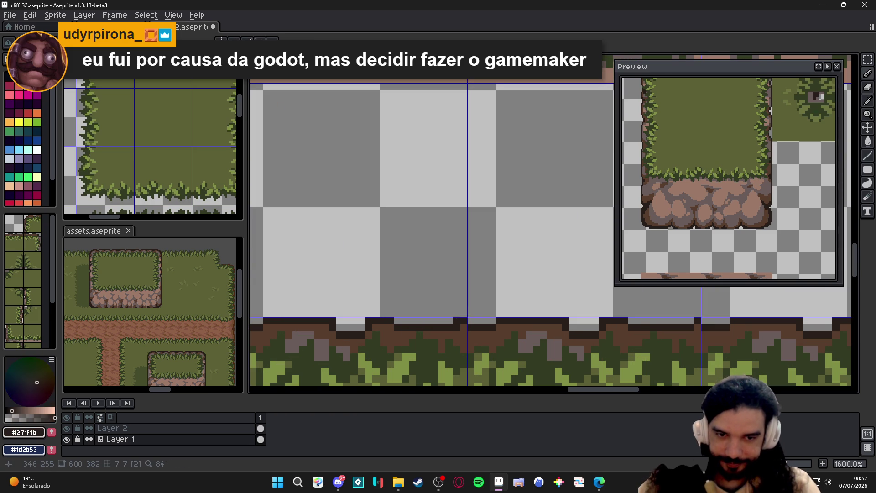
{"action": "left_click", "coordinate": [466, 331], "text": "alt"}
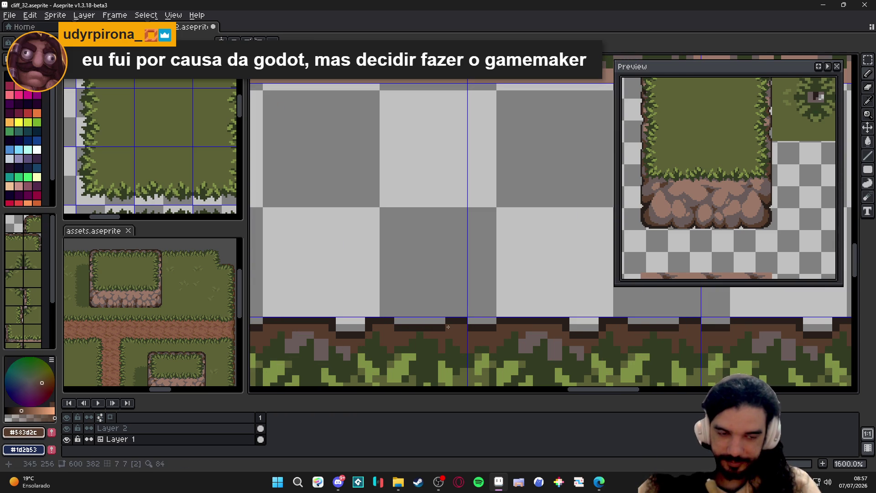
{"action": "scroll", "coordinate": [449, 328], "scroll_direction": "down", "scroll_amount": 3}
{"action": "scroll", "coordinate": [475, 335], "scroll_direction": "up", "scroll_amount": 1}
{"action": "scroll", "coordinate": [474, 335], "scroll_direction": "down", "scroll_amount": 1}
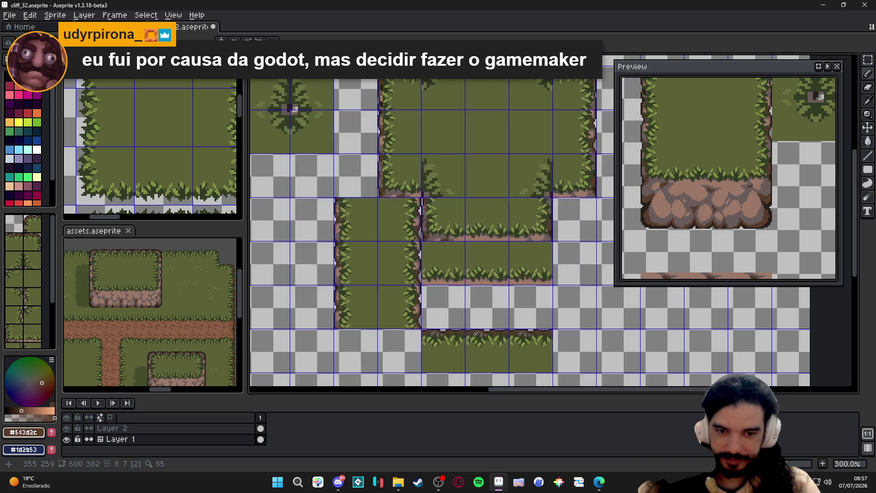
{"action": "scroll", "coordinate": [479, 331], "scroll_direction": "up", "scroll_amount": 4}
{"action": "left_click", "coordinate": [425, 307], "text": "alt"}
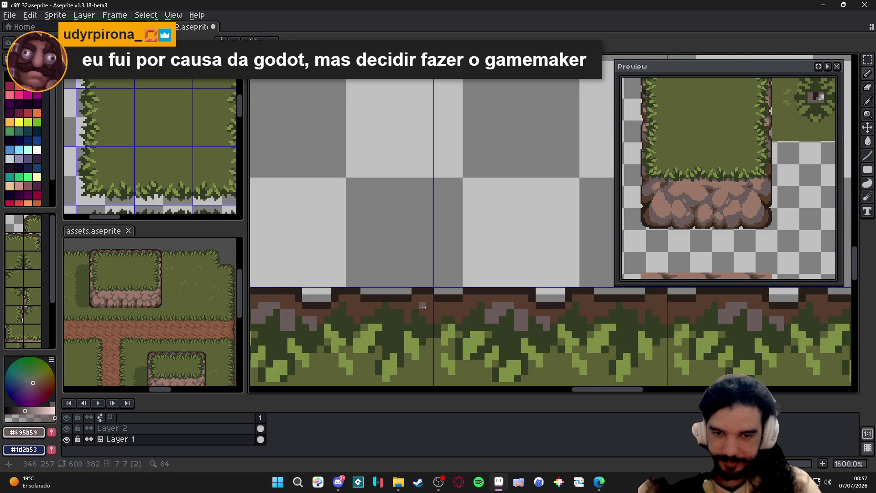
{"action": "scroll", "coordinate": [424, 307], "scroll_direction": "down", "scroll_amount": 1}
{"action": "key", "text": "ctrl+s"}
{"action": "scroll", "coordinate": [430, 302], "scroll_direction": "down", "scroll_amount": 1}
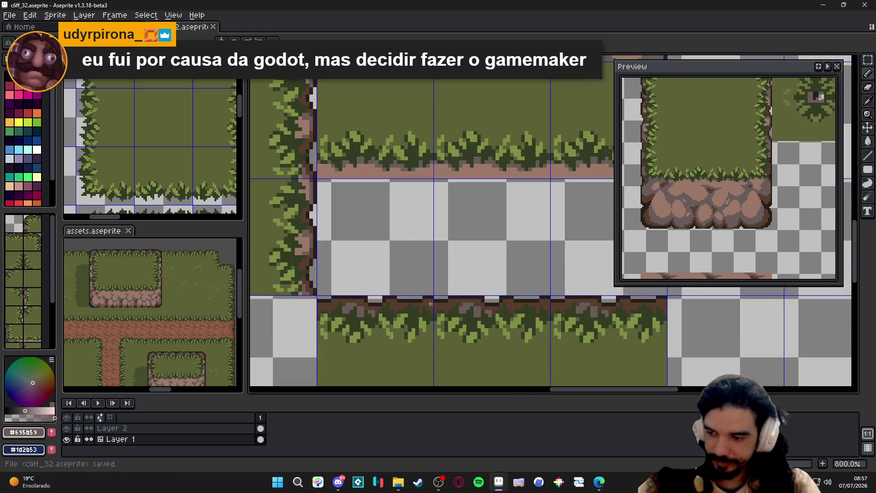
{"action": "scroll", "coordinate": [430, 303], "scroll_direction": "down", "scroll_amount": 1}
{"action": "scroll", "coordinate": [430, 303], "scroll_direction": "down", "scroll_amount": 1}
{"action": "scroll", "coordinate": [363, 292], "scroll_direction": "down", "scroll_amount": 1}
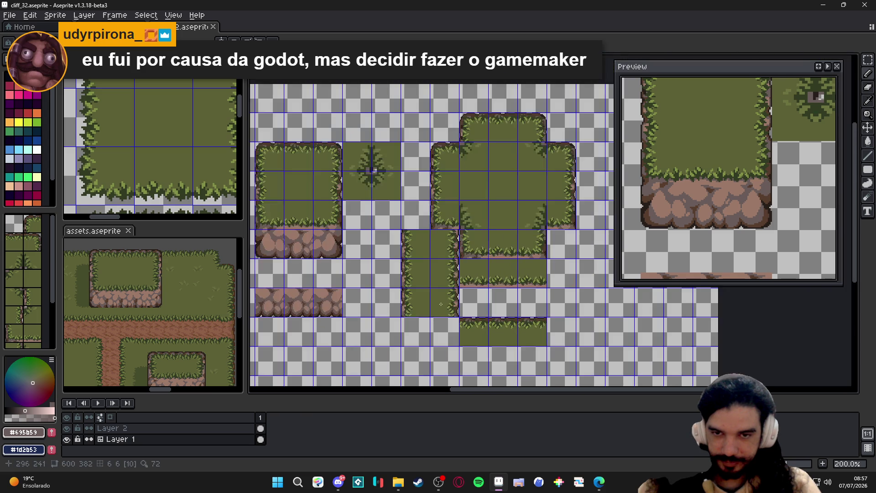
Save, show the tile grid over the sheet and grab the tile beside the blob's inner top-left corner
{"action": "left_click_drag", "start_coordinate": [383, 294], "coordinate": [363, 291]}
{"action": "key", "text": "ctrl+s"}
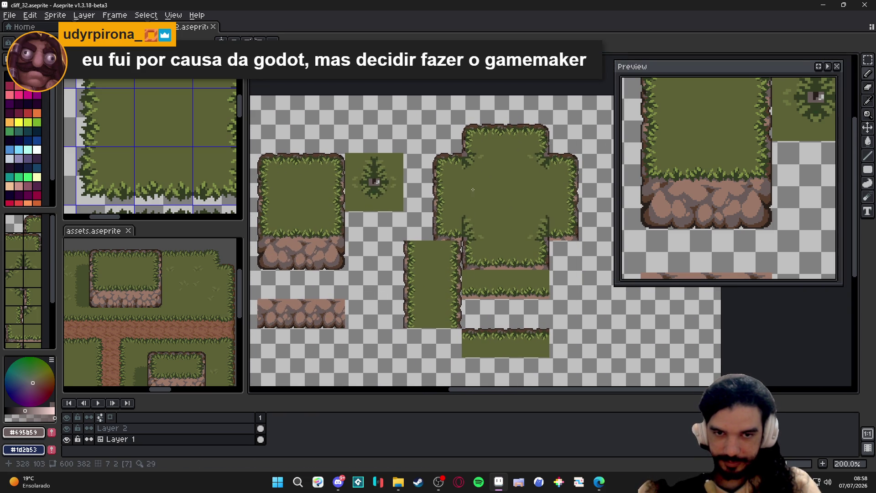
{"action": "key", "text": "ctrl+apostrophe"}
{"action": "scroll", "coordinate": [472, 189], "scroll_direction": "up", "scroll_amount": 1}
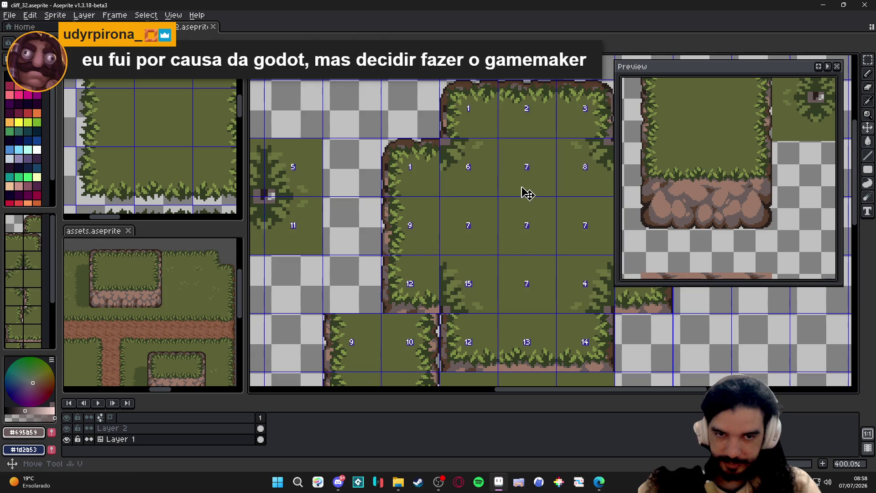
{"action": "left_click", "coordinate": [528, 193]}
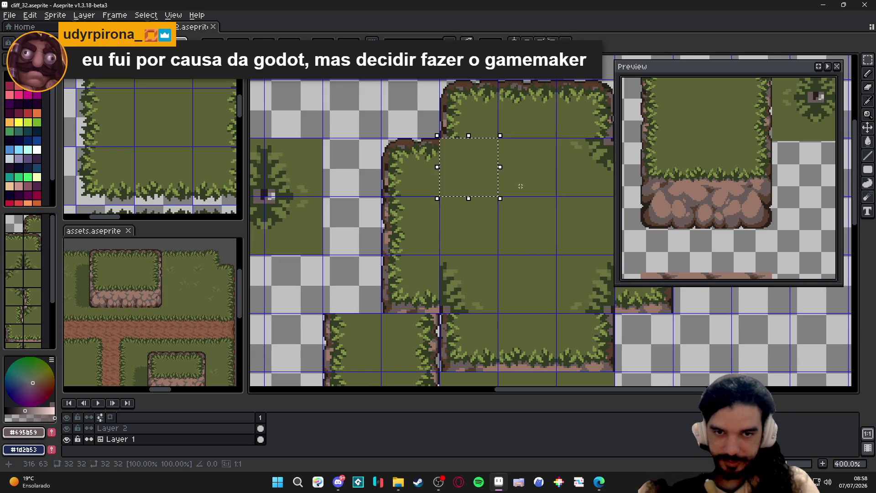
{"action": "left_click_drag", "start_coordinate": [521, 186], "coordinate": [460, 198]}
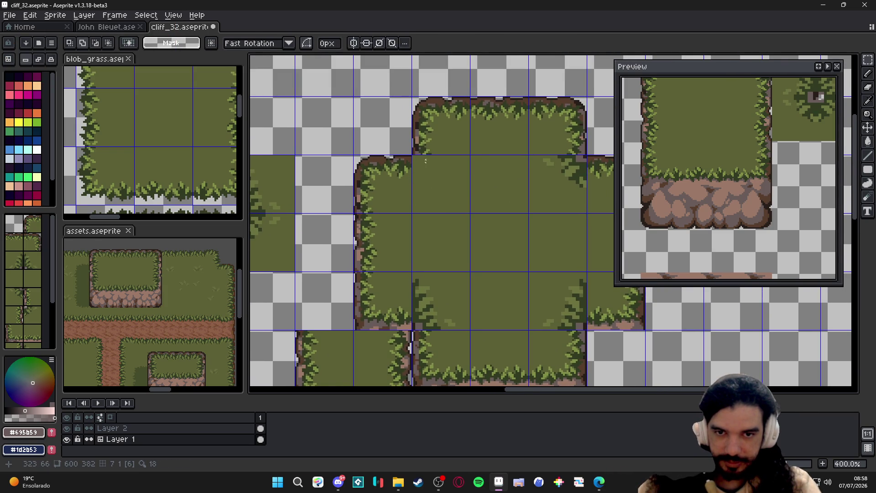
{"action": "scroll", "coordinate": [424, 162], "scroll_direction": "up", "scroll_amount": 3}
Pencil light-green 2px grass blades at the blob's inner corner, undo a stray pixel, and save
{"action": "key", "text": "b"}
{"action": "left_click", "coordinate": [426, 146], "text": "alt"}
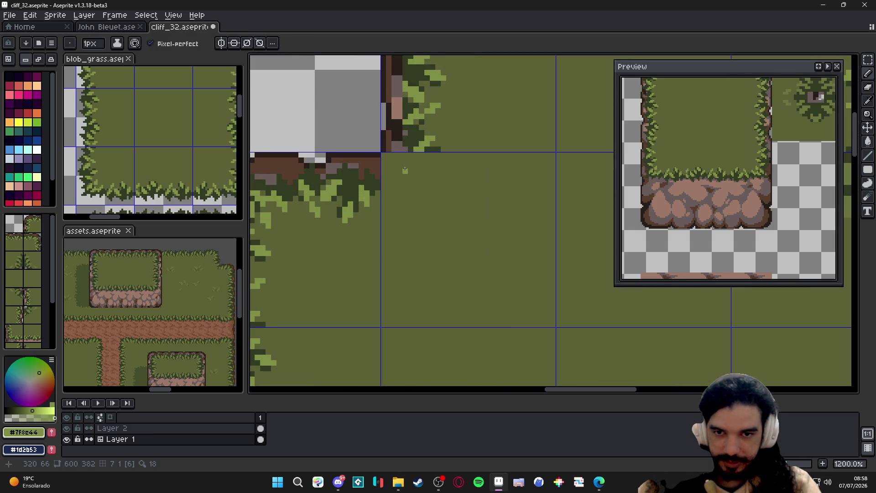
{"action": "key", "text": "plus"}
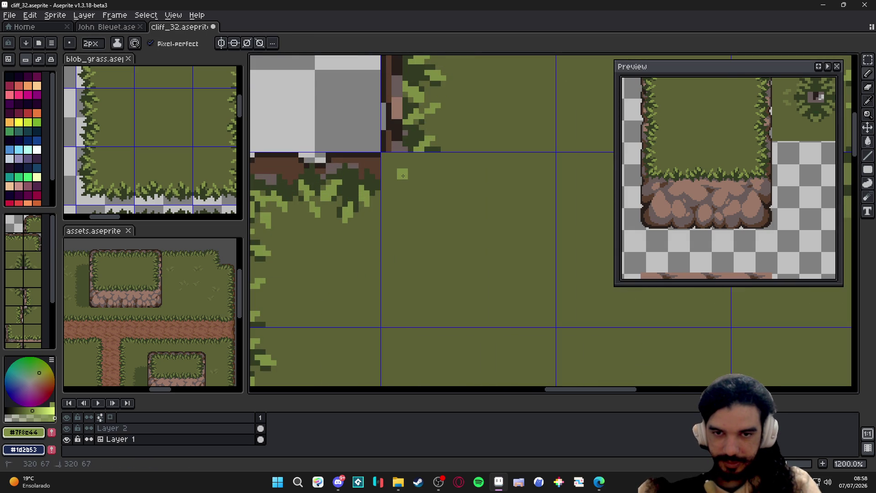
{"action": "left_click_drag", "start_coordinate": [397, 169], "coordinate": [409, 168]}
{"action": "key", "text": "minus"}
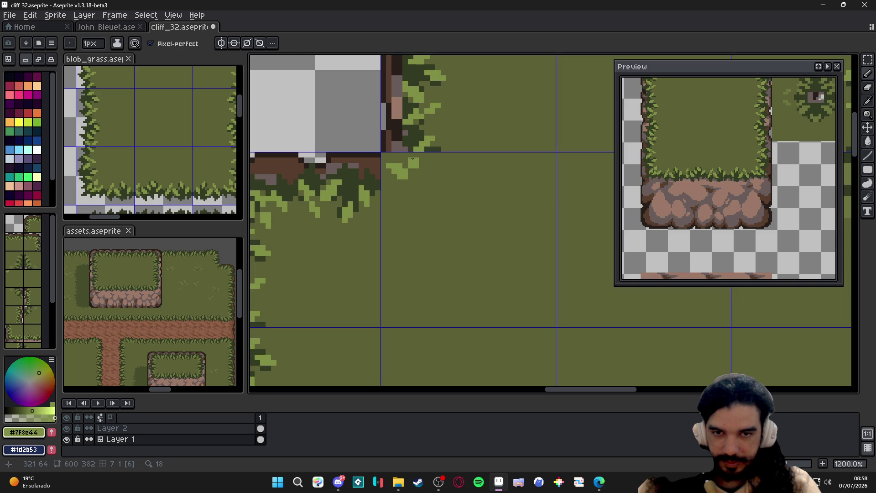
{"action": "key", "text": "plus"}
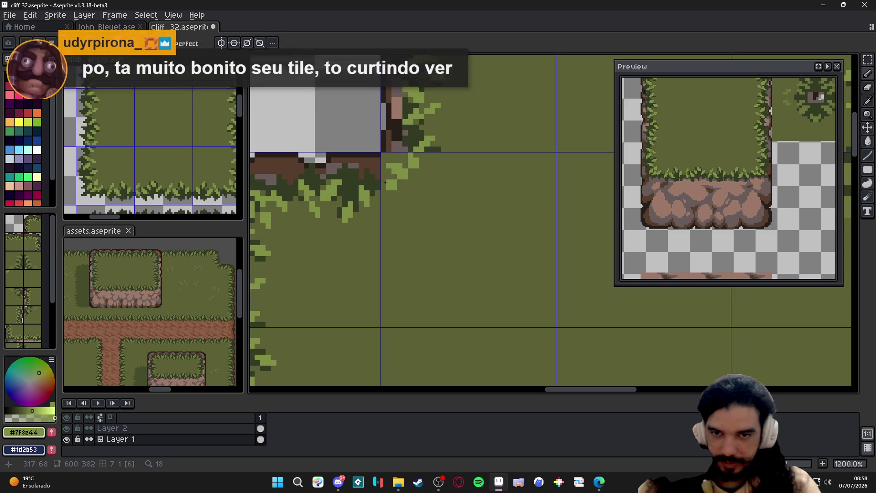
{"action": "key", "text": "ctrl+s"}
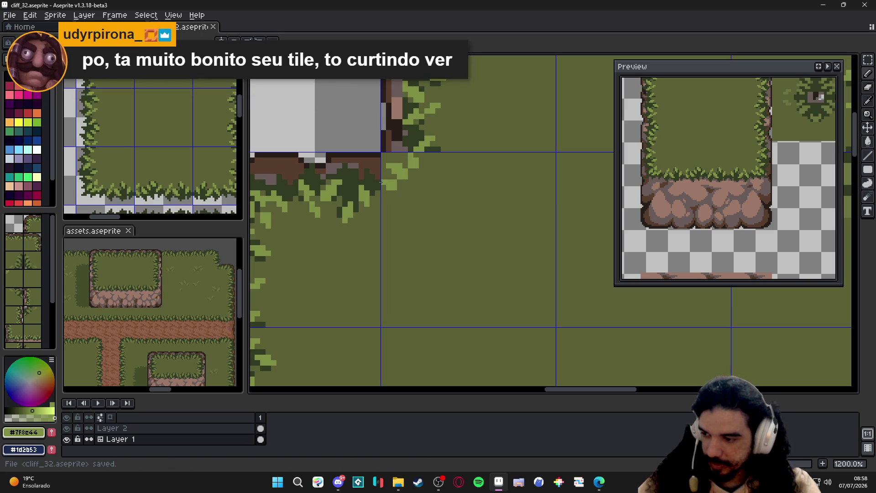
{"action": "scroll", "coordinate": [382, 180], "scroll_direction": "down", "scroll_amount": 2}
{"action": "scroll", "coordinate": [390, 177], "scroll_direction": "down", "scroll_amount": 1}
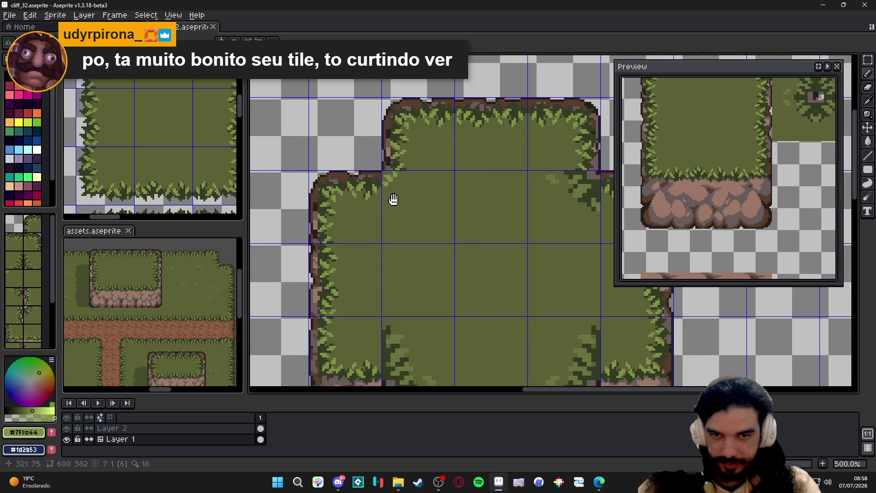
{"action": "scroll", "coordinate": [404, 177], "scroll_direction": "up", "scroll_amount": 3}
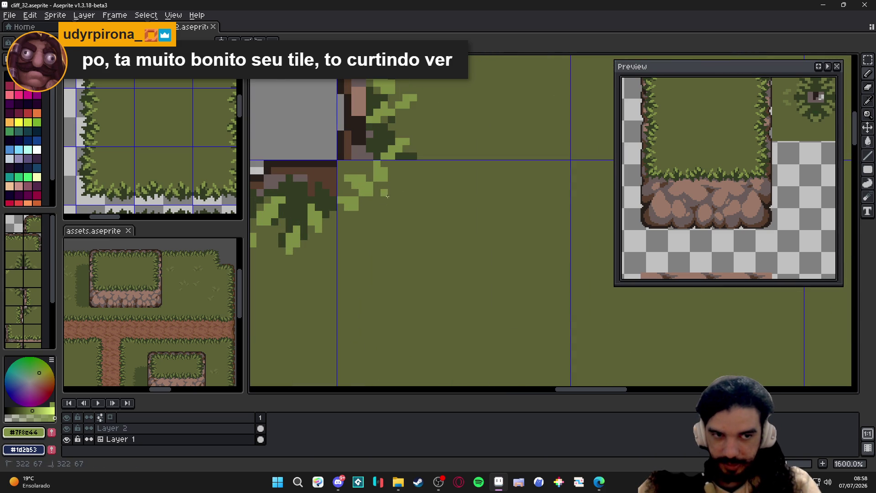
{"action": "left_click", "coordinate": [391, 197]}
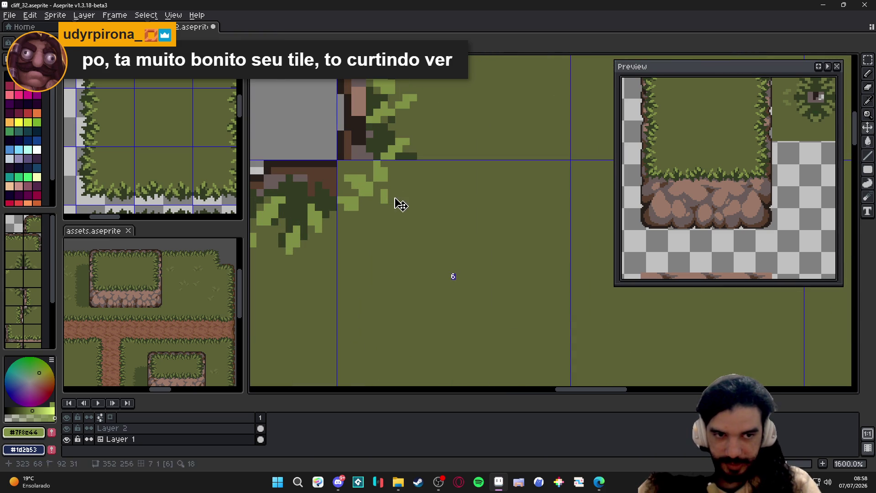
{"action": "key", "text": "ctrl+z"}
{"action": "scroll", "coordinate": [388, 196], "scroll_direction": "down", "scroll_amount": 3}
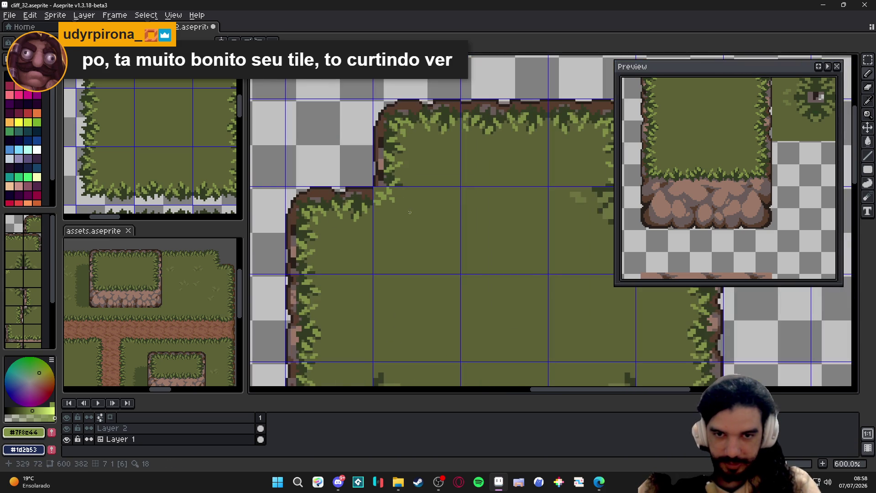
{"action": "scroll", "coordinate": [683, 142], "scroll_direction": "down", "scroll_amount": 2}
{"action": "scroll", "coordinate": [401, 202], "scroll_direction": "up", "scroll_amount": 3}
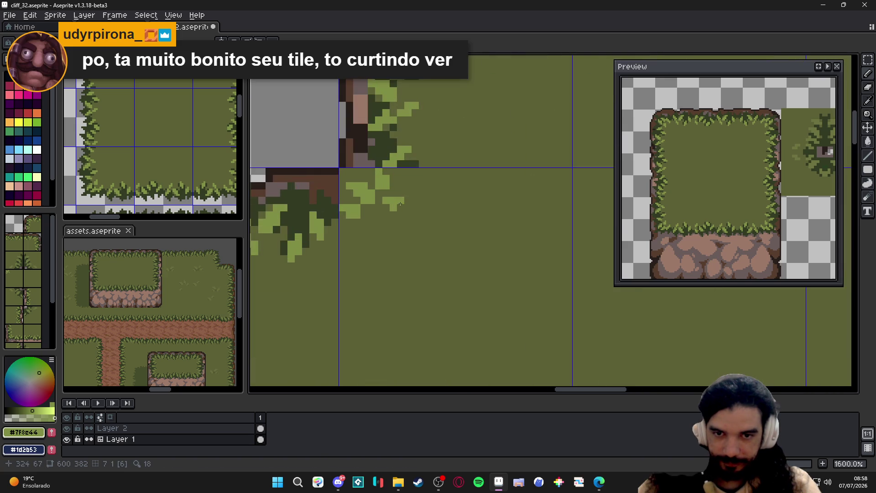
{"action": "scroll", "coordinate": [401, 206], "scroll_direction": "down", "scroll_amount": 3}
{"action": "key", "text": "ctrl+s"}
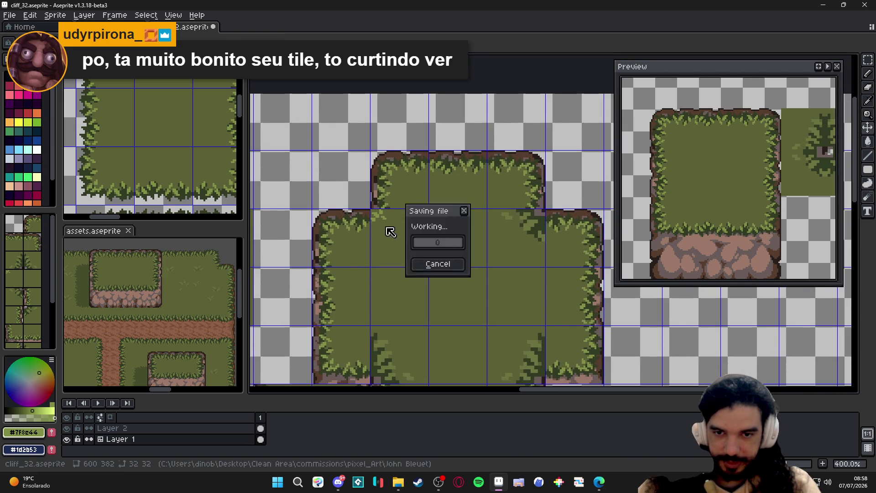
{"action": "scroll", "coordinate": [388, 219], "scroll_direction": "up", "scroll_amount": 3}
{"action": "left_click", "coordinate": [361, 205], "text": "alt"}
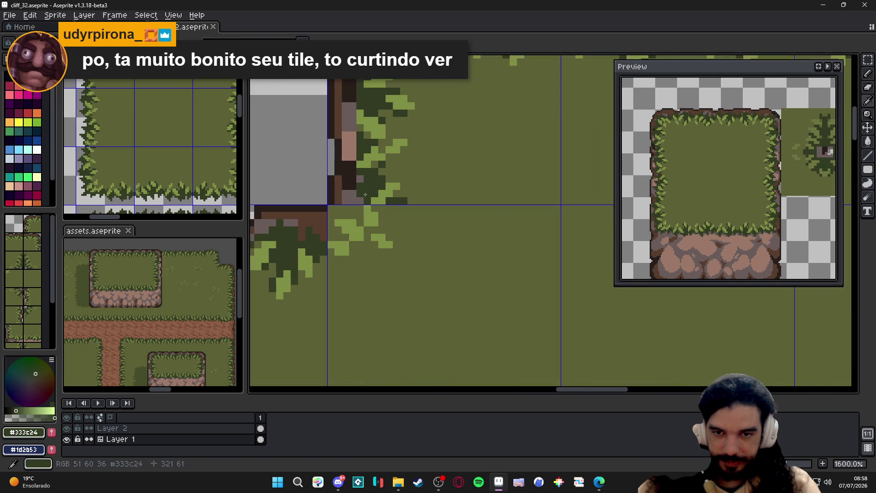
{"action": "mouse_move", "coordinate": [361, 209]}
{"action": "left_mouse_down"}
{"action": "mouse_move", "coordinate": [362, 224]}
{"action": "mouse_move", "coordinate": [336, 218]}
{"action": "mouse_move", "coordinate": [345, 237]}
{"action": "mouse_move", "coordinate": [333, 238]}
{"action": "left_mouse_up"}
{"action": "left_click", "coordinate": [331, 252]}
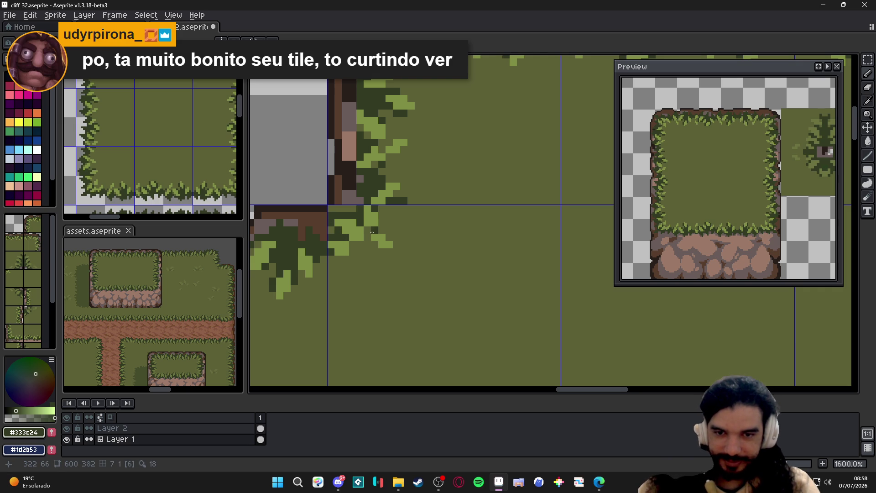
{"action": "left_click", "coordinate": [339, 255]}
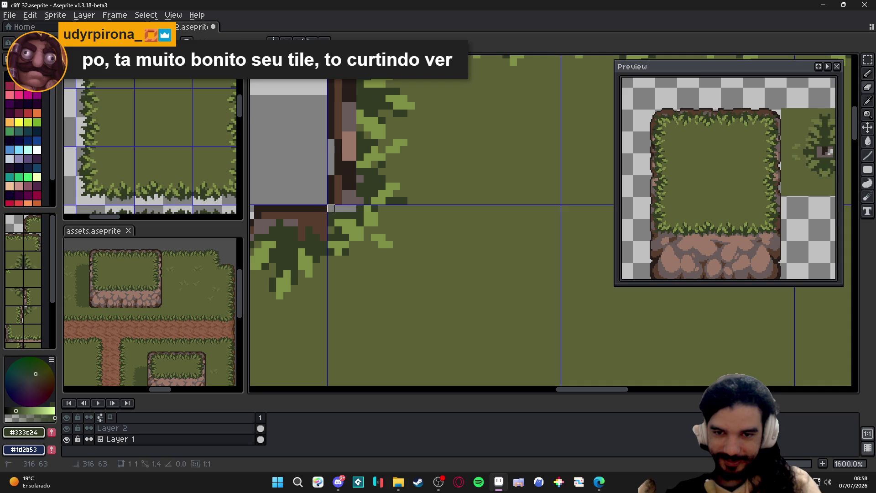
{"action": "left_click", "coordinate": [332, 208], "text": "alt"}
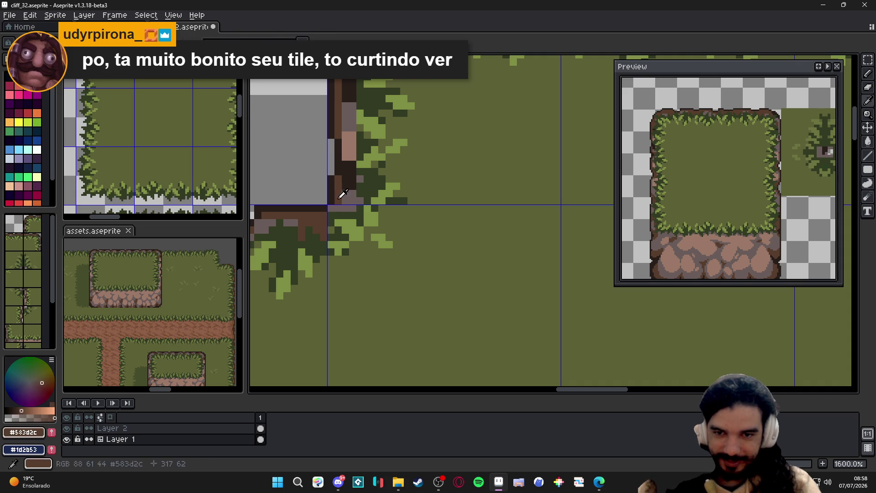
{"action": "left_click", "coordinate": [342, 203], "text": "alt"}
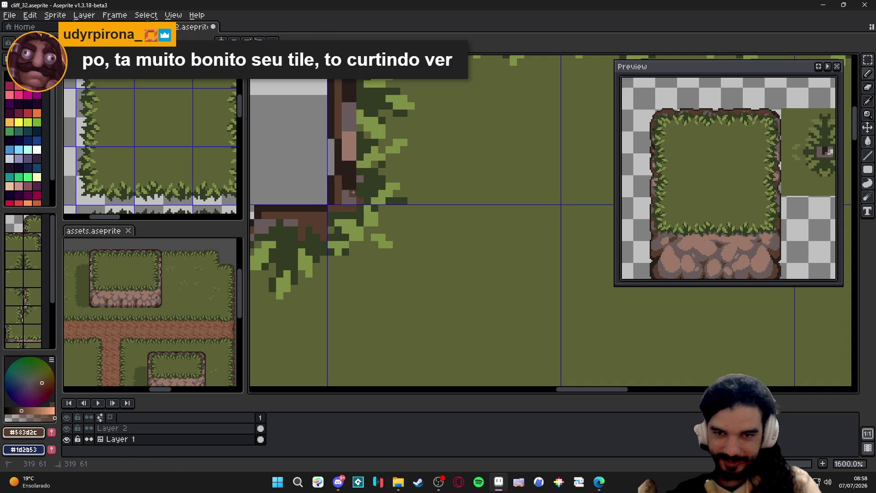
{"action": "scroll", "coordinate": [343, 222], "scroll_direction": "up", "scroll_amount": 2}
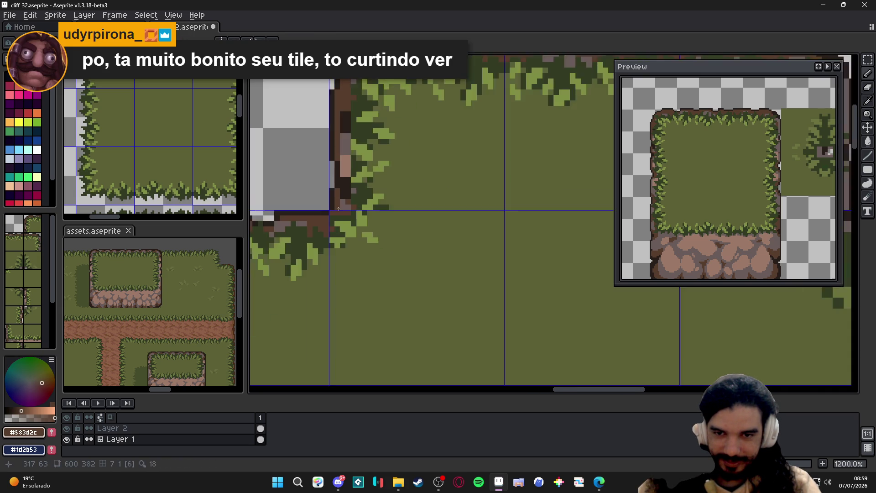
{"action": "scroll", "coordinate": [333, 226], "scroll_direction": "down", "scroll_amount": 4}
{"action": "scroll", "coordinate": [366, 233], "scroll_direction": "down", "scroll_amount": 2}
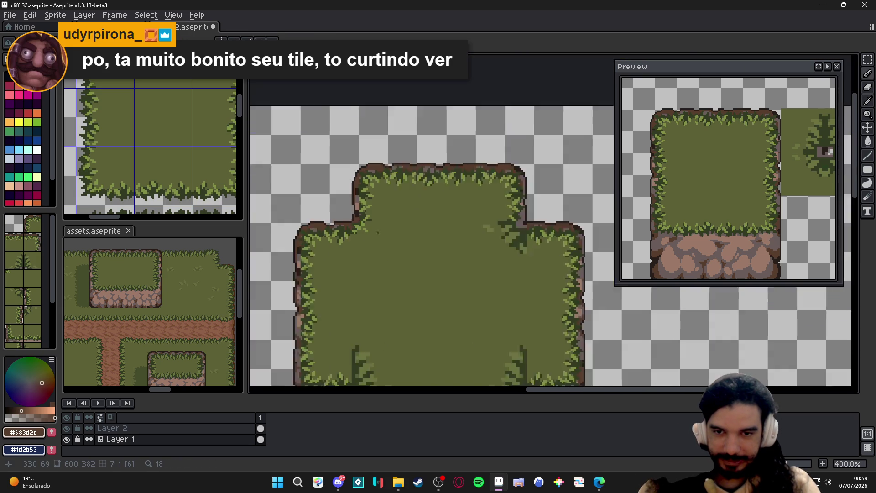
{"action": "left_click_drag", "start_coordinate": [366, 233], "coordinate": [349, 226]}
{"action": "scroll", "coordinate": [342, 219], "scroll_direction": "up", "scroll_amount": 3}
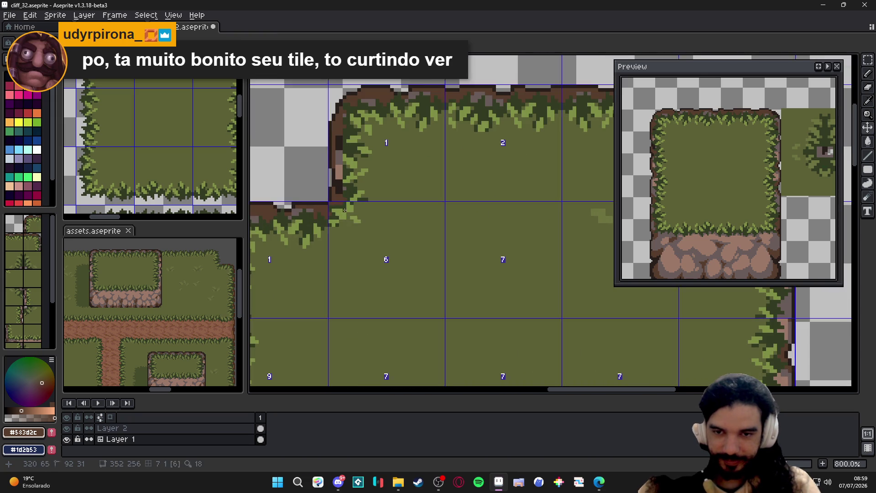
{"action": "scroll", "coordinate": [340, 217], "scroll_direction": "up", "scroll_amount": 1}
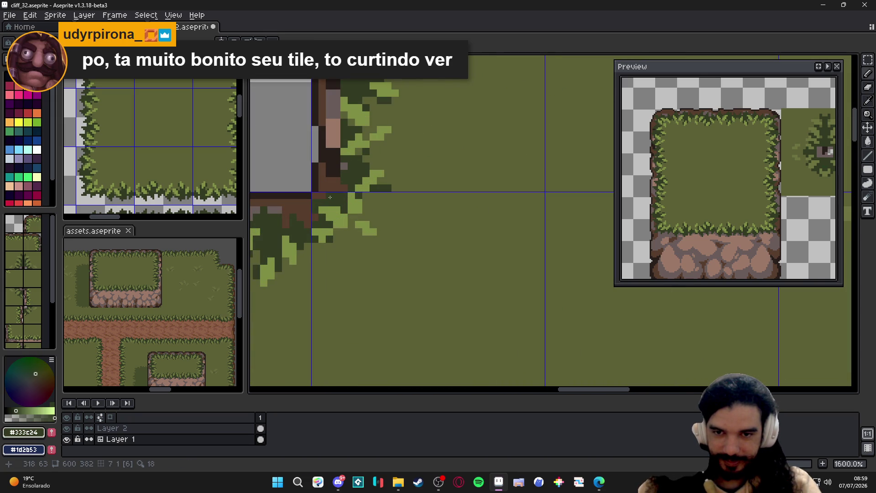
{"action": "scroll", "coordinate": [315, 218], "scroll_direction": "down", "scroll_amount": 4}
{"action": "scroll", "coordinate": [343, 220], "scroll_direction": "up", "scroll_amount": 2}
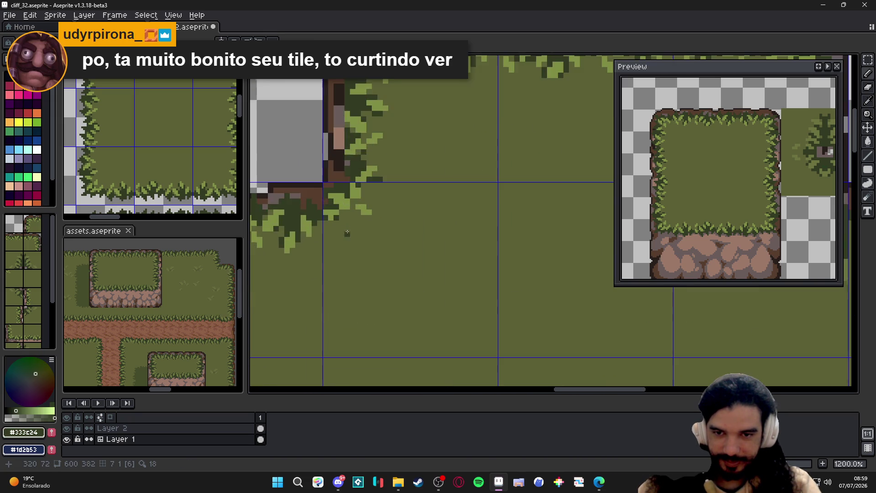
{"action": "scroll", "coordinate": [353, 225], "scroll_direction": "down", "scroll_amount": 2}
{"action": "scroll", "coordinate": [356, 225], "scroll_direction": "down", "scroll_amount": 1}
{"action": "scroll", "coordinate": [357, 226], "scroll_direction": "down", "scroll_amount": 2}
{"action": "scroll", "coordinate": [357, 233], "scroll_direction": "up", "scroll_amount": 1}
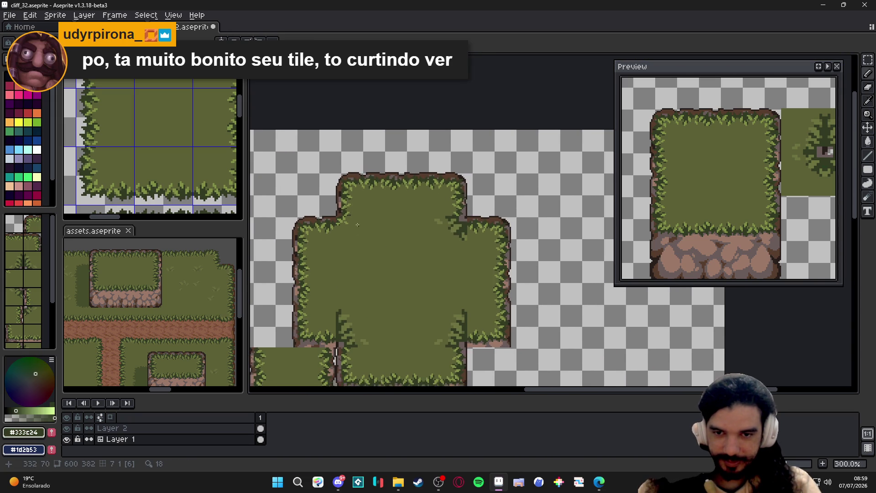
{"action": "scroll", "coordinate": [358, 237], "scroll_direction": "up", "scroll_amount": 1}
{"action": "scroll", "coordinate": [361, 234], "scroll_direction": "up", "scroll_amount": 3}
{"action": "scroll", "coordinate": [361, 234], "scroll_direction": "down", "scroll_amount": 3}
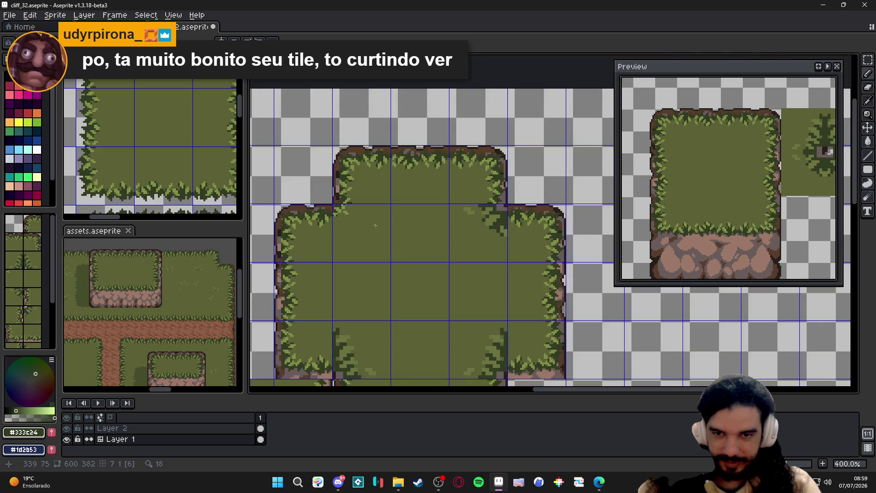
{"action": "scroll", "coordinate": [357, 218], "scroll_direction": "up", "scroll_amount": 3}
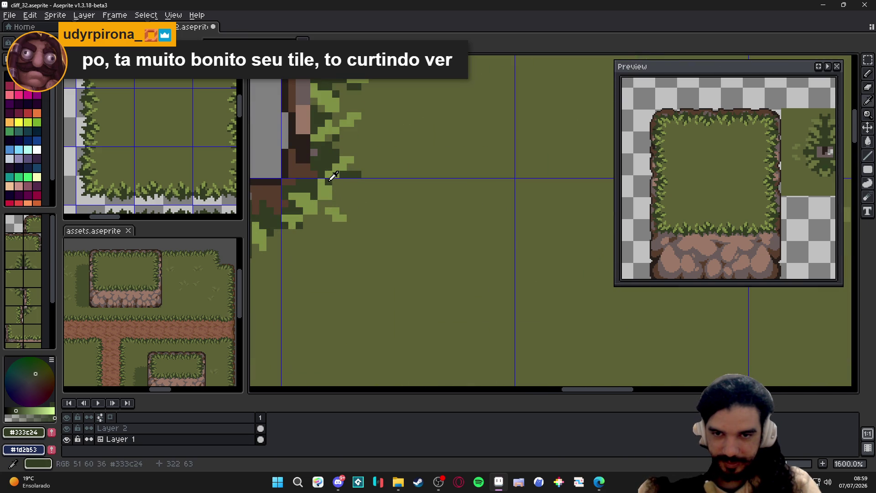
{"action": "scroll", "coordinate": [342, 180], "scroll_direction": "down", "scroll_amount": 3}
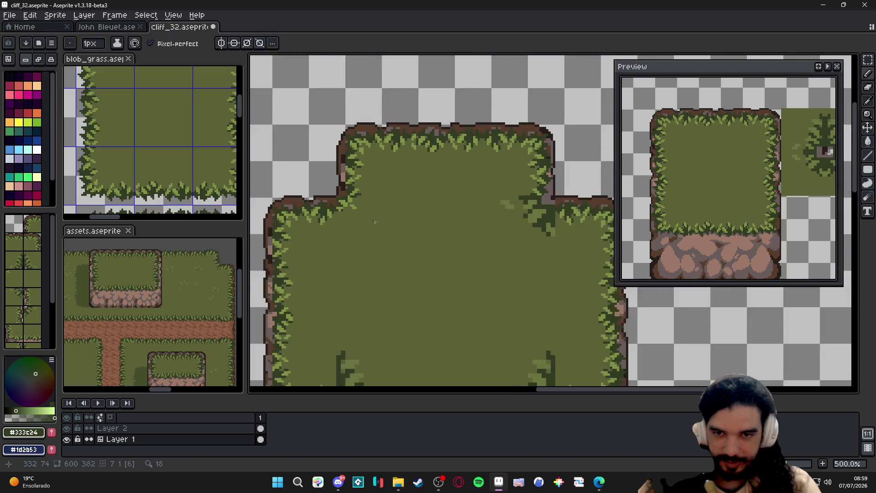
{"action": "scroll", "coordinate": [370, 219], "scroll_direction": "down", "scroll_amount": 1}
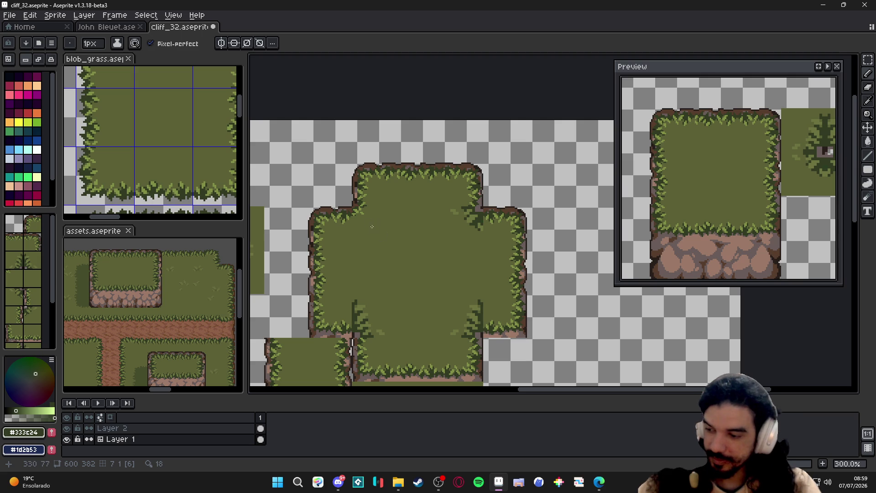
Save, then marquee-select the three-tile grass strip across the blob's middle row
{"action": "key", "text": "ctrl+s"}
{"action": "key", "text": "v"}
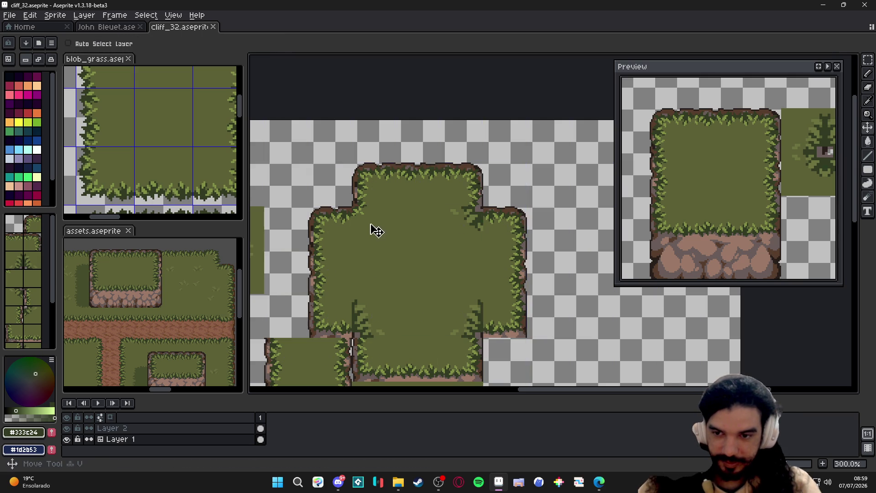
{"action": "key", "text": "m"}
{"action": "left_click", "coordinate": [376, 230]}
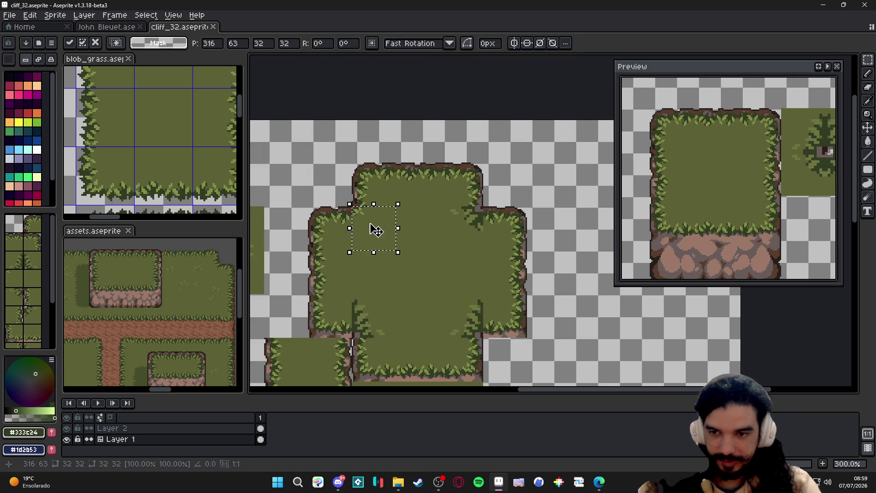
{"action": "key", "text": "shift+Right"}
{"action": "key", "text": "Escape"}
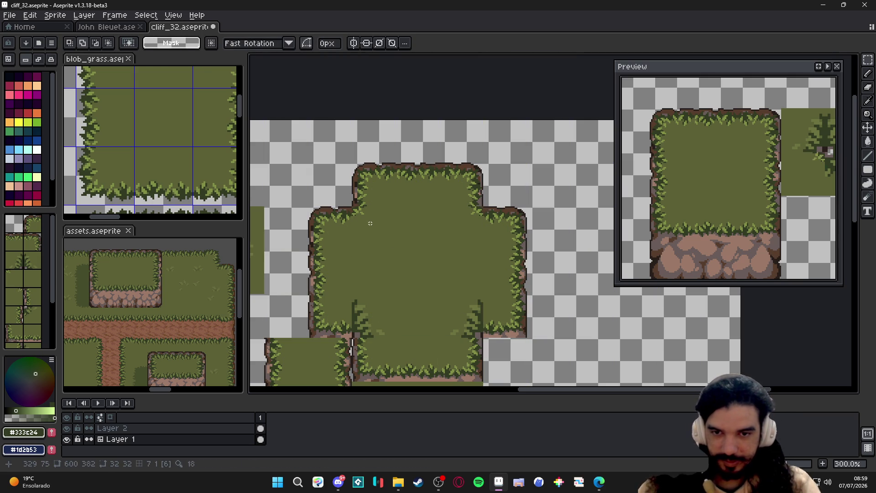
{"action": "left_click_drag", "start_coordinate": [370, 223], "coordinate": [477, 227]}
Nudge the selected grass strip down two pixels into the notch, drop it and save
{"action": "key", "text": "shift+Down"}
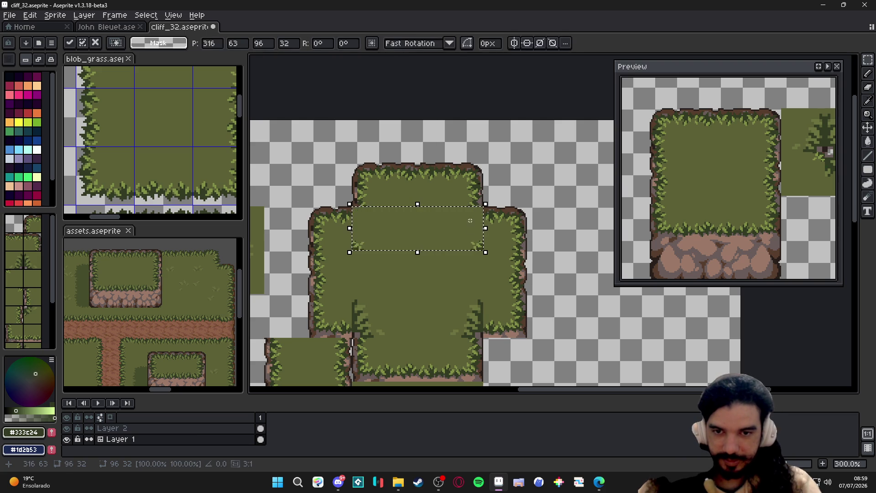
{"action": "key", "text": "shift+Down"}
{"action": "key", "text": "shift+Down"}
{"action": "key", "text": "Escape"}
{"action": "scroll", "coordinate": [471, 218], "scroll_direction": "down", "scroll_amount": 2}
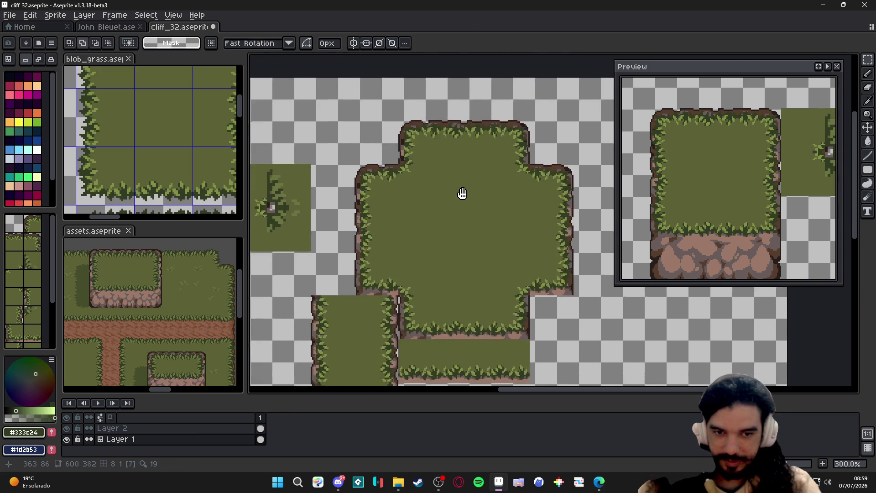
{"action": "mouse_move", "coordinate": [451, 233]}
{"action": "left_mouse_down"}
{"action": "mouse_move", "coordinate": [423, 218]}
{"action": "mouse_move", "coordinate": [452, 216]}
{"action": "left_mouse_up"}
{"action": "key", "text": "ctrl+s"}
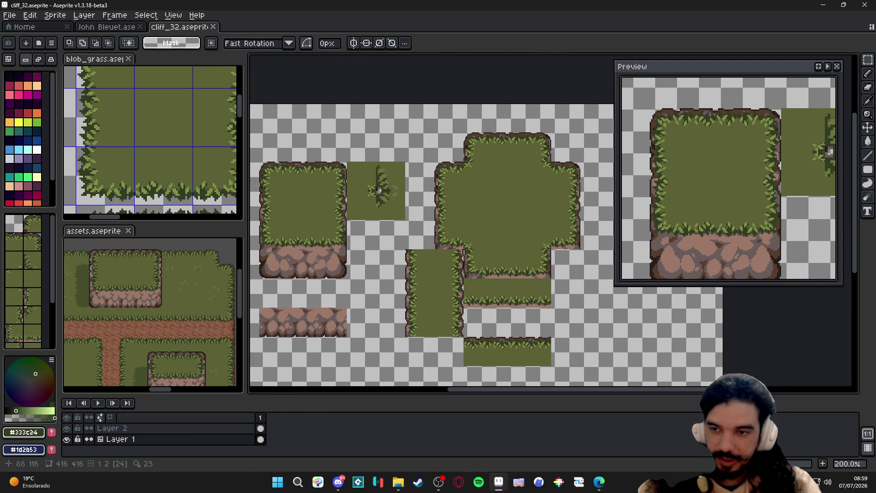
Stamp grass-edge tiles from the tileset and canvas into place, hide the grid and save cliff_32
{"action": "left_click", "coordinate": [30, 293]}
{"action": "key", "text": "b"}
{"action": "left_click", "coordinate": [528, 232]}
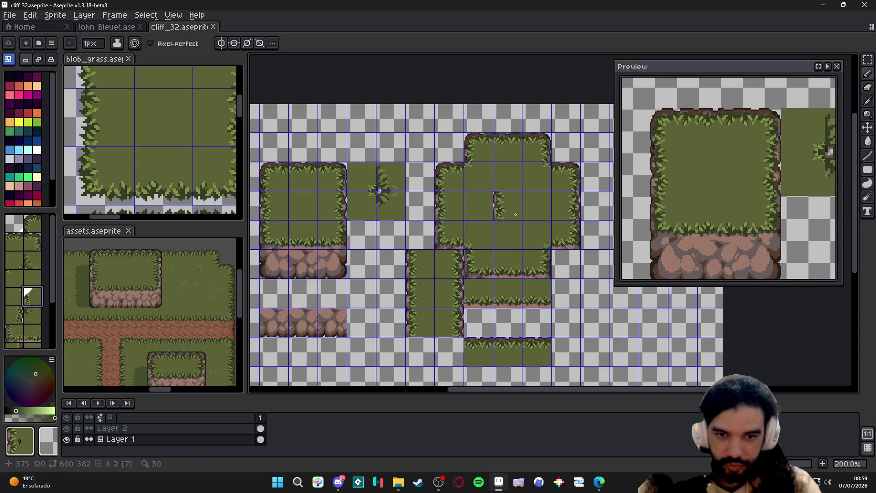
{"action": "key", "text": "alt"}
{"action": "left_click", "coordinate": [377, 196], "text": "alt"}
{"action": "left_click", "coordinate": [509, 273]}
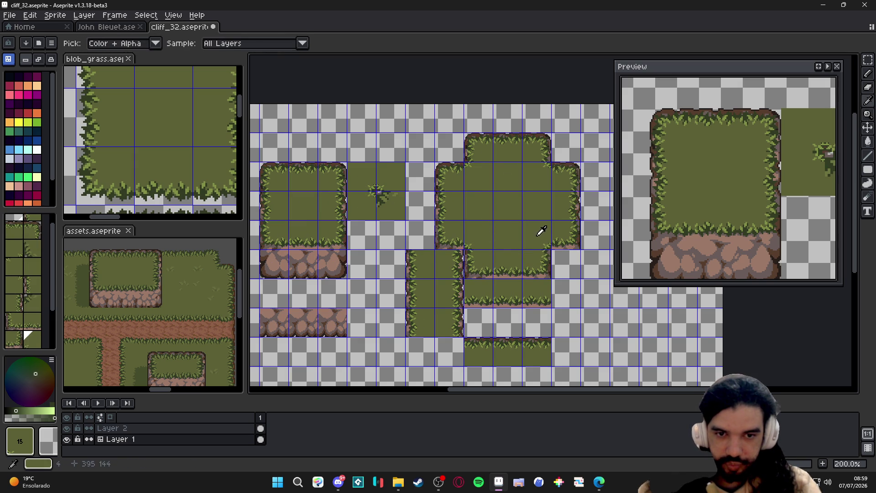
{"action": "left_click", "coordinate": [508, 189], "text": "alt"}
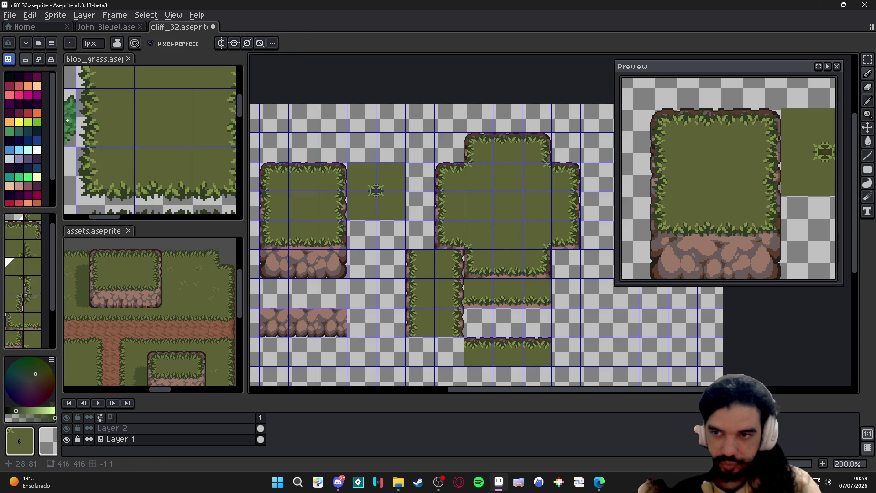
{"action": "mouse_move", "coordinate": [560, 252]}
{"action": "left_mouse_down"}
{"action": "mouse_move", "coordinate": [548, 252]}
{"action": "mouse_move", "coordinate": [575, 229]}
{"action": "left_mouse_up"}
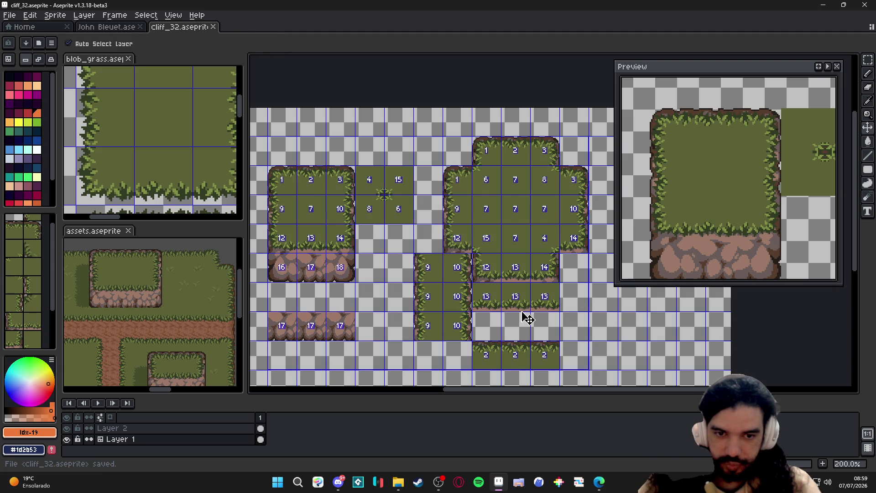
{"action": "key", "text": "ctrl+apostrophe"}
{"action": "key", "text": "ctrl+s"}
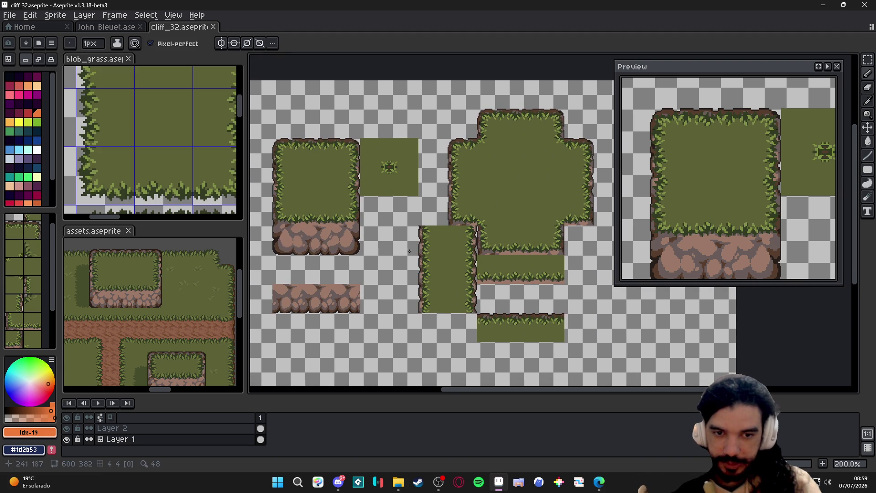
Fill the remaining gaps along the cliff edge with a sampled brown and save
{"action": "left_click_drag", "start_coordinate": [399, 246], "coordinate": [394, 245]}
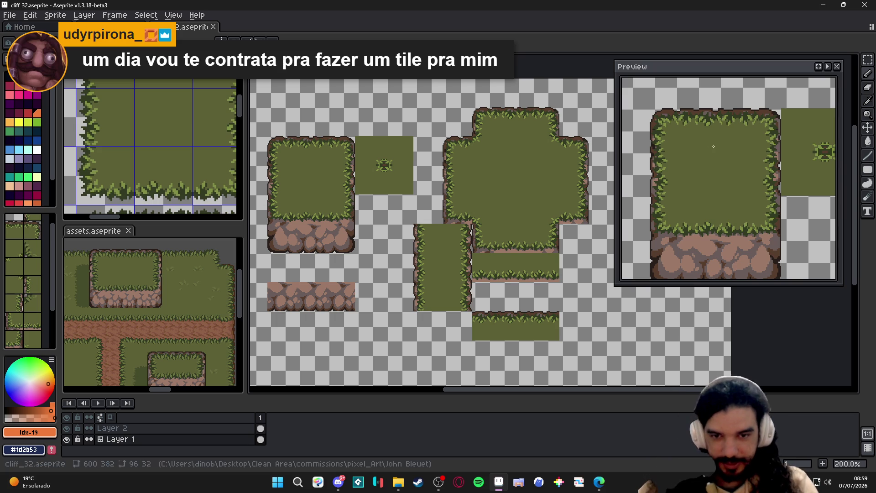
{"action": "scroll", "coordinate": [473, 227], "scroll_direction": "up", "scroll_amount": 2}
{"action": "scroll", "coordinate": [472, 226], "scroll_direction": "up", "scroll_amount": 1}
{"action": "scroll", "coordinate": [473, 226], "scroll_direction": "down", "scroll_amount": 2}
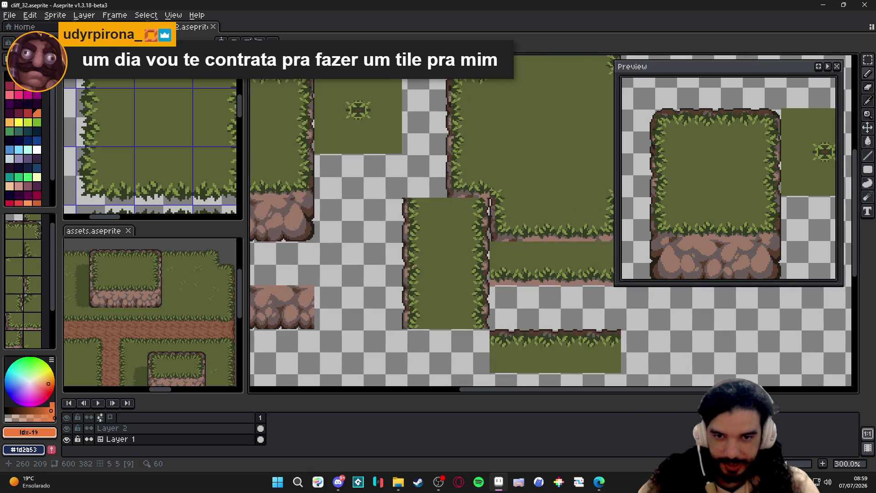
{"action": "scroll", "coordinate": [414, 267], "scroll_direction": "up", "scroll_amount": 2}
{"action": "scroll", "coordinate": [404, 185], "scroll_direction": "up", "scroll_amount": 3}
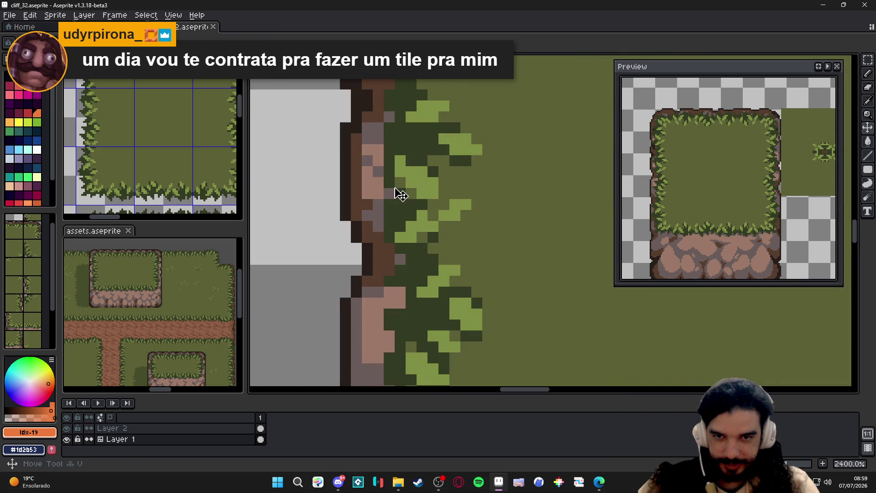
{"action": "key", "text": "alt"}
{"action": "left_click", "coordinate": [368, 161]}
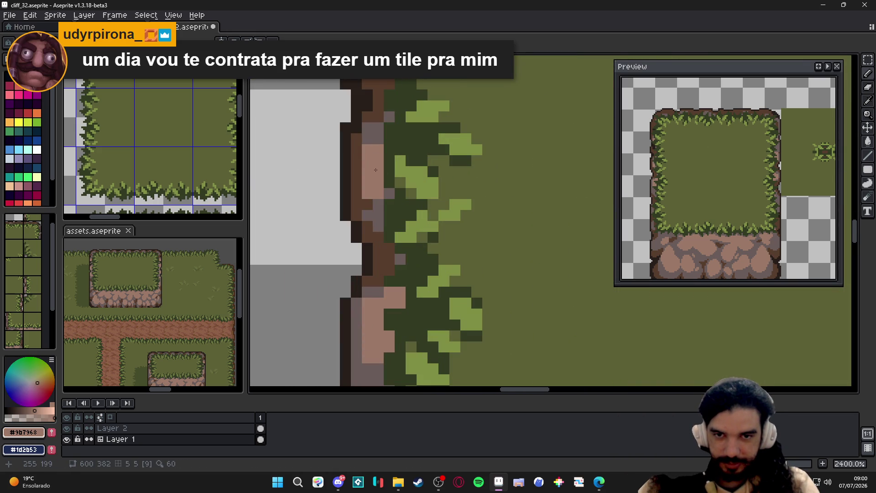
{"action": "left_click", "coordinate": [378, 149]}
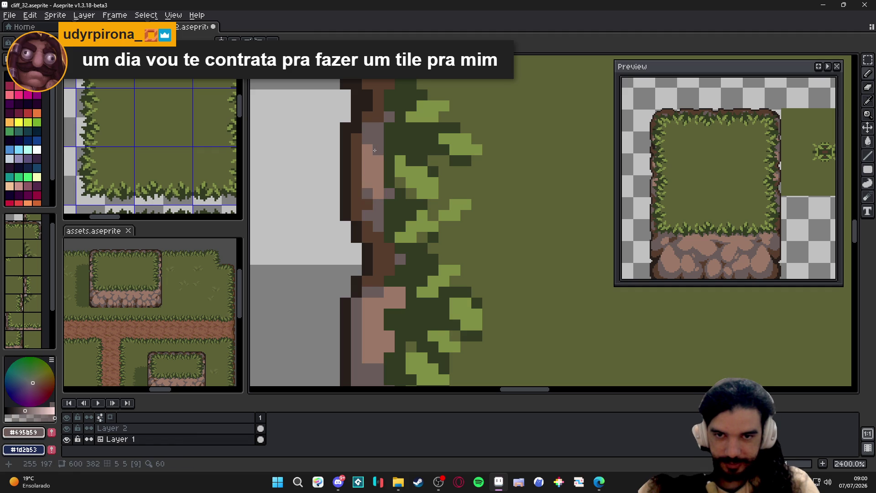
{"action": "scroll", "coordinate": [378, 197], "scroll_direction": "down", "scroll_amount": 3}
{"action": "scroll", "coordinate": [379, 197], "scroll_direction": "down", "scroll_amount": 2}
{"action": "scroll", "coordinate": [379, 197], "scroll_direction": "down", "scroll_amount": 2}
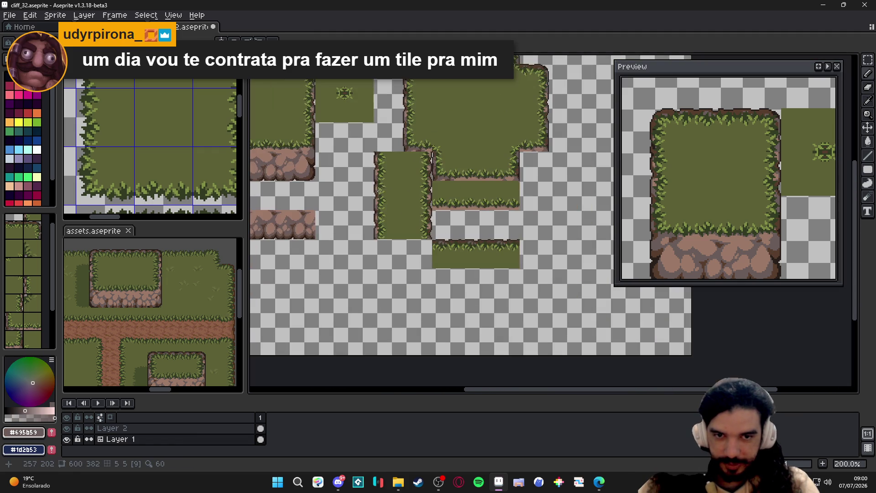
{"action": "key", "text": "ctrl+s"}
{"action": "scroll", "coordinate": [379, 197], "scroll_direction": "down", "scroll_amount": 2}
Select all and deselect the tileset, return to the Marquee tool and save cliff_32 again
{"action": "mouse_move", "coordinate": [384, 206]}
{"action": "left_mouse_down"}
{"action": "mouse_move", "coordinate": [373, 224]}
{"action": "mouse_move", "coordinate": [383, 219]}
{"action": "left_mouse_up"}
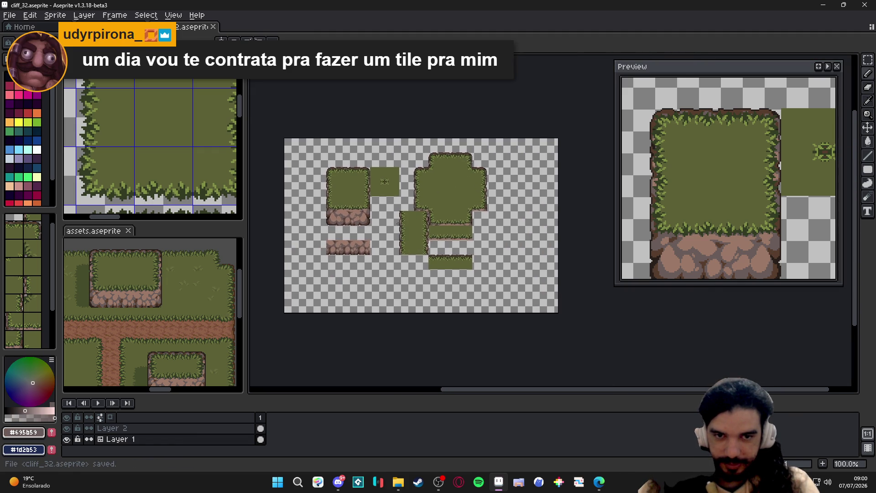
{"action": "scroll", "coordinate": [383, 219], "scroll_direction": "up", "scroll_amount": 1}
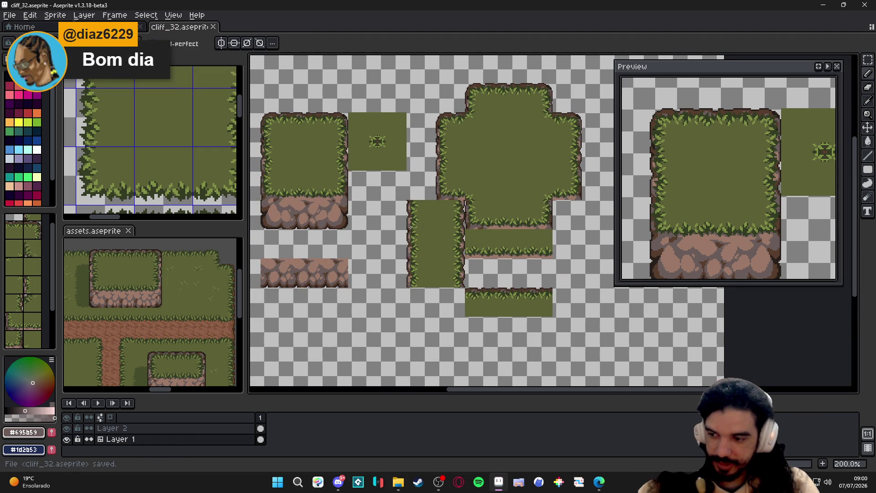
{"action": "left_click_drag", "start_coordinate": [384, 206], "coordinate": [359, 194]}
{"action": "key", "text": "ctrl+a"}
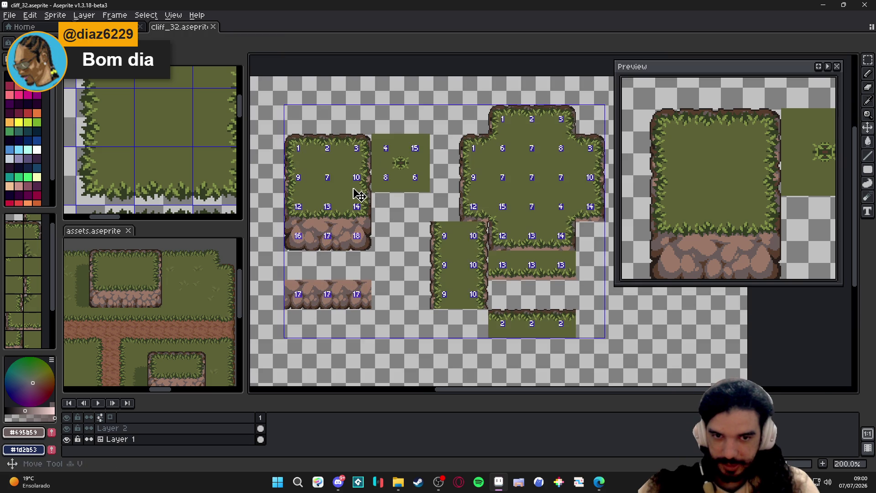
{"action": "key", "text": "ctrl+d"}
{"action": "key", "text": "m"}
{"action": "key", "text": "ctrl+s"}
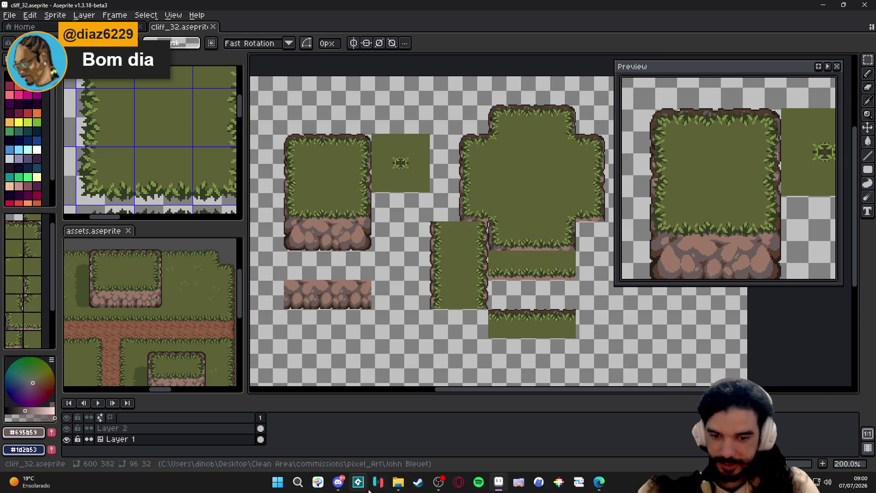
Leave the editor briefly, then return to the cliff_32 sheet with blob_cliff_top open beside it
{"action": "left_click", "coordinate": [398, 482]}
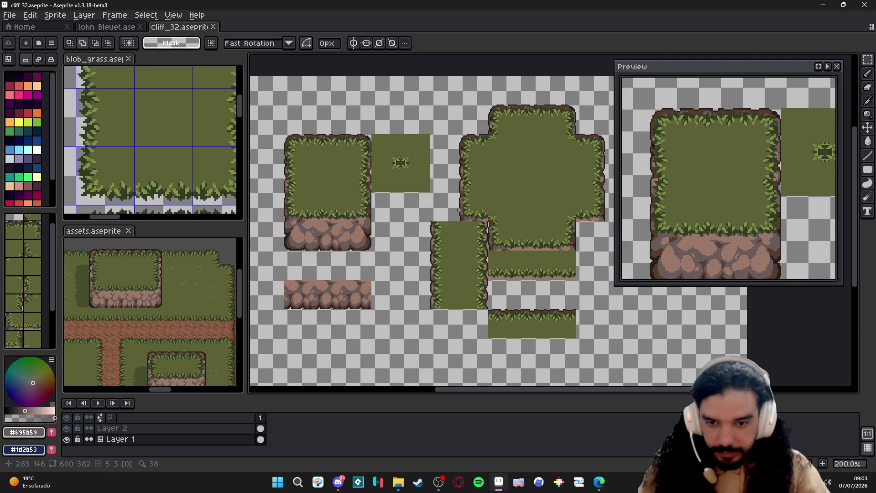
{"action": "left_click_drag", "start_coordinate": [428, 205], "coordinate": [430, 211]}
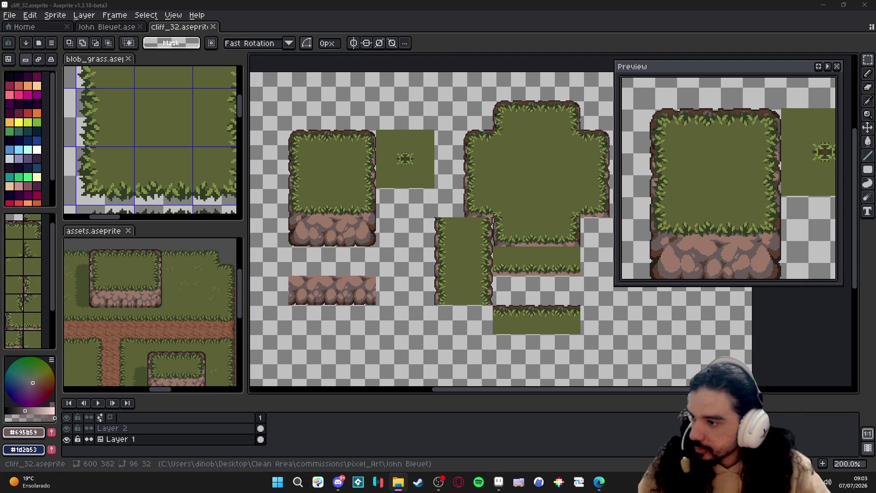
{"action": "scroll", "coordinate": [549, 197], "scroll_direction": "up", "scroll_amount": 2}
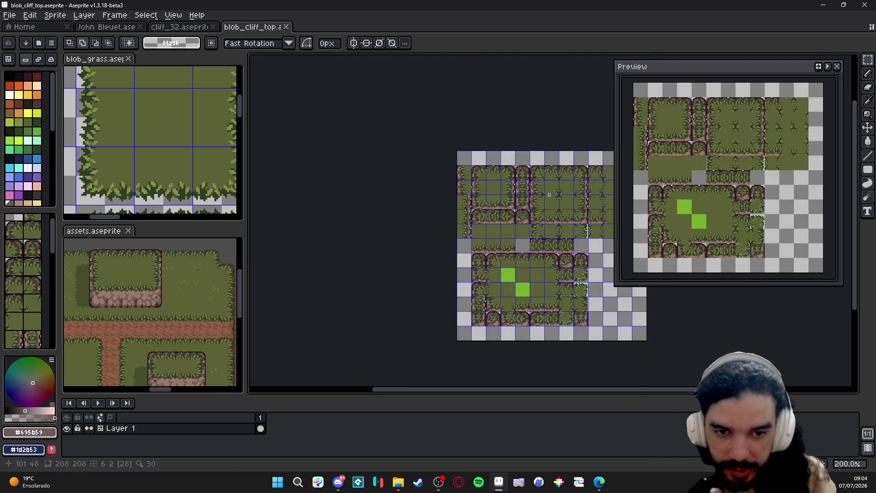
{"action": "scroll", "coordinate": [549, 197], "scroll_direction": "down", "scroll_amount": 1}
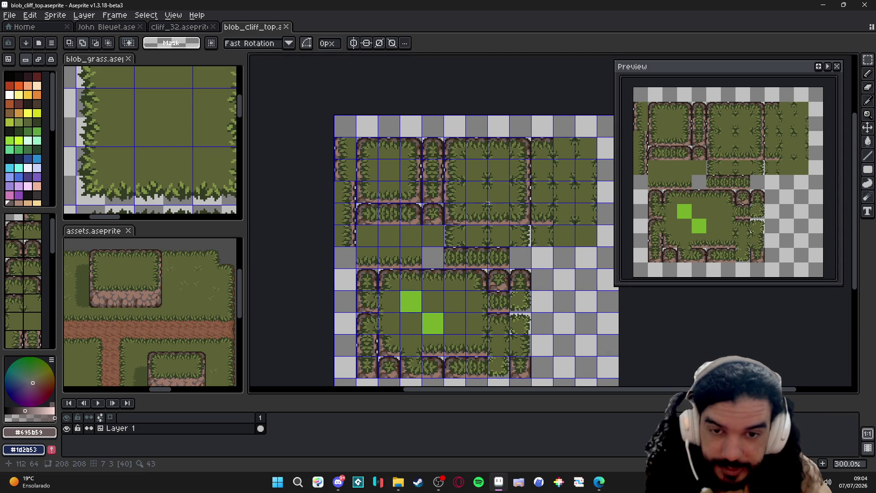
{"action": "scroll", "coordinate": [431, 151], "scroll_direction": "down", "scroll_amount": 2}
Scale the blob cliff-top sheet to 200% (416×416) via Sprite Size and fit it in view
{"action": "left_click", "coordinate": [55, 15]}
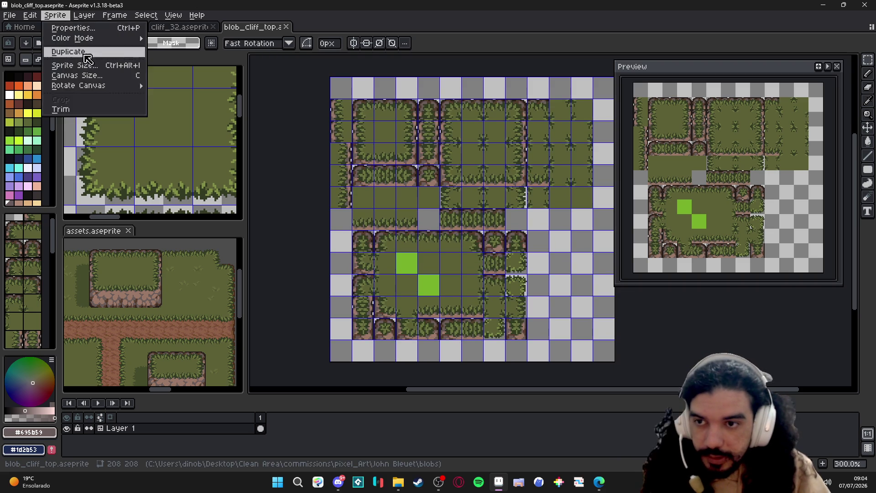
{"action": "left_click", "coordinate": [90, 61]}
{"action": "double_click", "coordinate": [650, 169]}
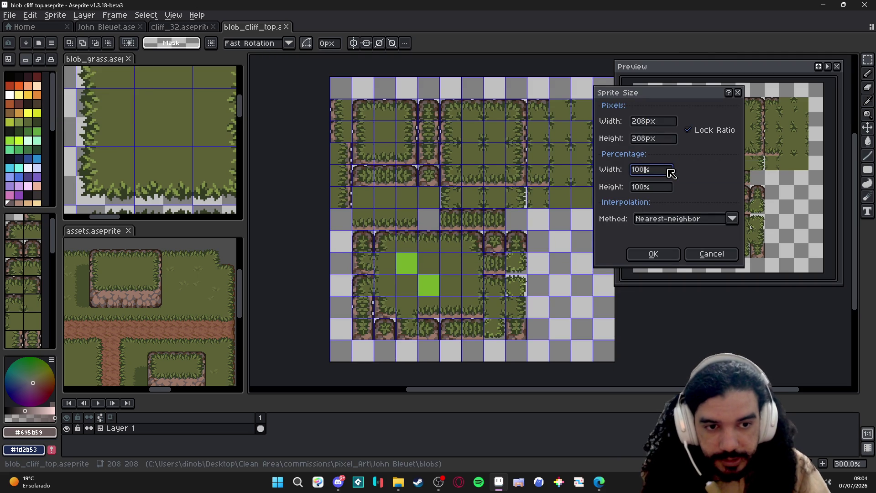
{"action": "type", "text": "200"}
{"action": "key", "text": "Return"}
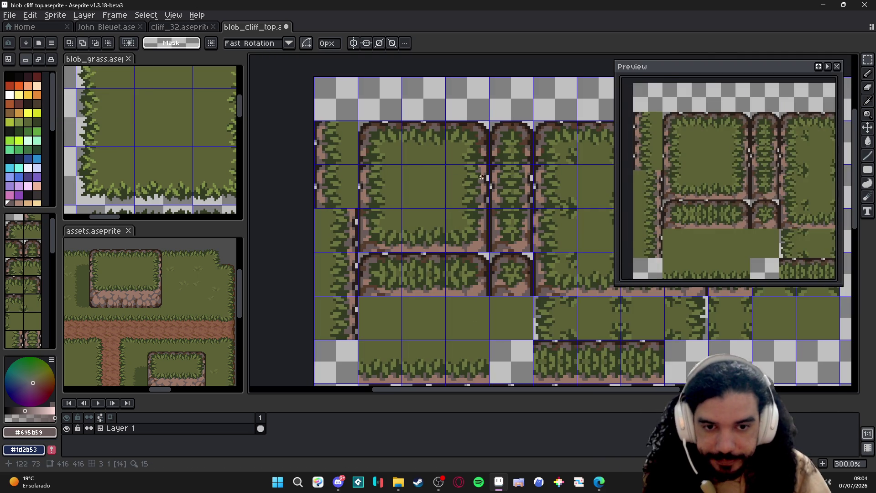
{"action": "key", "text": "1"}
Save the enlarged sheet as a new file named blob_cliff_top_32
{"action": "left_click", "coordinate": [10, 14]}
{"action": "left_click", "coordinate": [27, 81]}
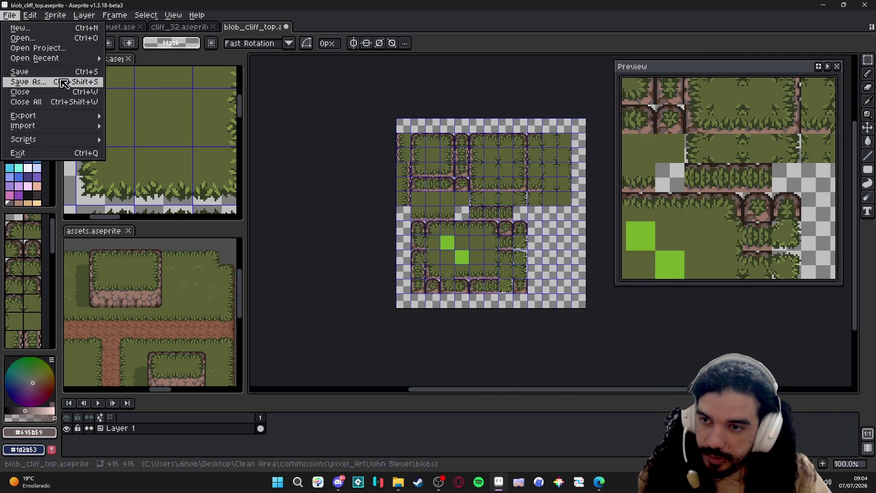
{"action": "scroll", "coordinate": [260, 347], "scroll_direction": "down", "scroll_amount": 3}
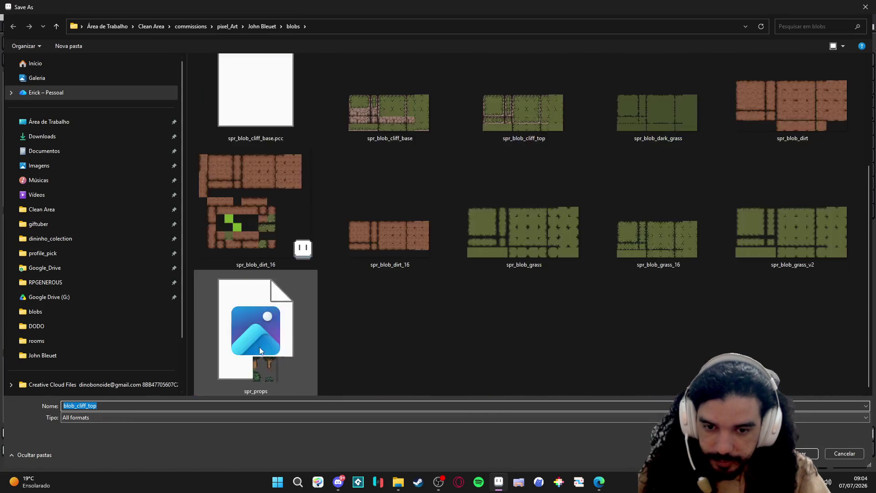
{"action": "left_click", "coordinate": [166, 418]}
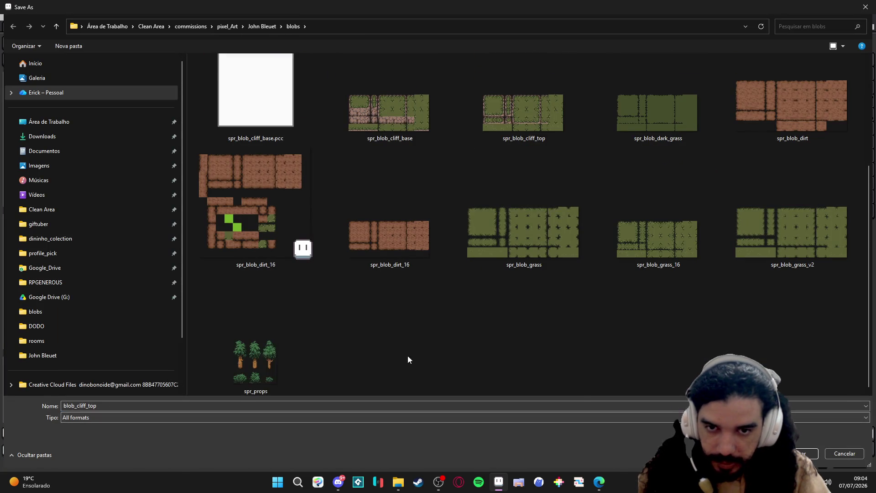
{"action": "scroll", "coordinate": [478, 318], "scroll_direction": "up", "scroll_amount": 3}
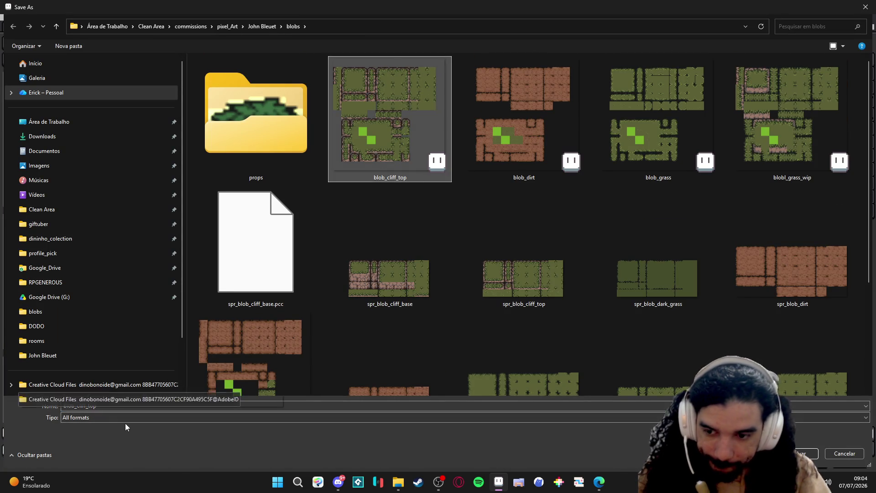
{"action": "left_click", "coordinate": [120, 406]}
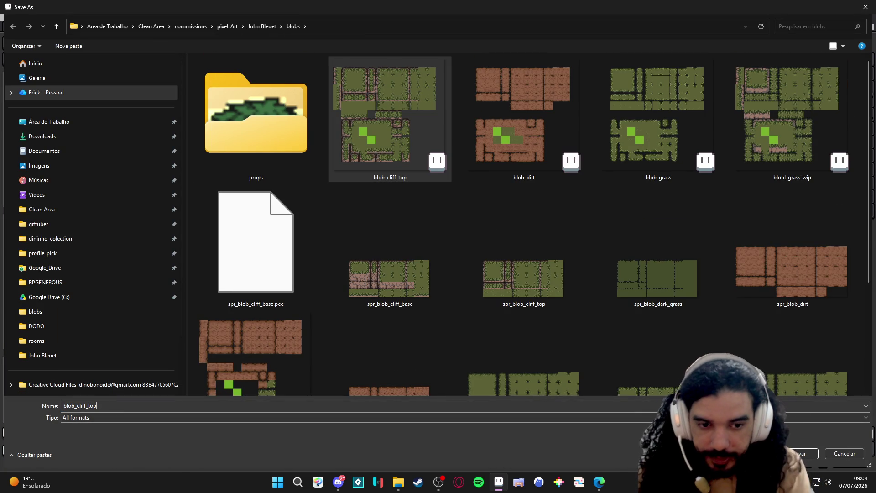
{"action": "type", "text": "_32"}
{"action": "key", "text": "Return"}
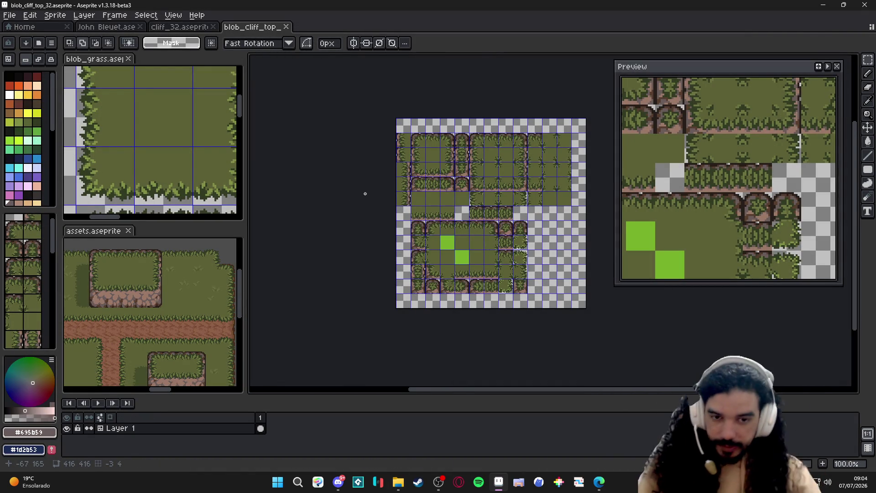
{"action": "scroll", "coordinate": [489, 169], "scroll_direction": "up", "scroll_amount": 1}
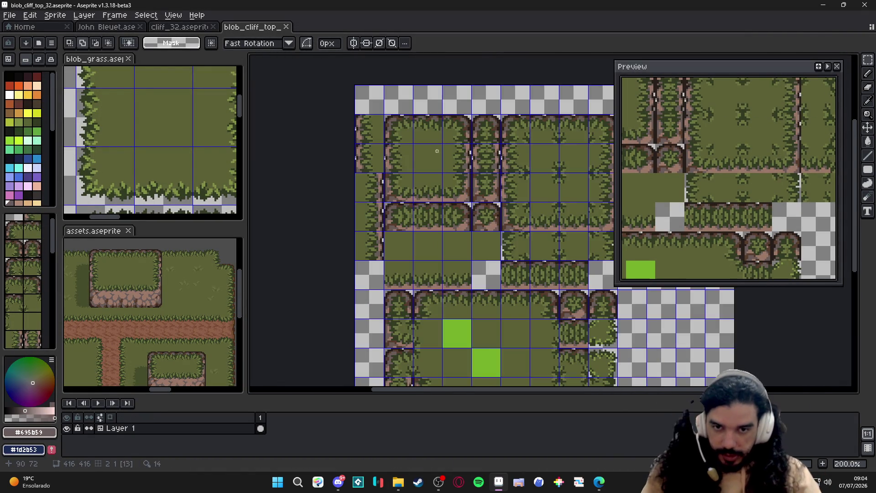
{"action": "scroll", "coordinate": [488, 168], "scroll_direction": "up", "scroll_amount": 1}
{"action": "scroll", "coordinate": [168, 173], "scroll_direction": "up", "scroll_amount": 1}
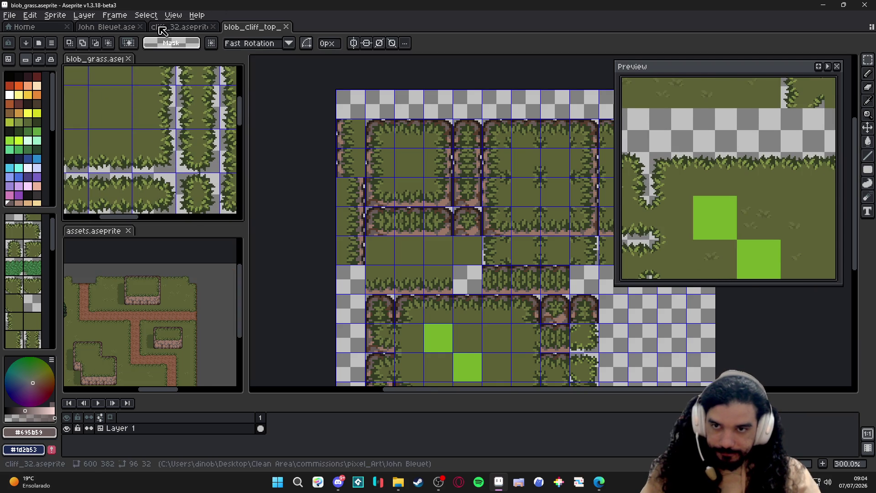
Dock cliff_32 beside the blob sheet as reference and select its grass square for copying
{"action": "left_click", "coordinate": [176, 27]}
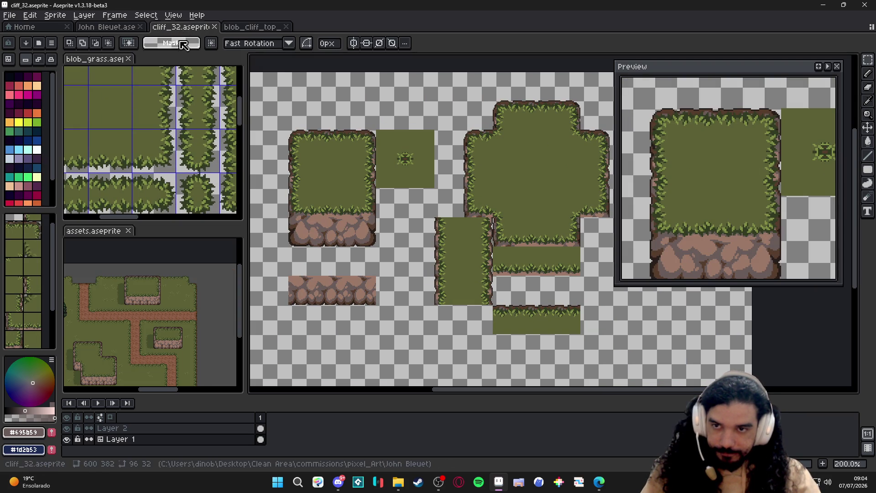
{"action": "left_click_drag", "start_coordinate": [176, 26], "coordinate": [158, 137]}
{"action": "left_click", "coordinate": [128, 231]}
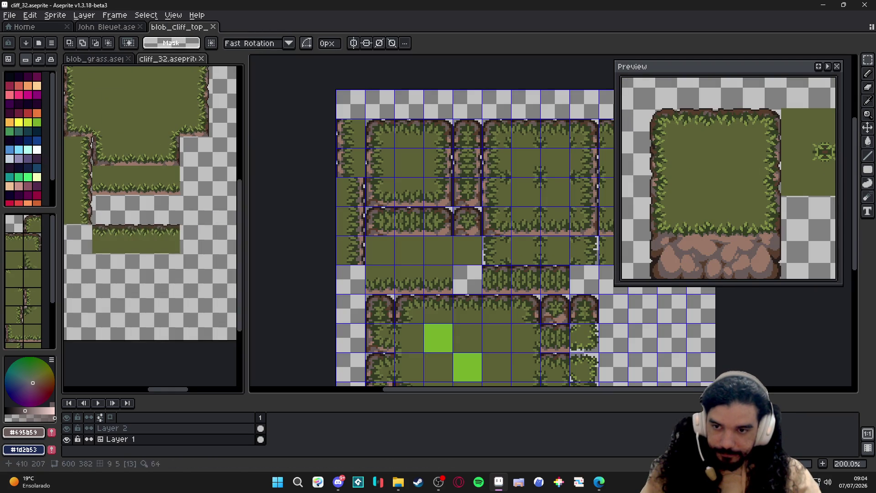
{"action": "scroll", "coordinate": [156, 224], "scroll_direction": "up", "scroll_amount": 1}
{"action": "scroll", "coordinate": [156, 224], "scroll_direction": "down", "scroll_amount": 1}
{"action": "left_click_drag", "start_coordinate": [156, 225], "coordinate": [180, 199]}
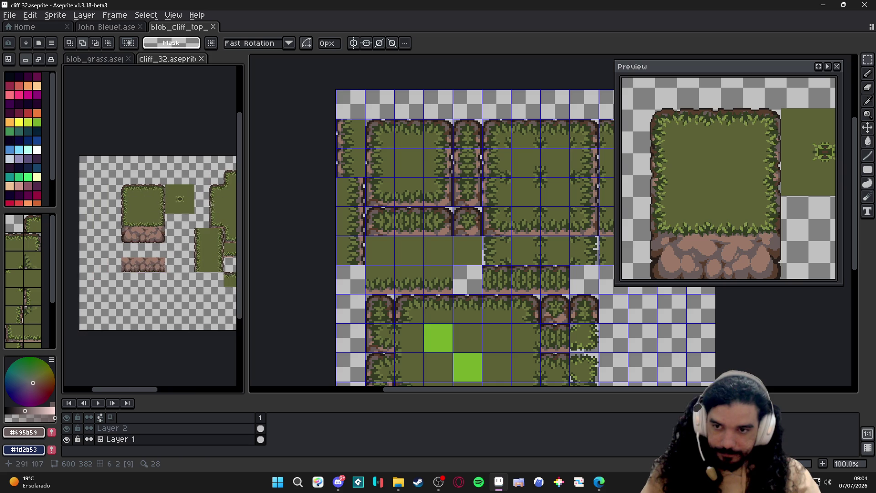
{"action": "scroll", "coordinate": [140, 199], "scroll_direction": "up", "scroll_amount": 2}
{"action": "scroll", "coordinate": [124, 191], "scroll_direction": "up", "scroll_amount": 1}
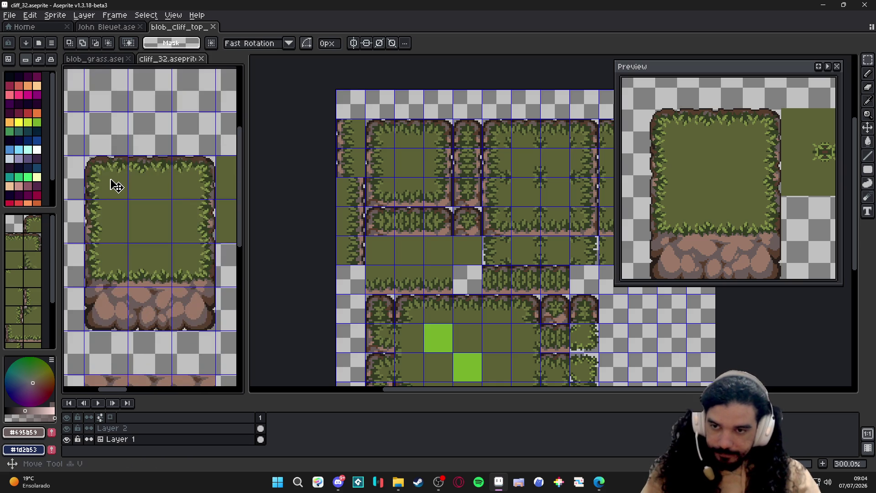
{"action": "key", "text": "v"}
{"action": "left_click_drag", "start_coordinate": [89, 159], "coordinate": [218, 288]}
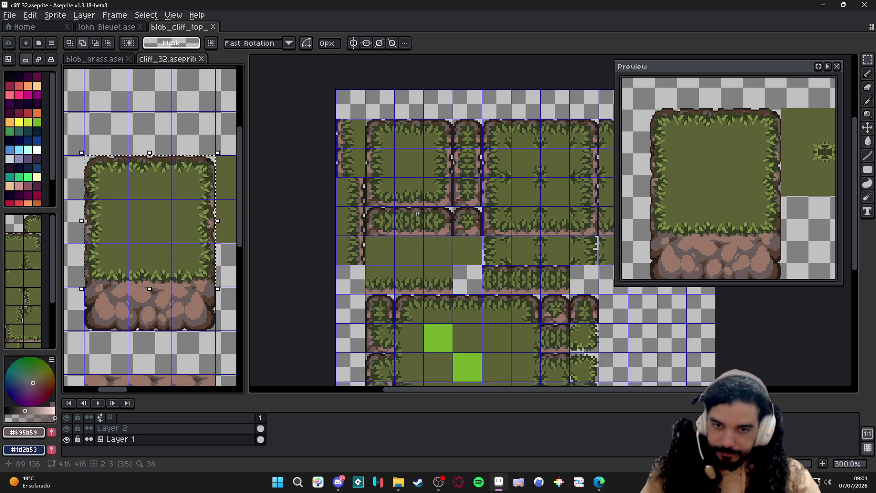
{"action": "scroll", "coordinate": [389, 127], "scroll_direction": "up", "scroll_amount": 2}
{"action": "scroll", "coordinate": [389, 126], "scroll_direction": "down", "scroll_amount": 2}
Delete the blob sheet's top-left tile block and paste the grass square into the emptied area
{"action": "left_click_drag", "start_coordinate": [370, 137], "coordinate": [356, 150]}
{"action": "key", "text": "m"}
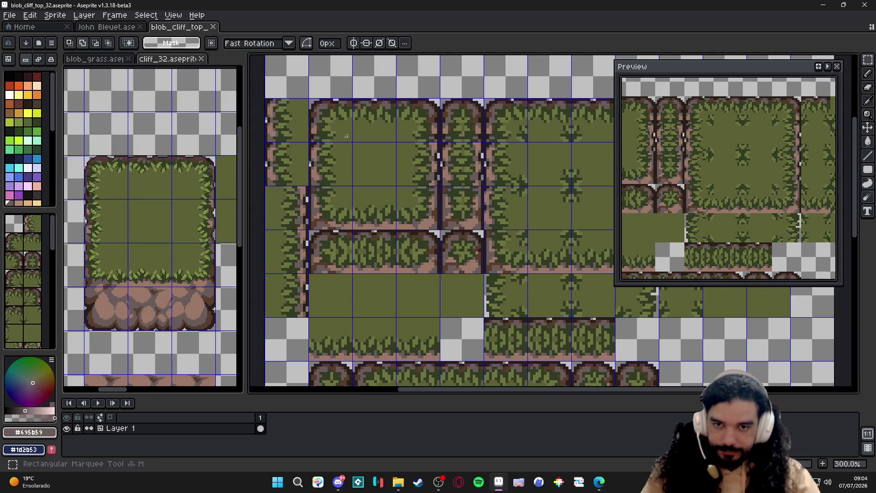
{"action": "left_click_drag", "start_coordinate": [311, 113], "coordinate": [439, 226]}
{"action": "key", "text": "Delete"}
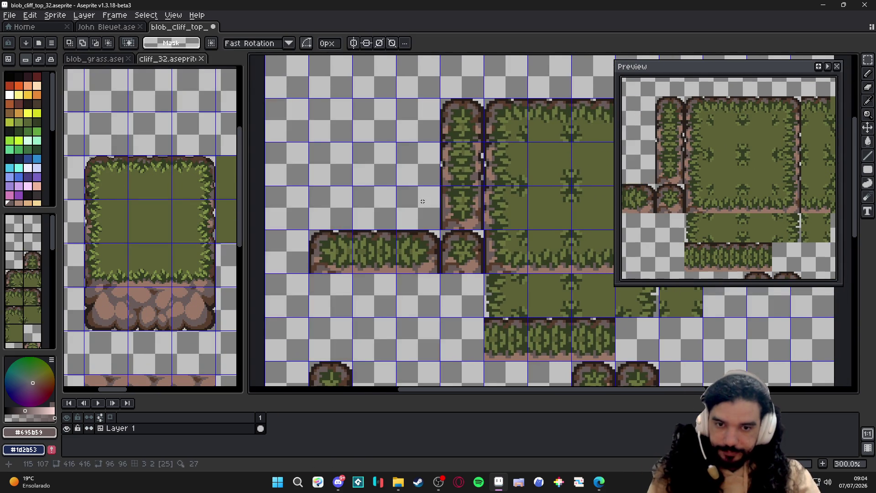
{"action": "scroll", "coordinate": [411, 206], "scroll_direction": "down", "scroll_amount": 1}
{"action": "key", "text": "ctrl+v"}
{"action": "scroll", "coordinate": [392, 156], "scroll_direction": "up", "scroll_amount": 1}
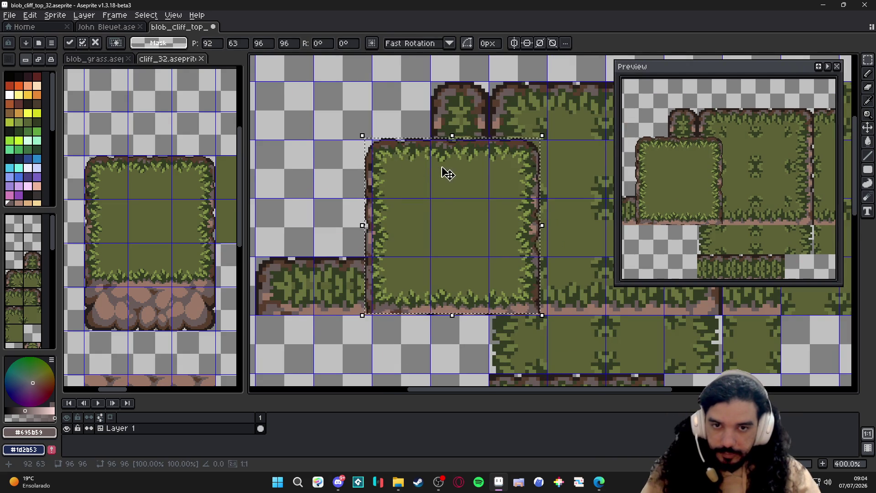
{"action": "left_click_drag", "start_coordinate": [447, 173], "coordinate": [343, 117]}
{"action": "scroll", "coordinate": [411, 102], "scroll_direction": "up", "scroll_amount": 1}
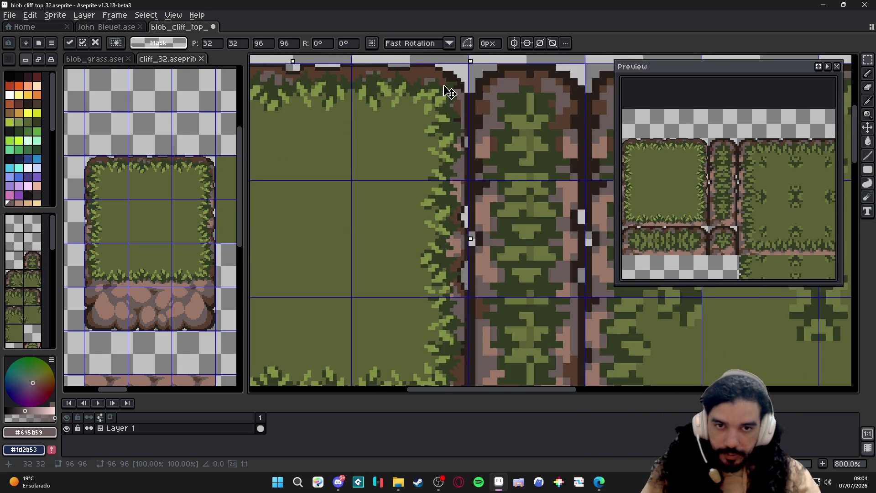
{"action": "scroll", "coordinate": [451, 92], "scroll_direction": "down", "scroll_amount": 1}
{"action": "scroll", "coordinate": [445, 138], "scroll_direction": "down", "scroll_amount": 2}
{"action": "key", "text": "Escape"}
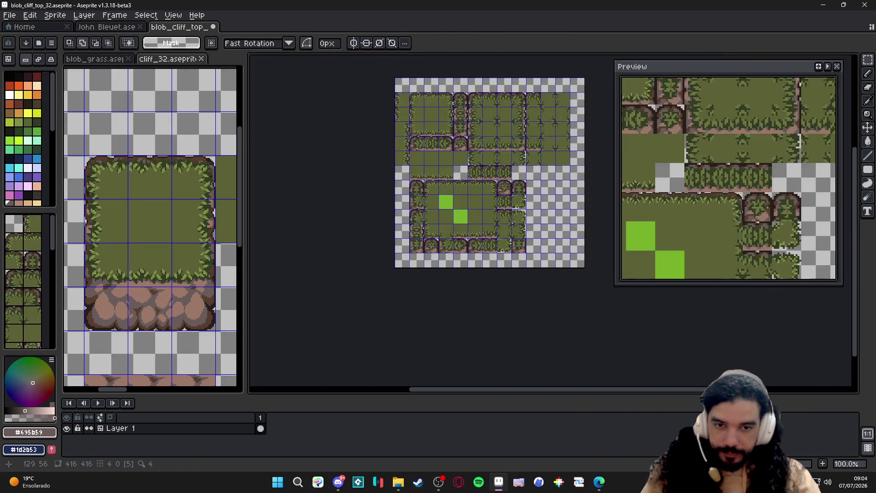
{"action": "scroll", "coordinate": [464, 152], "scroll_direction": "up", "scroll_amount": 1}
{"action": "left_click_drag", "start_coordinate": [464, 152], "coordinate": [459, 197]}
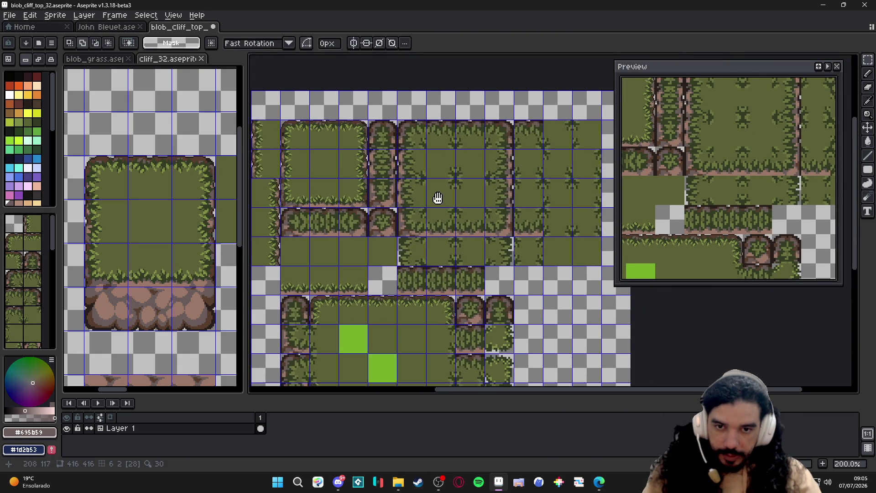
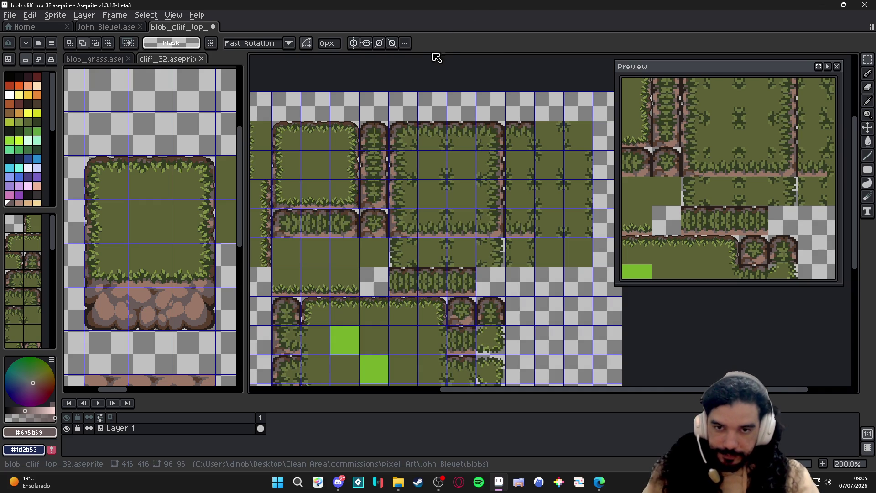
{"action": "scroll", "coordinate": [370, 123], "scroll_direction": "up", "scroll_amount": 1}
{"action": "scroll", "coordinate": [370, 123], "scroll_direction": "up", "scroll_amount": 1}
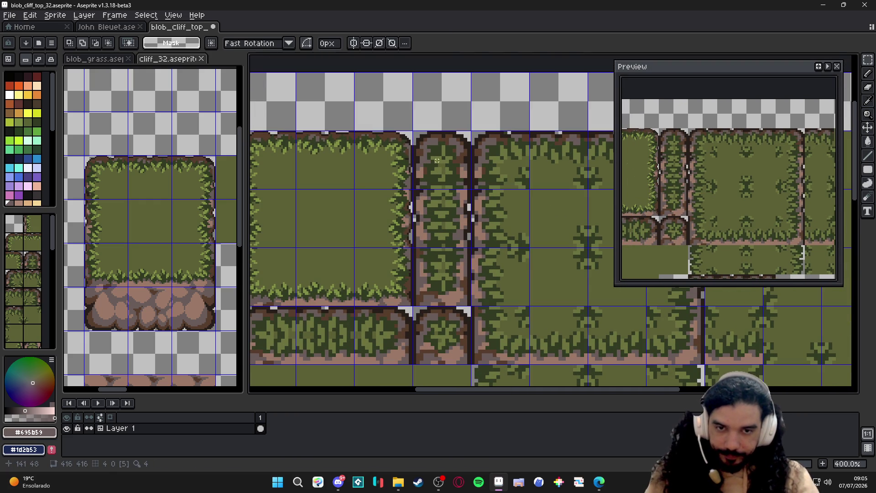
Clear the unwanted tile to transparency and zoom out to see the whole tileset
{"action": "left_click", "coordinate": [442, 166]}
{"action": "key", "text": "Delete"}
{"action": "key", "text": "1"}
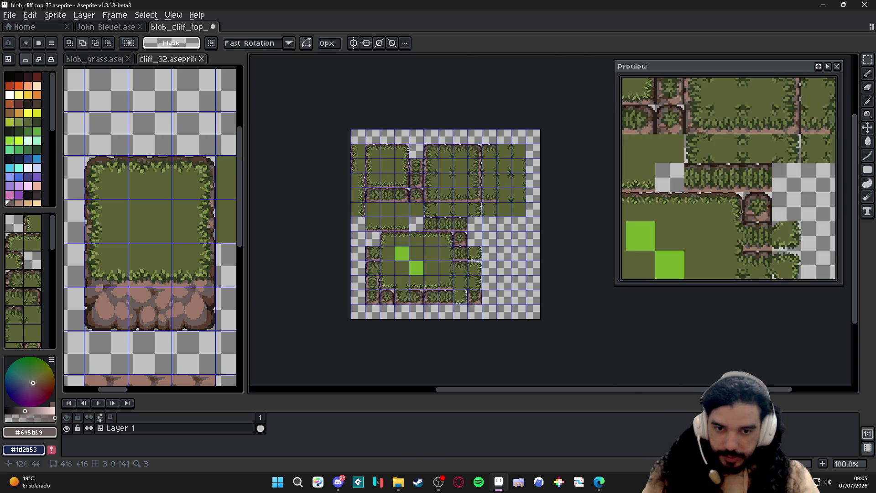
{"action": "scroll", "coordinate": [409, 145], "scroll_direction": "up", "scroll_amount": 2}
{"action": "scroll", "coordinate": [410, 146], "scroll_direction": "up", "scroll_amount": 1}
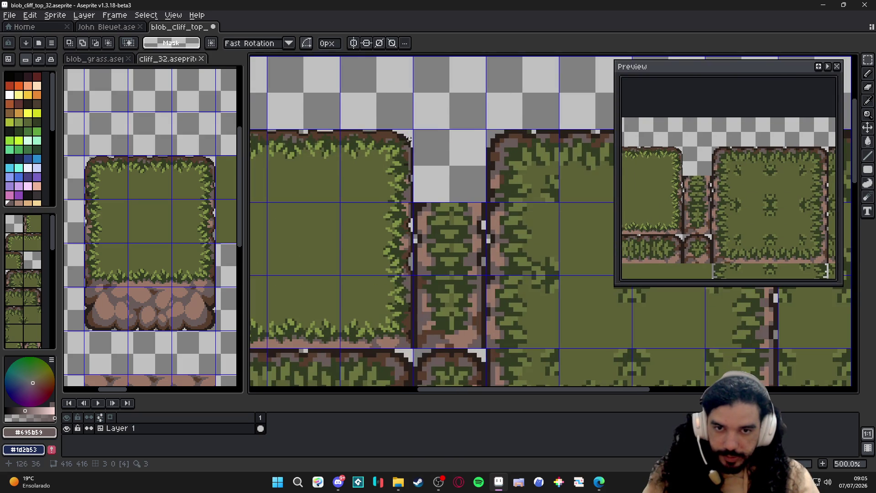
{"action": "scroll", "coordinate": [410, 145], "scroll_direction": "up", "scroll_amount": 1}
Shift two grass edge strips beside the large square one step right and deselect
{"action": "left_click_drag", "start_coordinate": [412, 128], "coordinate": [373, 214]}
{"action": "key", "text": "Right"}
{"action": "key", "text": "Right"}
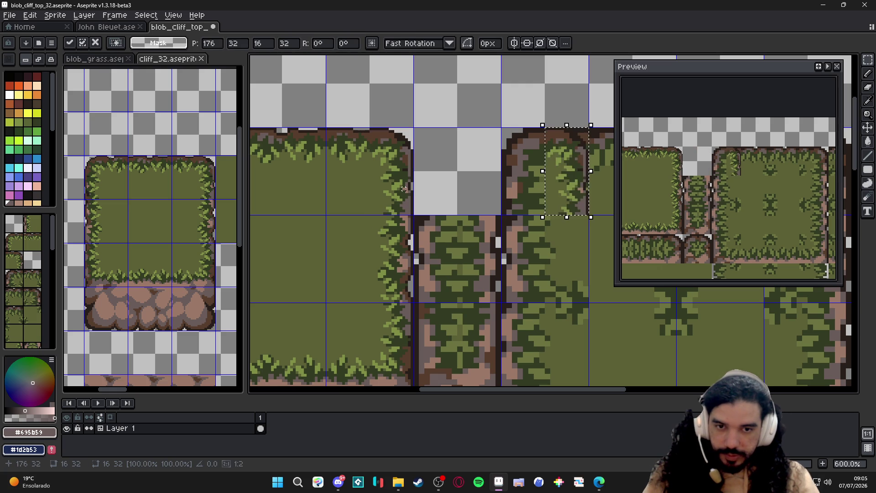
{"action": "key", "text": "ctrl+v"}
{"action": "key", "text": "ctrl+d"}
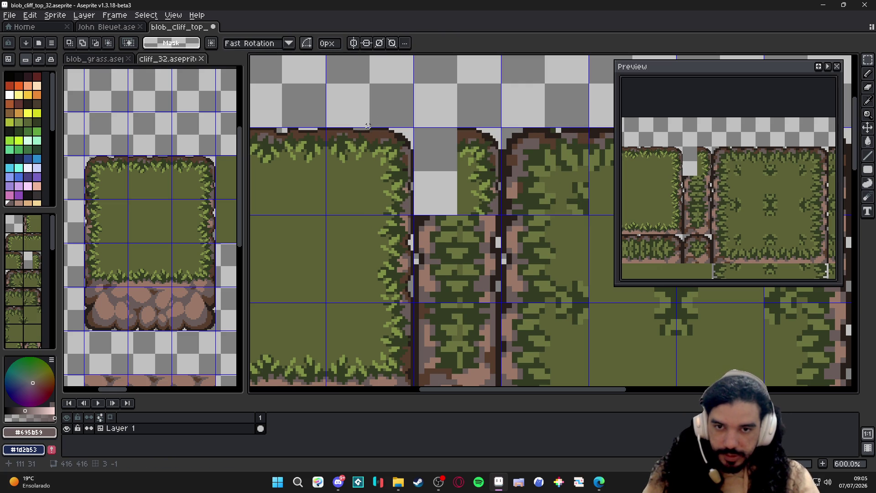
{"action": "left_click_drag", "start_coordinate": [368, 128], "coordinate": [330, 213]}
{"action": "key", "text": "ctrl+c"}
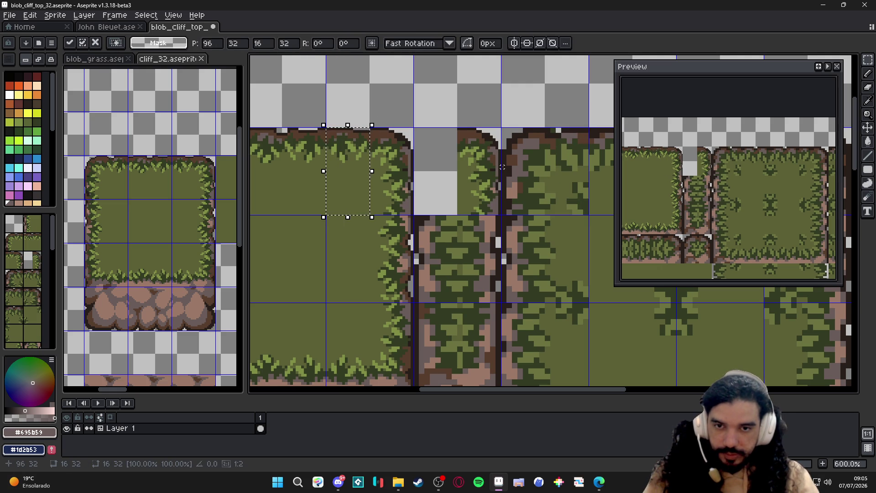
{"action": "key", "text": "Right"}
{"action": "key", "text": "Right"}
{"action": "left_click", "coordinate": [502, 166]}
{"action": "scroll", "coordinate": [411, 205], "scroll_direction": "down", "scroll_amount": 2}
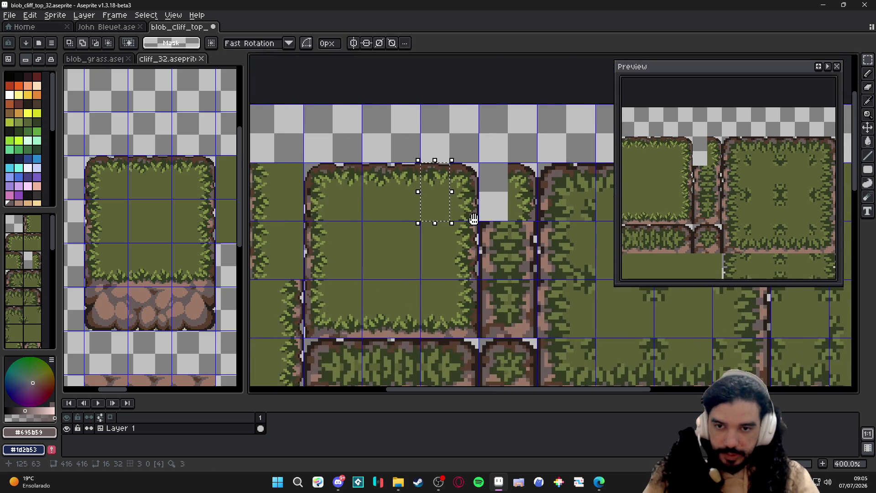
{"action": "scroll", "coordinate": [321, 166], "scroll_direction": "up", "scroll_amount": 2}
{"action": "key", "text": "ctrl+d"}
{"action": "scroll", "coordinate": [312, 153], "scroll_direction": "up", "scroll_amount": 1}
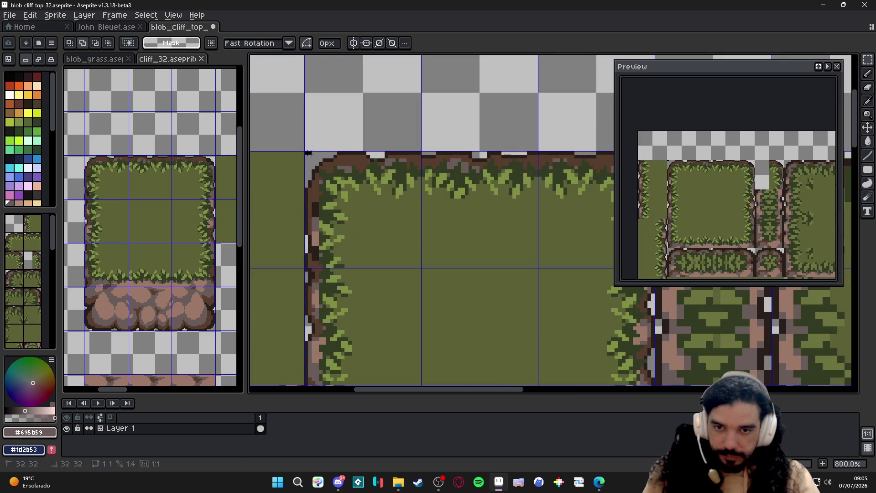
Move the corner tile's left cliff edge strip right into the gap column
{"action": "left_click_drag", "start_coordinate": [305, 152], "coordinate": [362, 266]}
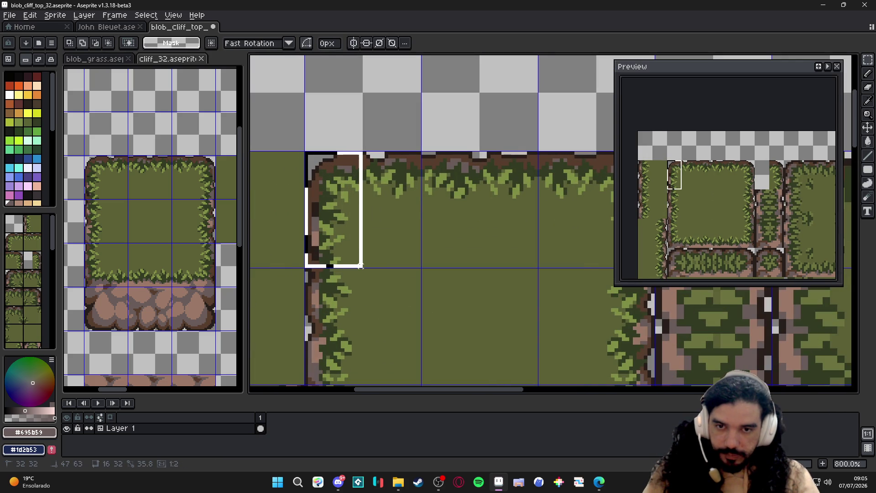
{"action": "scroll", "coordinate": [360, 266], "scroll_direction": "down", "scroll_amount": 2}
{"action": "scroll", "coordinate": [359, 226], "scroll_direction": "down", "scroll_amount": 1}
{"action": "left_click", "coordinate": [274, 205]}
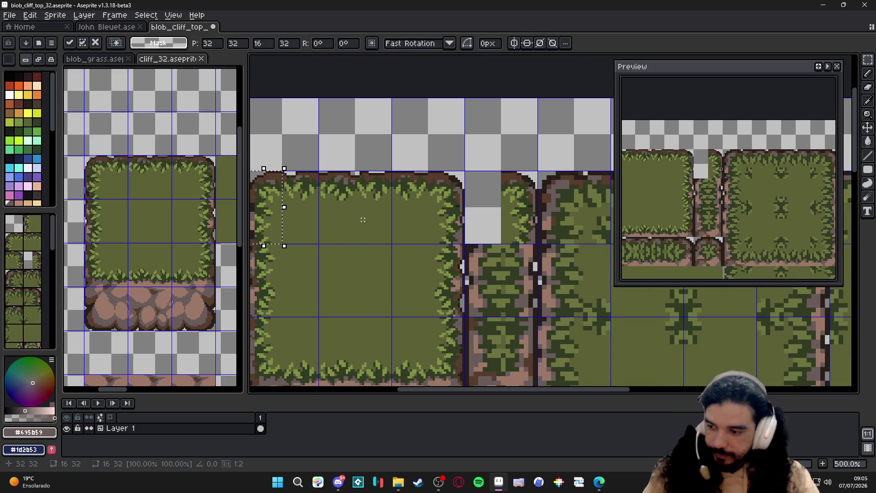
{"action": "key", "text": "Right"}
{"action": "key", "text": "Right"}
{"action": "key", "text": "Right"}
{"action": "key", "text": "Right"}
{"action": "key", "text": "Right"}
{"action": "key", "text": "Right"}
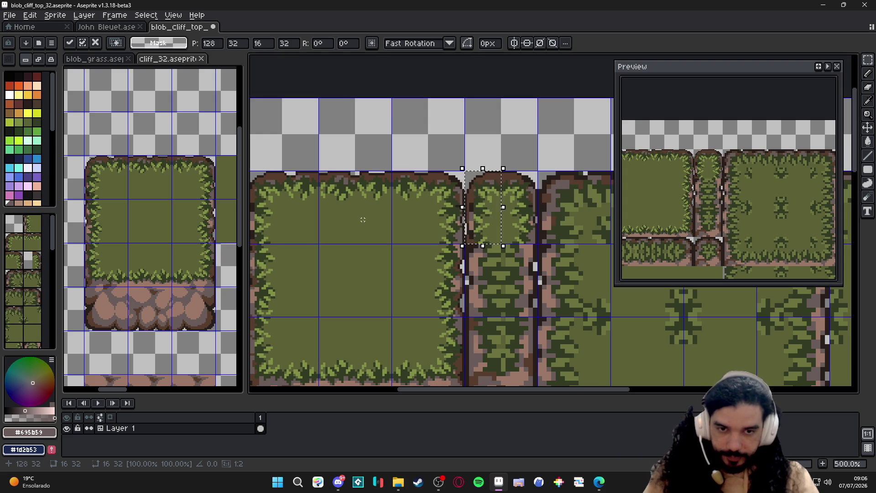
{"action": "left_click", "coordinate": [363, 220]}
{"action": "scroll", "coordinate": [411, 205], "scroll_direction": "down", "scroll_amount": 1}
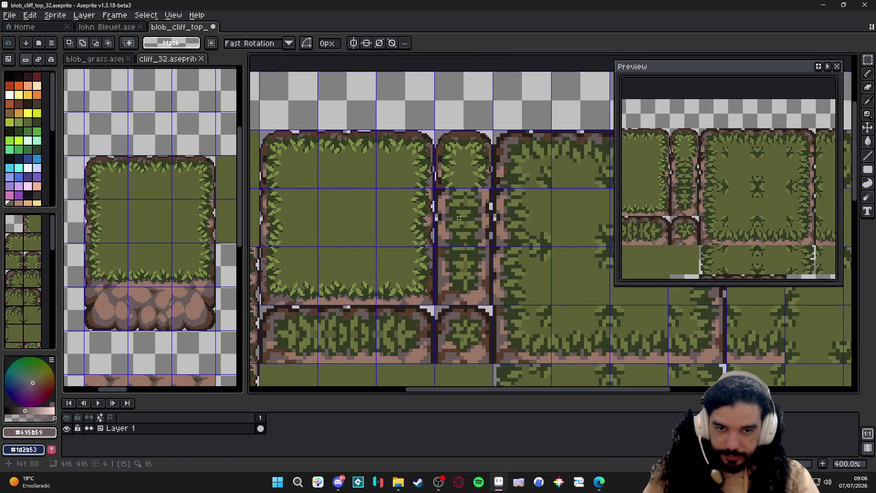
{"action": "double_click", "coordinate": [459, 218]}
Clear the column's middle tile and paste a copied grass edge into its right half
{"action": "key", "text": "Delete"}
{"action": "key", "text": "ctrl+d"}
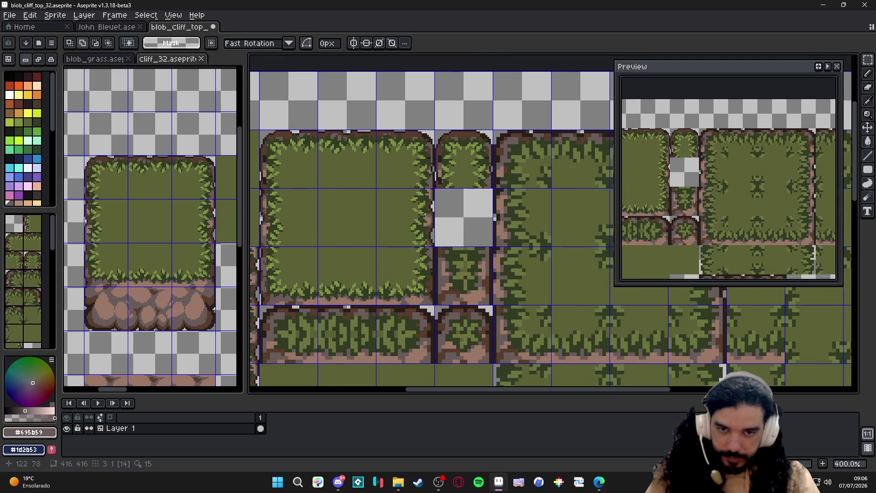
{"action": "scroll", "coordinate": [424, 215], "scroll_direction": "up", "scroll_amount": 1}
{"action": "scroll", "coordinate": [442, 178], "scroll_direction": "up", "scroll_amount": 1}
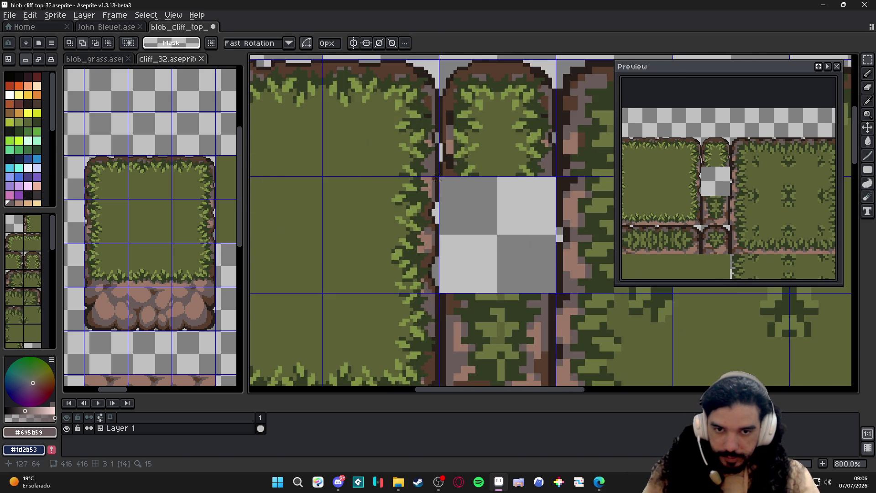
{"action": "left_click_drag", "start_coordinate": [436, 178], "coordinate": [386, 291]}
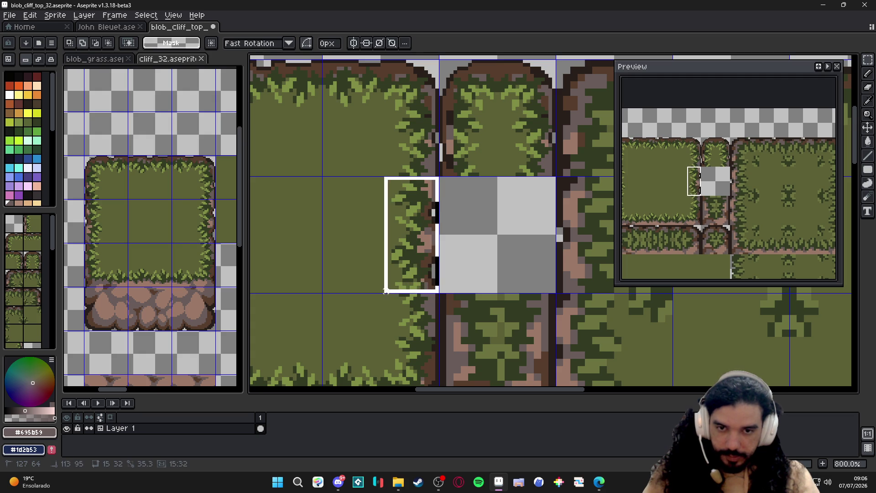
{"action": "key", "text": "ctrl+c"}
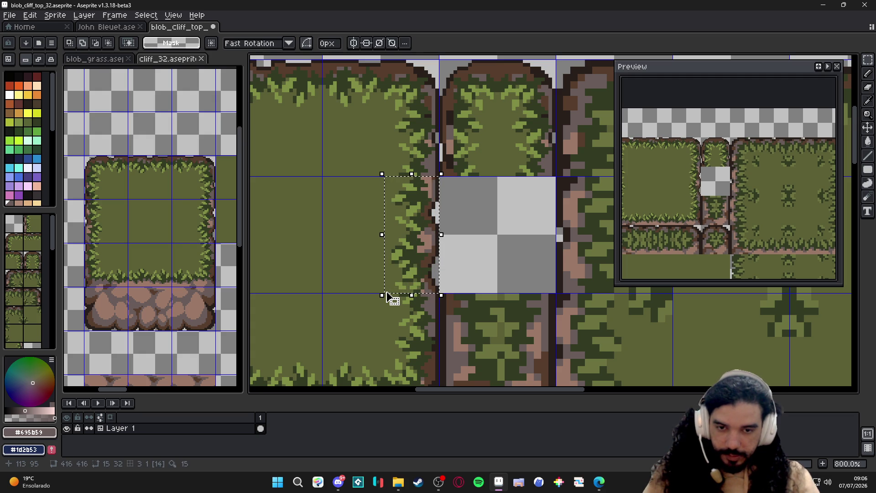
{"action": "key", "text": "ctrl+v"}
{"action": "left_click_drag", "start_coordinate": [385, 291], "coordinate": [527, 233]}
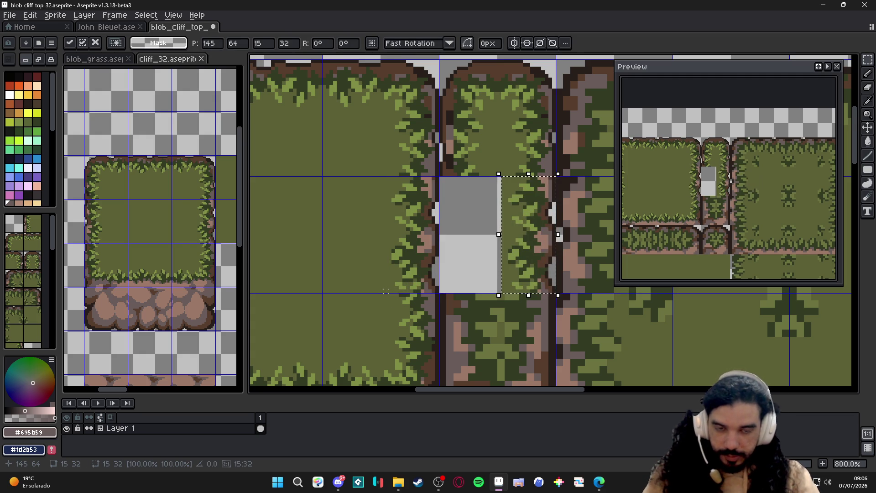
{"action": "key", "text": "Escape"}
{"action": "scroll", "coordinate": [377, 253], "scroll_direction": "down", "scroll_amount": 1}
Copy the large square's left grass edge, trimmed one pixel narrower, and paste it in place
{"action": "left_click_drag", "start_coordinate": [376, 253], "coordinate": [453, 243]}
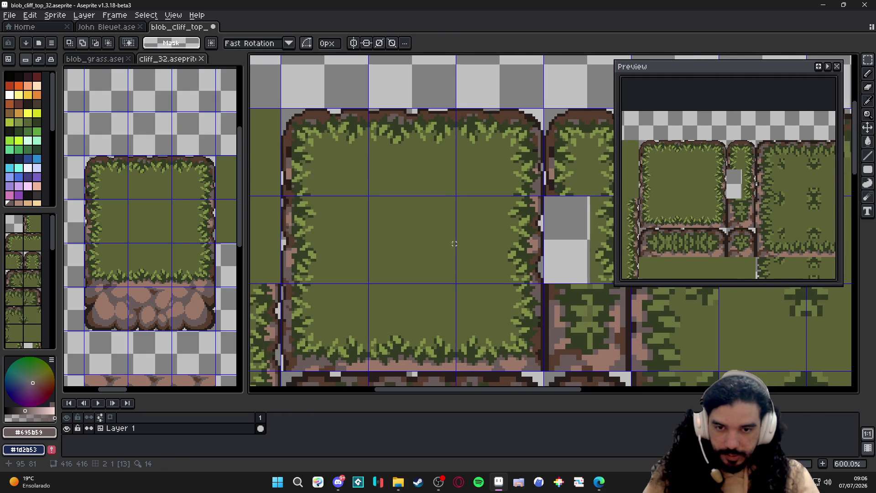
{"action": "scroll", "coordinate": [285, 202], "scroll_direction": "up", "scroll_amount": 1}
{"action": "scroll", "coordinate": [282, 197], "scroll_direction": "down", "scroll_amount": 2}
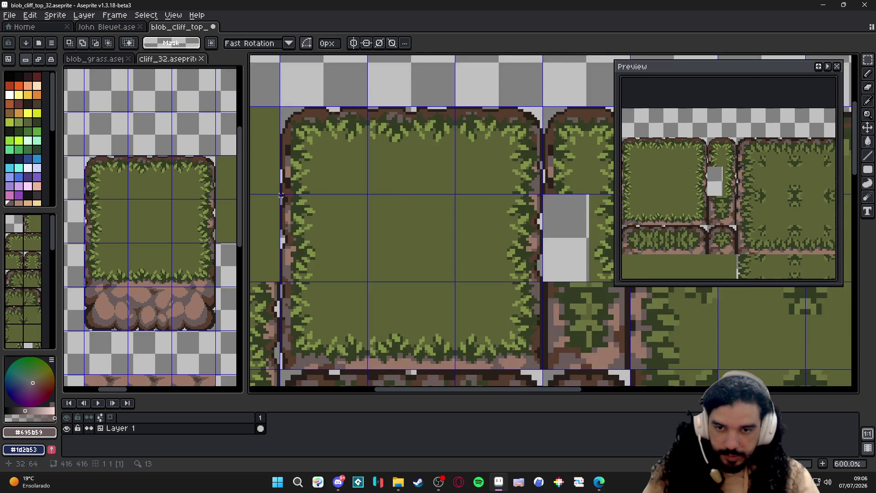
{"action": "left_click_drag", "start_coordinate": [283, 196], "coordinate": [311, 269]}
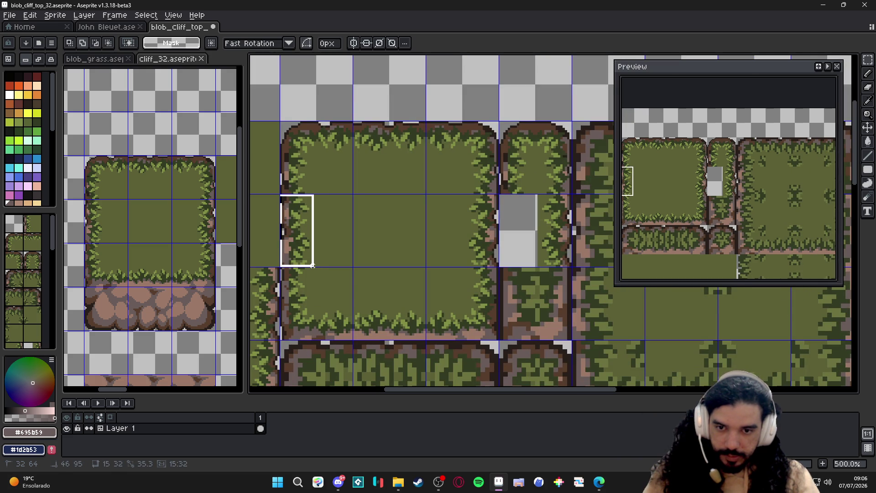
{"action": "left_click_drag", "start_coordinate": [313, 266], "coordinate": [310, 266]}
{"action": "key", "text": "ctrl+c"}
{"action": "key", "text": "ctrl+v"}
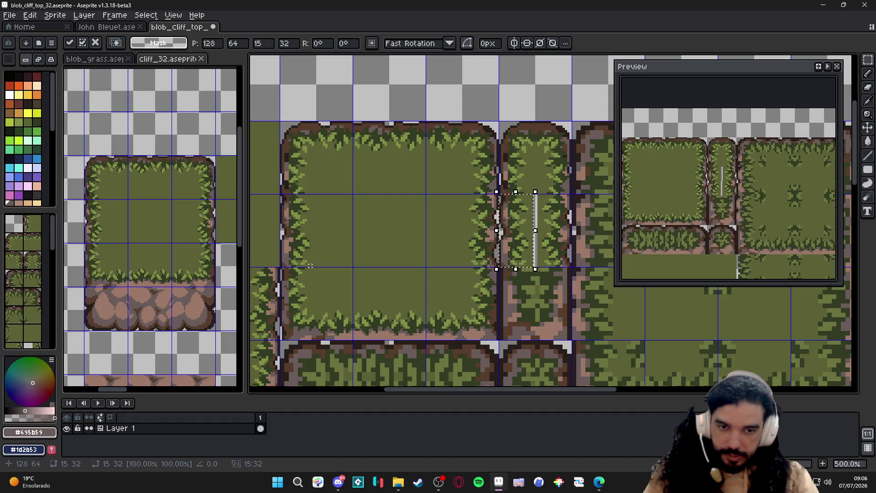
{"action": "key", "text": "Escape"}
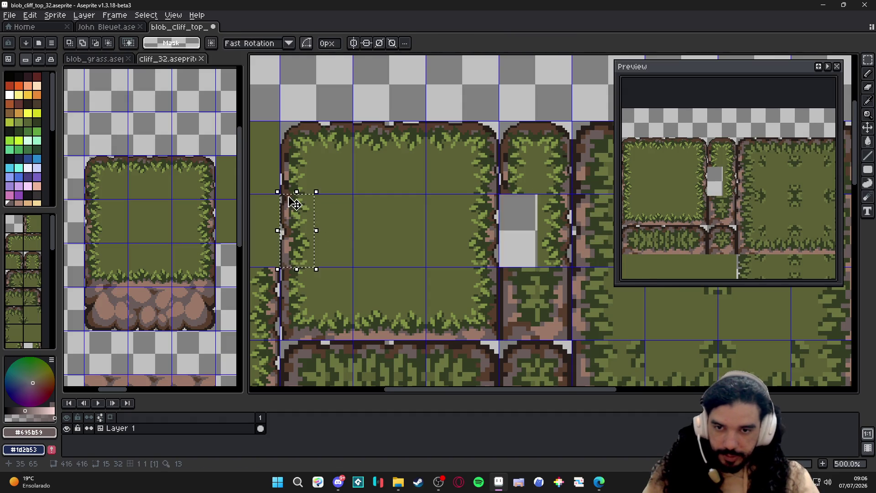
{"action": "scroll", "coordinate": [295, 205], "scroll_direction": "up", "scroll_amount": 2}
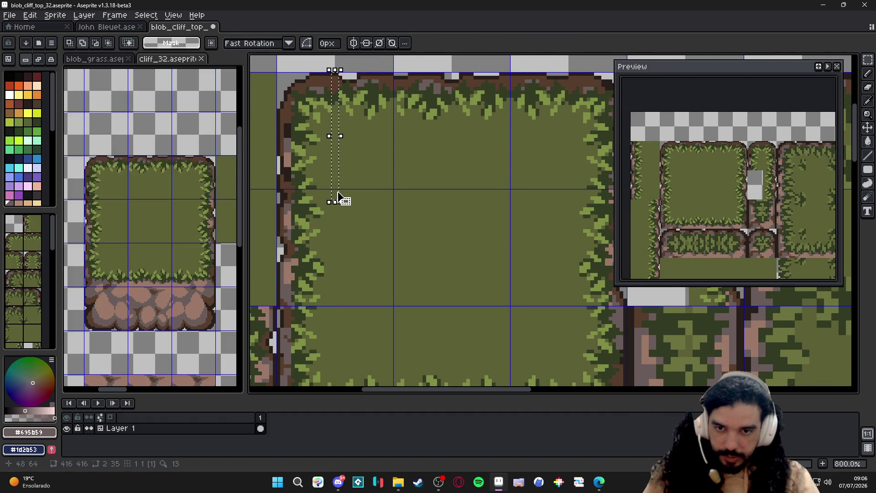
Move another grass edge strip into the empty tile's left half
{"action": "mouse_move", "coordinate": [336, 192]}
{"action": "left_mouse_down"}
{"action": "mouse_move", "coordinate": [301, 296]}
{"action": "mouse_move", "coordinate": [287, 294]}
{"action": "left_mouse_up"}
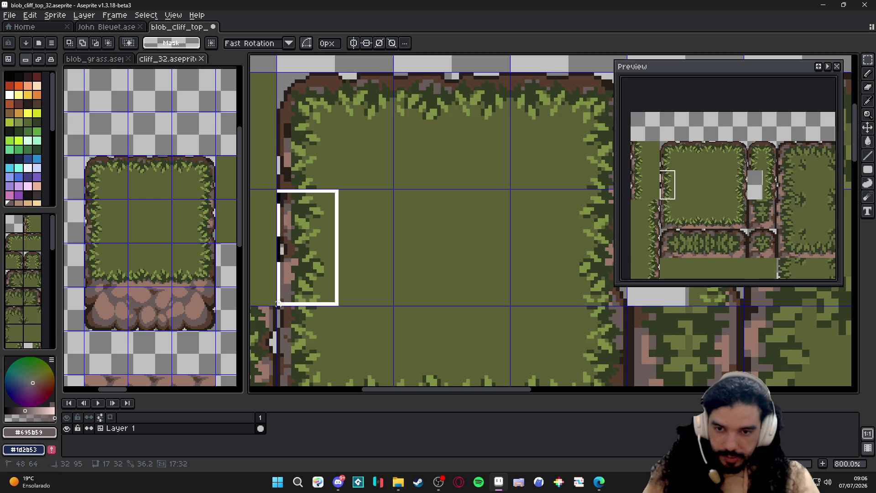
{"action": "scroll", "coordinate": [322, 287], "scroll_direction": "down", "scroll_amount": 2}
{"action": "left_click_drag", "start_coordinate": [349, 270], "coordinate": [534, 270]}
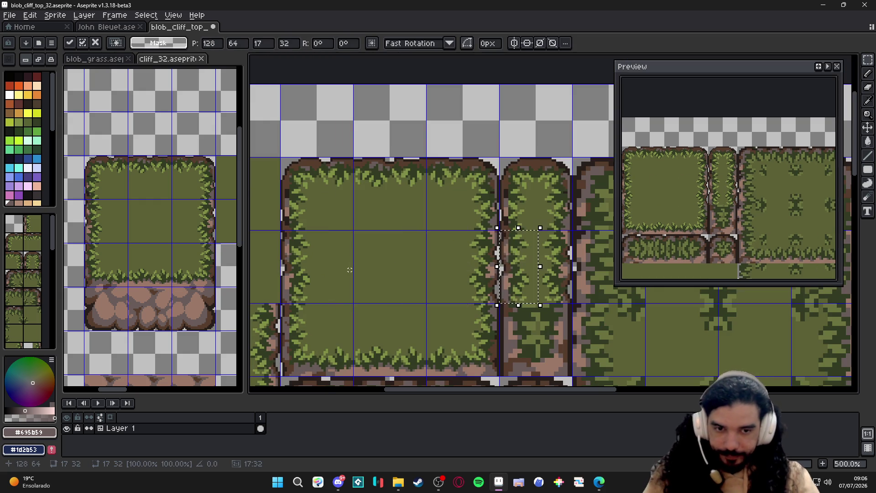
{"action": "key", "text": "Escape"}
{"action": "left_click_drag", "start_coordinate": [561, 356], "coordinate": [517, 308]}
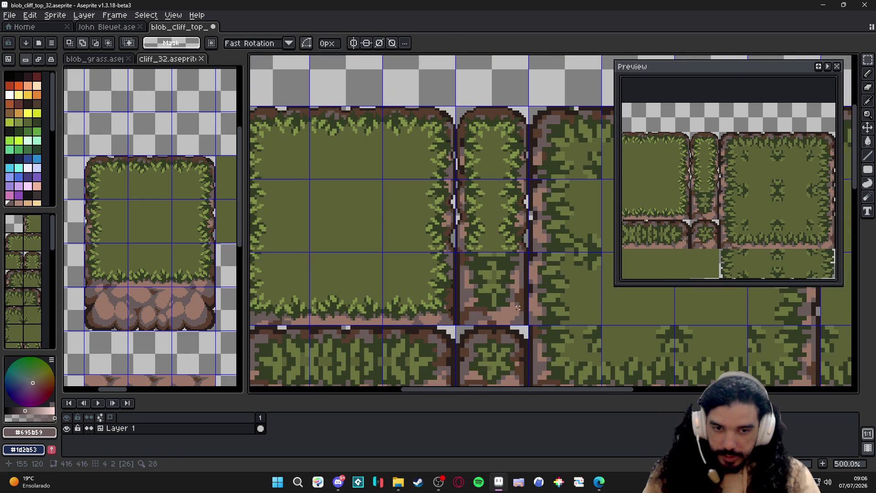
Clear the tile below the column and shift the adjacent grass strip a tile right
{"action": "double_click", "coordinate": [496, 285]}
{"action": "key", "text": "Delete"}
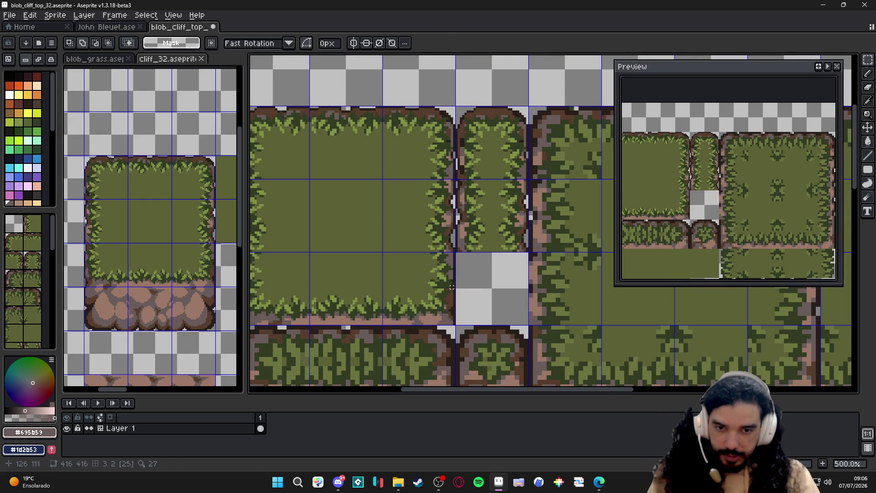
{"action": "scroll", "coordinate": [449, 248], "scroll_direction": "up", "scroll_amount": 2}
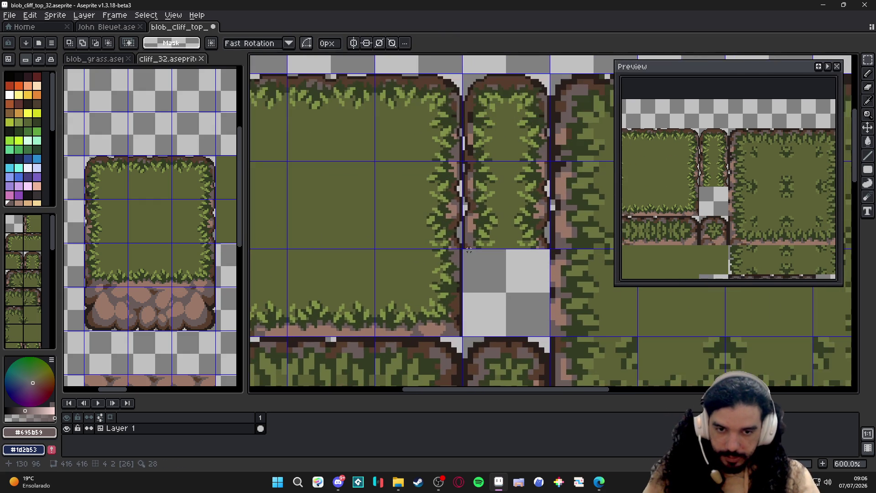
{"action": "left_click_drag", "start_coordinate": [462, 251], "coordinate": [419, 334]}
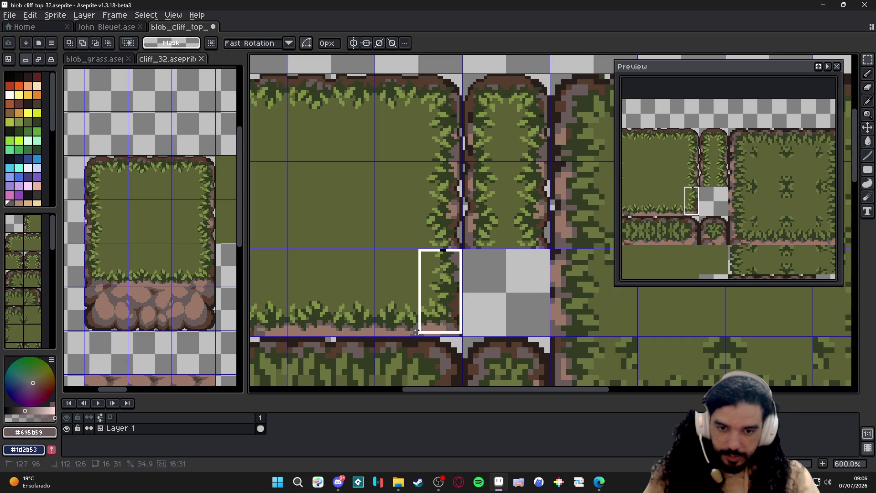
{"action": "left_click_drag", "start_coordinate": [419, 336], "coordinate": [416, 332]}
{"action": "key", "text": "ctrl+c"}
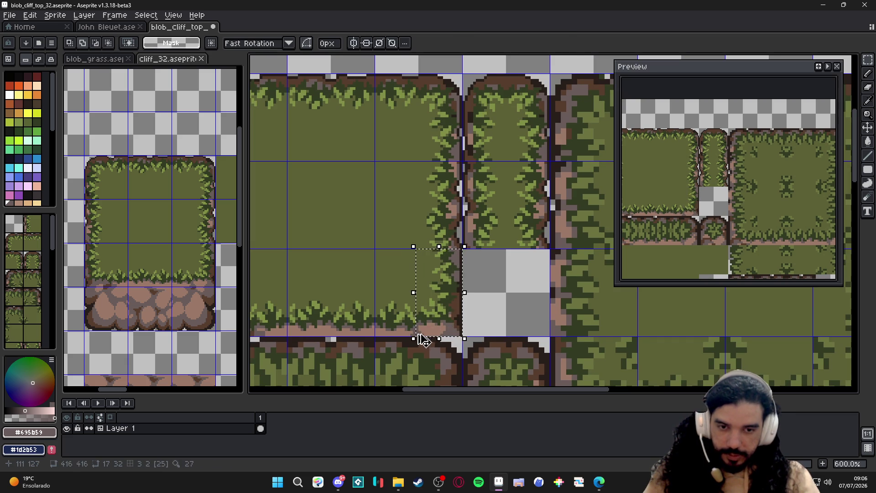
{"action": "key", "text": "ctrl+v"}
{"action": "key", "text": "shift+Right"}
{"action": "key", "text": "shift+Right"}
{"action": "key", "text": "Return"}
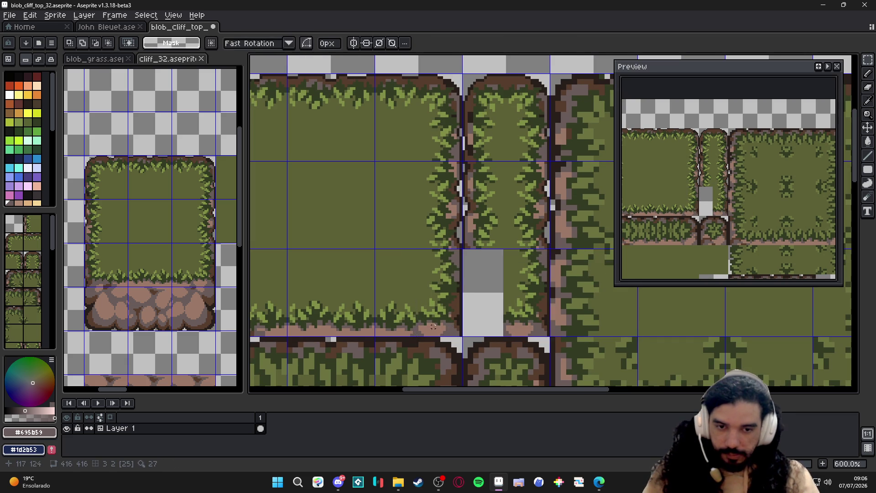
{"action": "scroll", "coordinate": [498, 286], "scroll_direction": "left", "scroll_amount": 3}
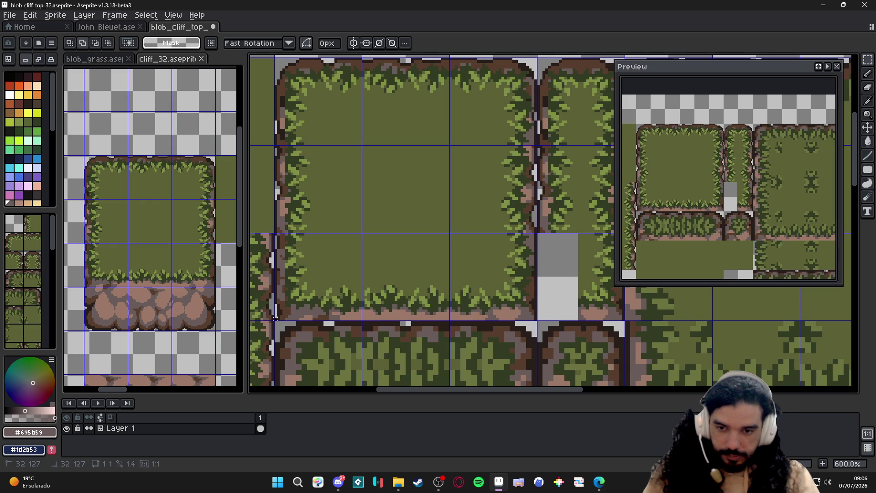
Drag the lower-left grass strip across into the remaining empty gap
{"action": "mouse_move", "coordinate": [276, 319]}
{"action": "left_mouse_down"}
{"action": "mouse_move", "coordinate": [309, 234]}
{"action": "mouse_move", "coordinate": [320, 235]}
{"action": "left_mouse_up"}
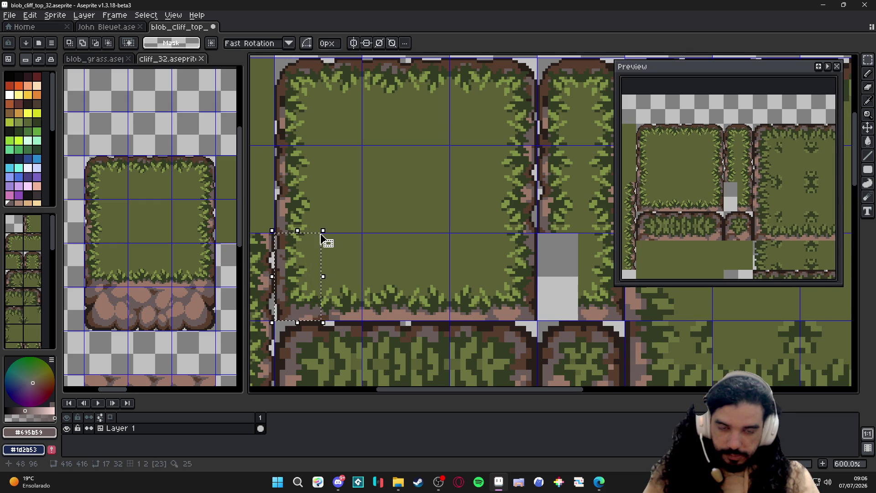
{"action": "scroll", "coordinate": [320, 234], "scroll_direction": "down", "scroll_amount": 1}
{"action": "left_click_drag", "start_coordinate": [302, 267], "coordinate": [519, 267]}
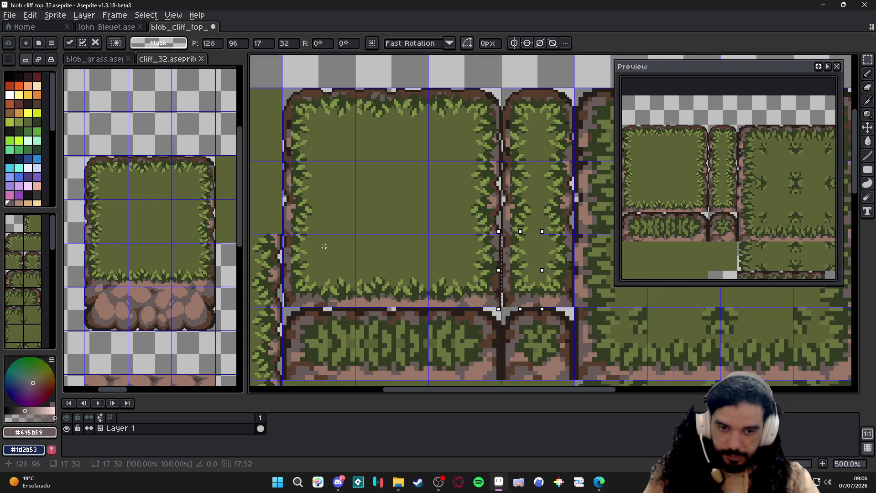
{"action": "key", "text": "ctrl+d"}
{"action": "scroll", "coordinate": [400, 217], "scroll_direction": "down", "scroll_amount": 1}
{"action": "scroll", "coordinate": [400, 216], "scroll_direction": "down", "scroll_amount": 1}
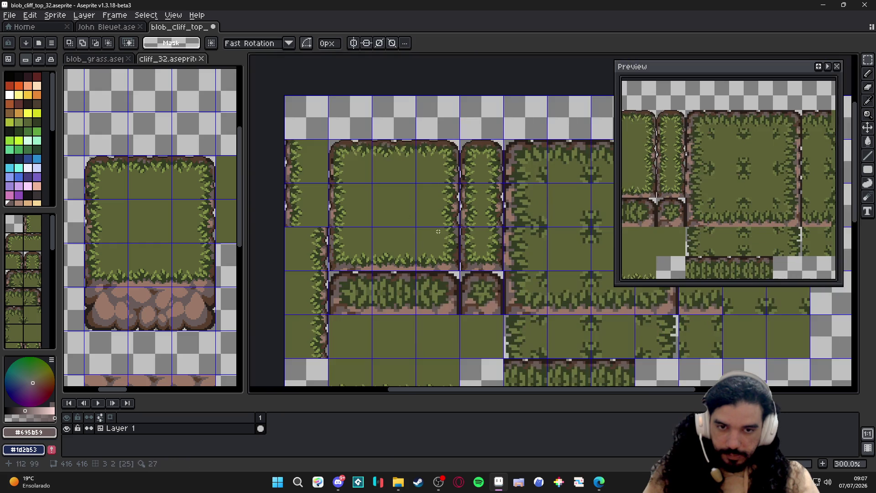
Hide the grid, save blob_cliff_top_32.aseprite, and show the grid again
{"action": "left_click_drag", "start_coordinate": [429, 224], "coordinate": [419, 210]}
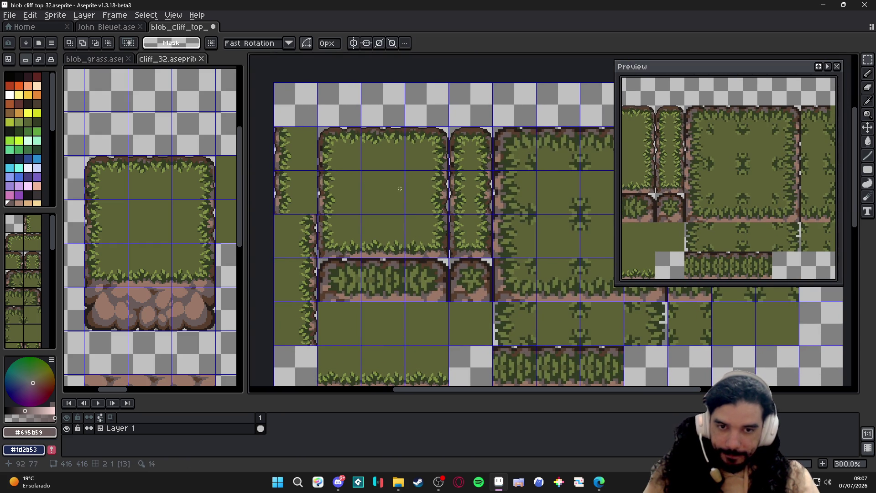
{"action": "key", "text": "ctrl+apostrophe"}
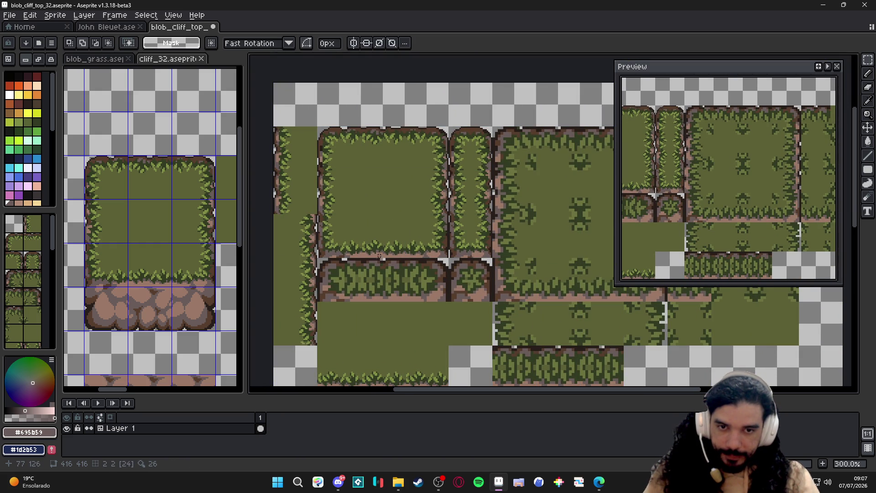
{"action": "key", "text": "ctrl+s"}
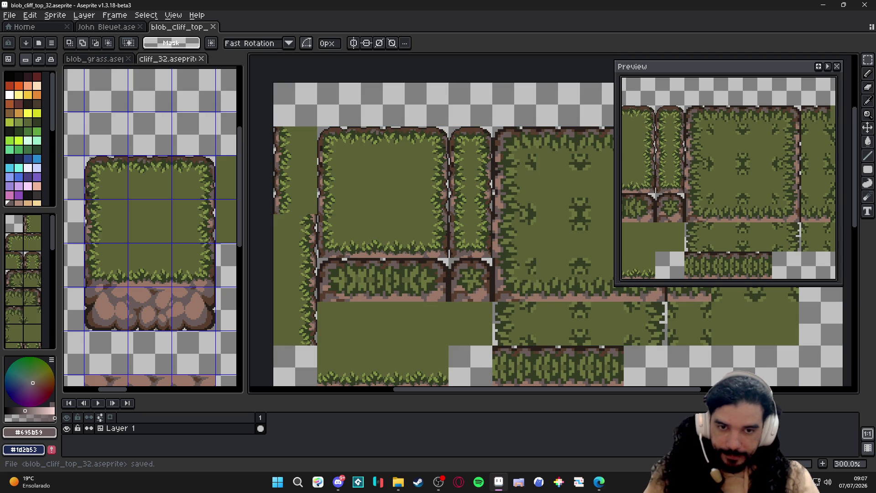
{"action": "scroll", "coordinate": [353, 196], "scroll_direction": "down", "scroll_amount": 2}
{"action": "scroll", "coordinate": [354, 195], "scroll_direction": "up", "scroll_amount": 2}
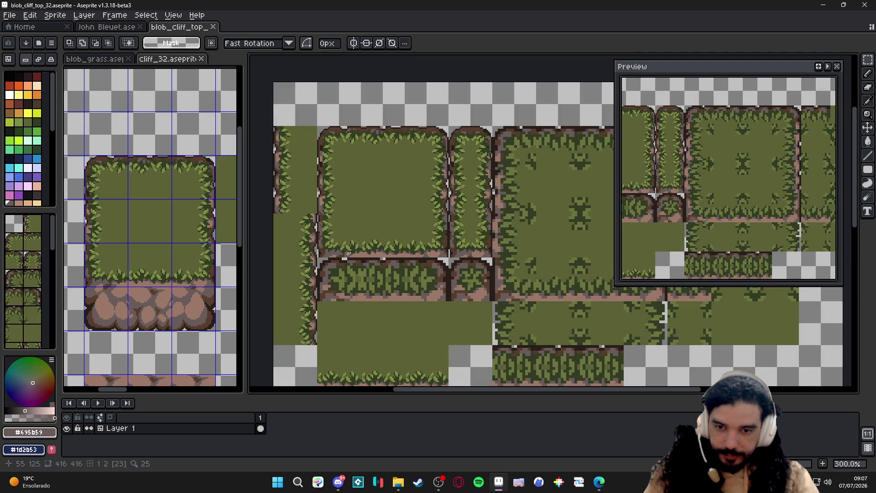
{"action": "key", "text": "ctrl+apostrophe"}
Marquee-select the big tile's top-left grass edge strip
{"action": "double_click", "coordinate": [338, 278]}
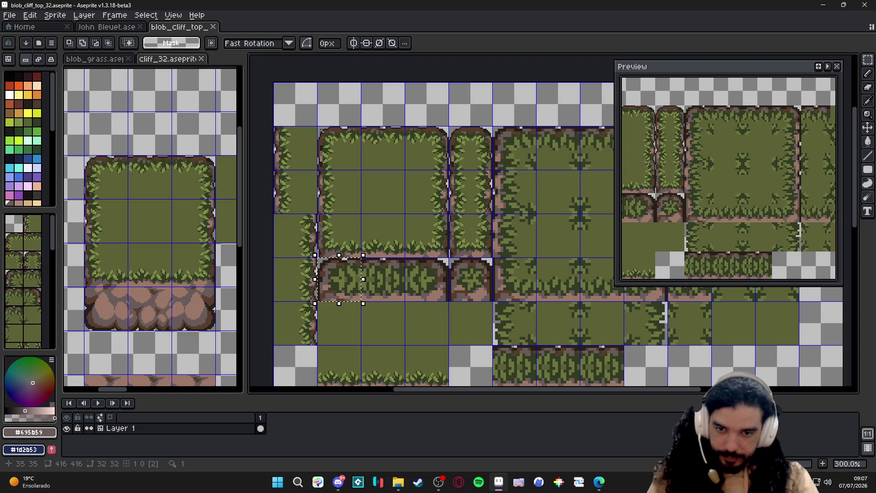
{"action": "key", "text": "ctrl+d"}
{"action": "scroll", "coordinate": [363, 274], "scroll_direction": "up", "scroll_amount": 2}
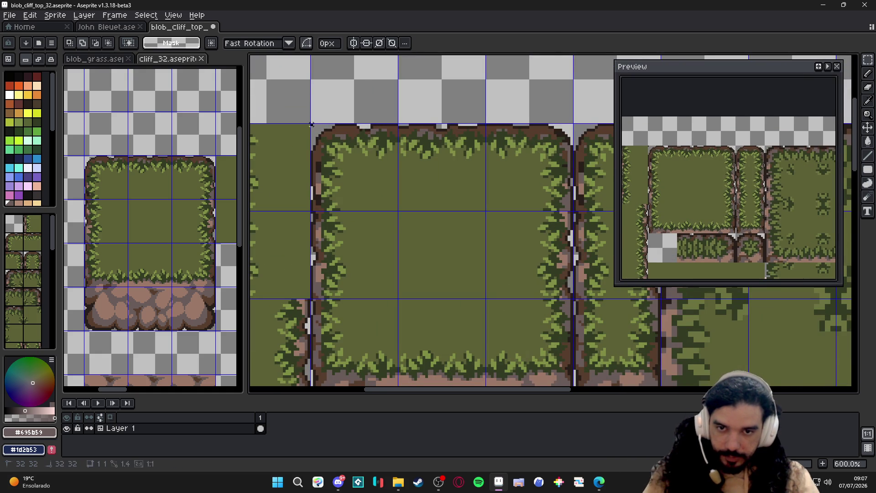
{"action": "left_click_drag", "start_coordinate": [312, 125], "coordinate": [397, 165]}
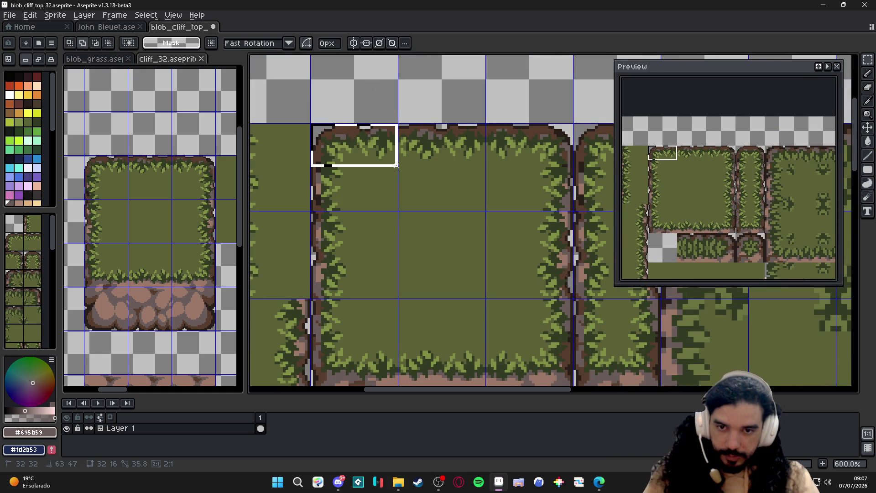
{"action": "scroll", "coordinate": [397, 165], "scroll_direction": "down", "scroll_amount": 1}
{"action": "scroll", "coordinate": [411, 137], "scroll_direction": "down", "scroll_amount": 1}
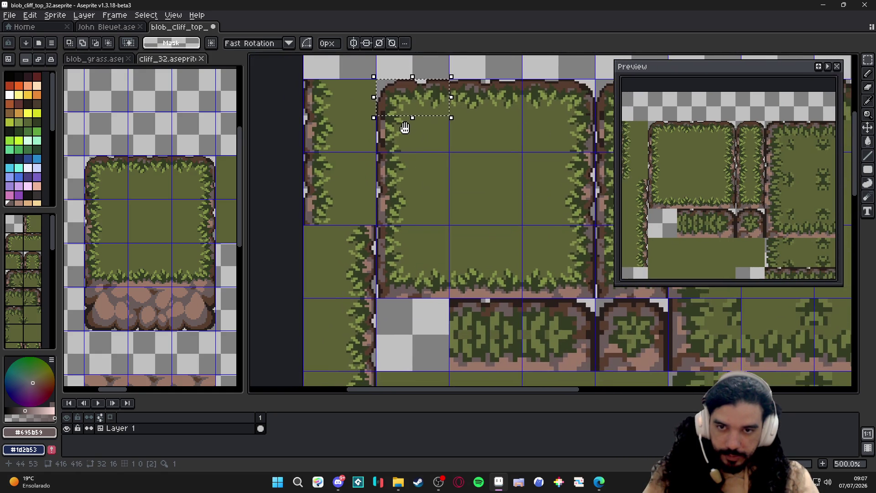
Move the selected top edge strip down one tile row and drop it
{"action": "key", "text": "Down"}
{"action": "key", "text": "Down"}
{"action": "key", "text": "Down"}
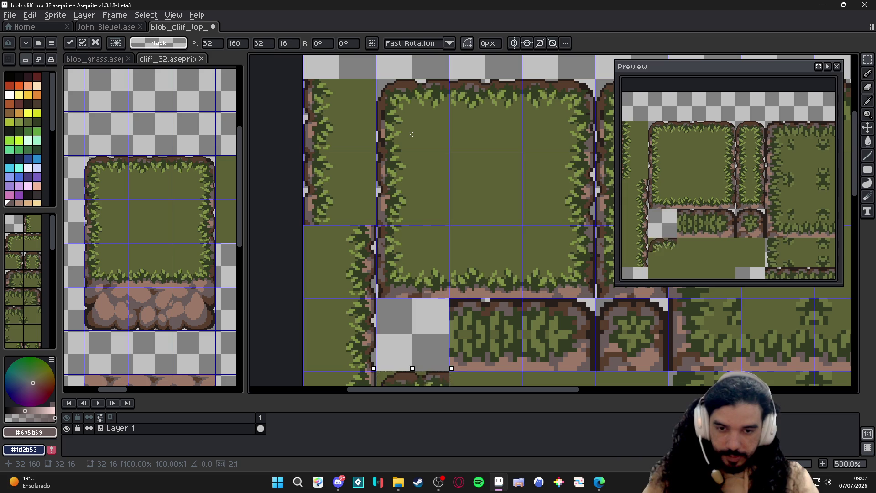
{"action": "key", "text": "Down"}
{"action": "key", "text": "Up"}
{"action": "key", "text": "Escape"}
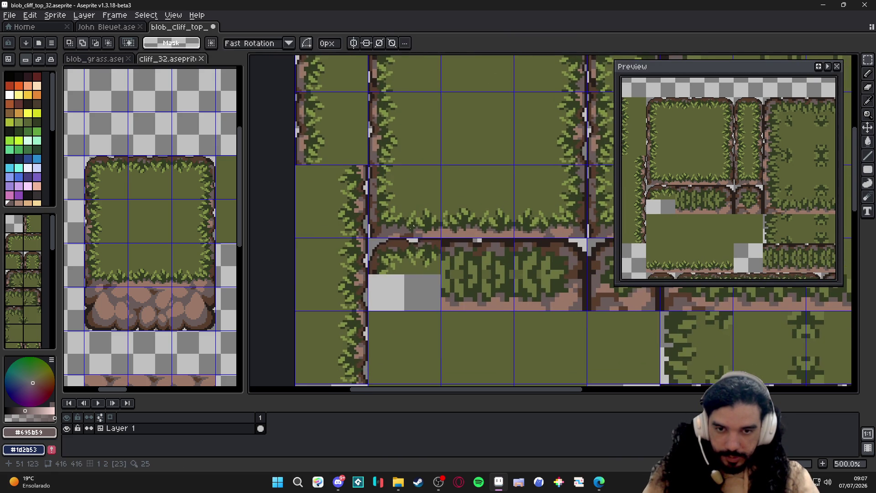
{"action": "scroll", "coordinate": [378, 235], "scroll_direction": "up", "scroll_amount": 1}
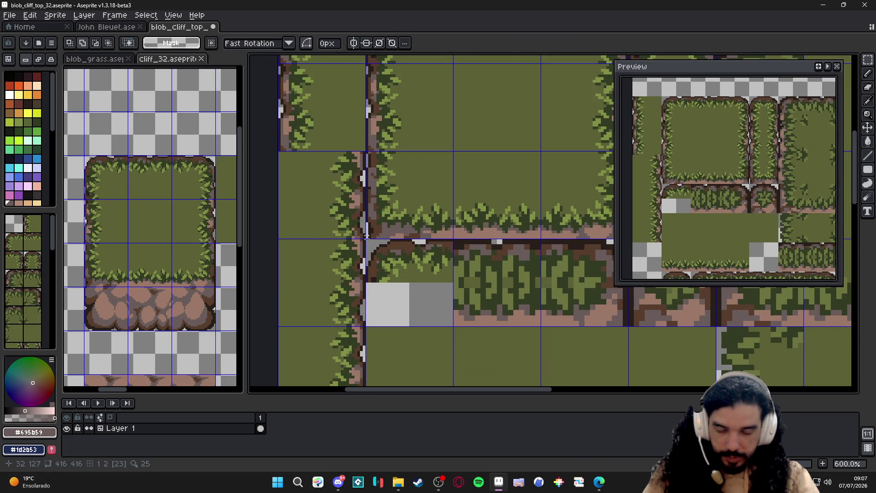
Move the grass edge above the lower tile down one row into it
{"action": "left_click_drag", "start_coordinate": [366, 238], "coordinate": [450, 197]}
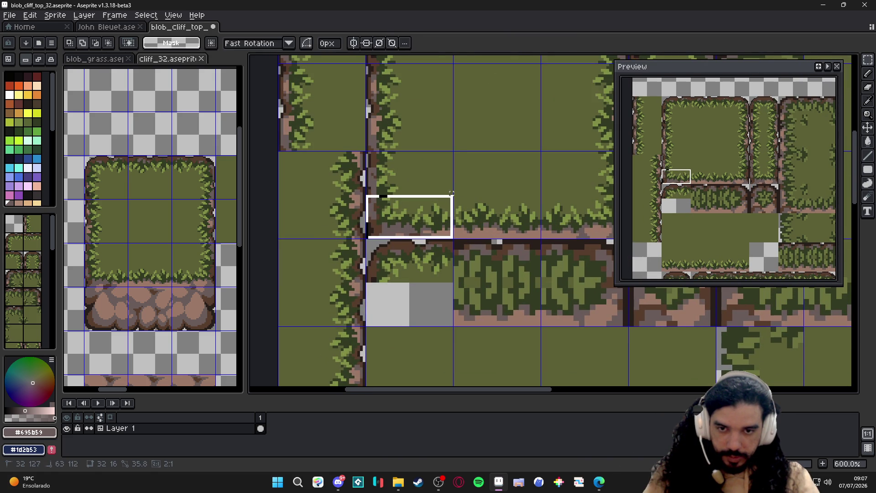
{"action": "left_click_drag", "start_coordinate": [451, 194], "coordinate": [451, 190]}
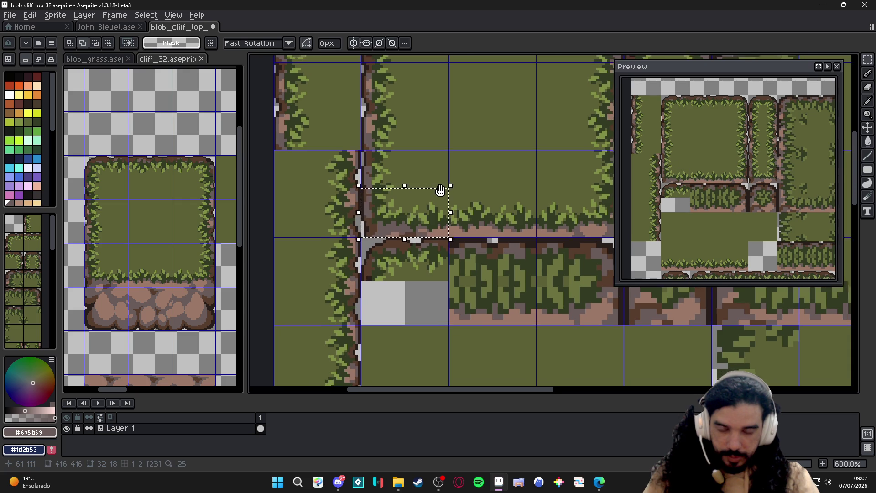
{"action": "scroll", "coordinate": [435, 175], "scroll_direction": "down", "scroll_amount": 2}
{"action": "key", "text": "Down"}
{"action": "key", "text": "Down"}
{"action": "key", "text": "Down"}
{"action": "key", "text": "Return"}
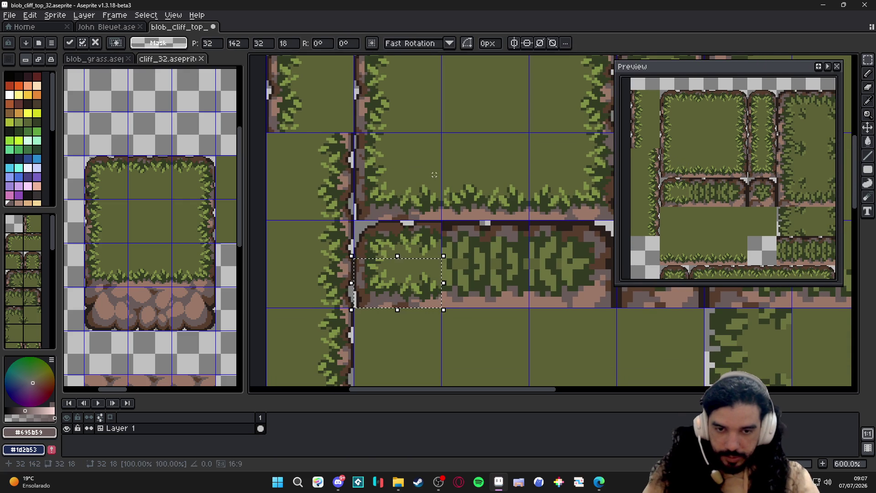
{"action": "scroll", "coordinate": [435, 176], "scroll_direction": "down", "scroll_amount": 3}
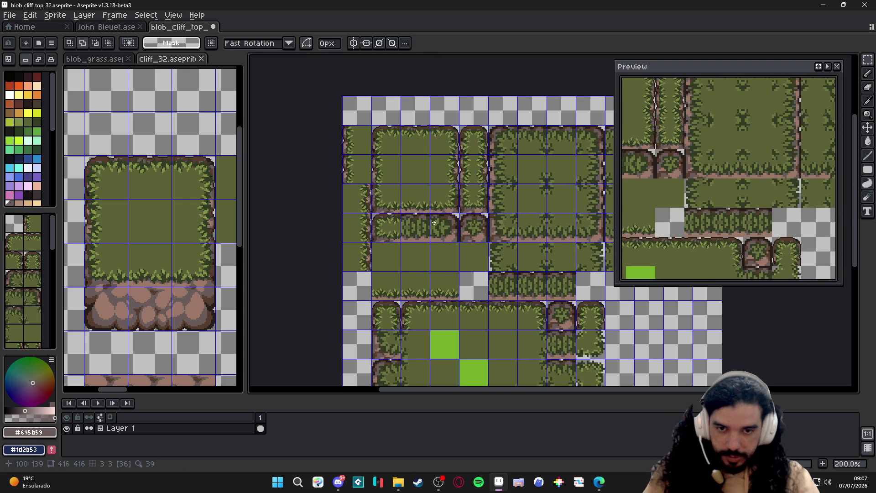
{"action": "scroll", "coordinate": [388, 224], "scroll_direction": "up", "scroll_amount": 1}
{"action": "mouse_move", "coordinate": [403, 221]}
{"action": "left_mouse_down"}
{"action": "mouse_move", "coordinate": [388, 224]}
{"action": "mouse_move", "coordinate": [376, 199]}
{"action": "left_mouse_up"}
{"action": "scroll", "coordinate": [377, 202], "scroll_direction": "up", "scroll_amount": 1}
{"action": "scroll", "coordinate": [359, 92], "scroll_direction": "up", "scroll_amount": 1}
{"action": "scroll", "coordinate": [358, 93], "scroll_direction": "up", "scroll_amount": 1}
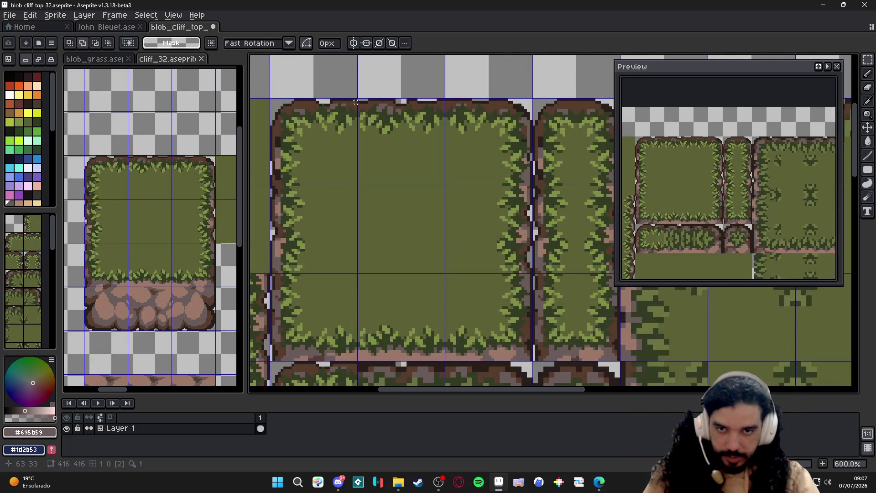
Move a stretch of the big tile's top edge down onto the lower tile row
{"action": "left_click_drag", "start_coordinate": [359, 99], "coordinate": [443, 135]}
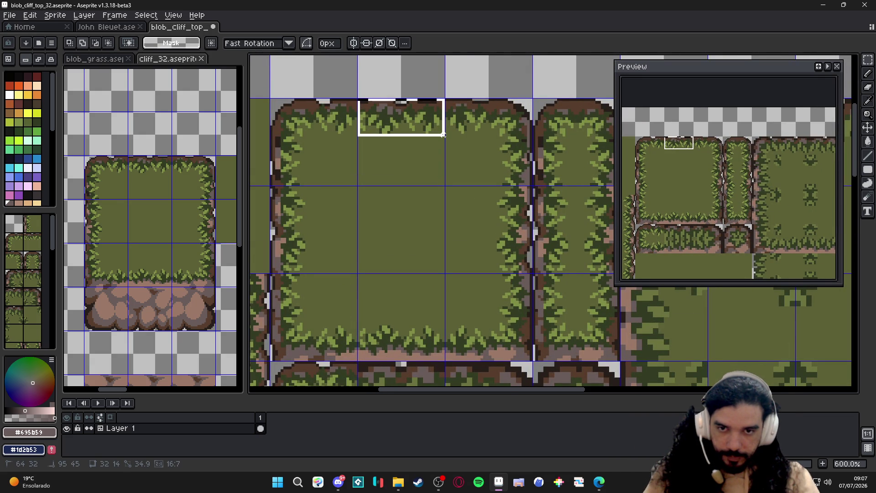
{"action": "mouse_move", "coordinate": [444, 134]}
{"action": "left_mouse_down"}
{"action": "mouse_move", "coordinate": [445, 143]}
{"action": "mouse_move", "coordinate": [420, 129]}
{"action": "left_mouse_up"}
{"action": "scroll", "coordinate": [431, 153], "scroll_direction": "down", "scroll_amount": 1}
{"action": "key", "text": "Down"}
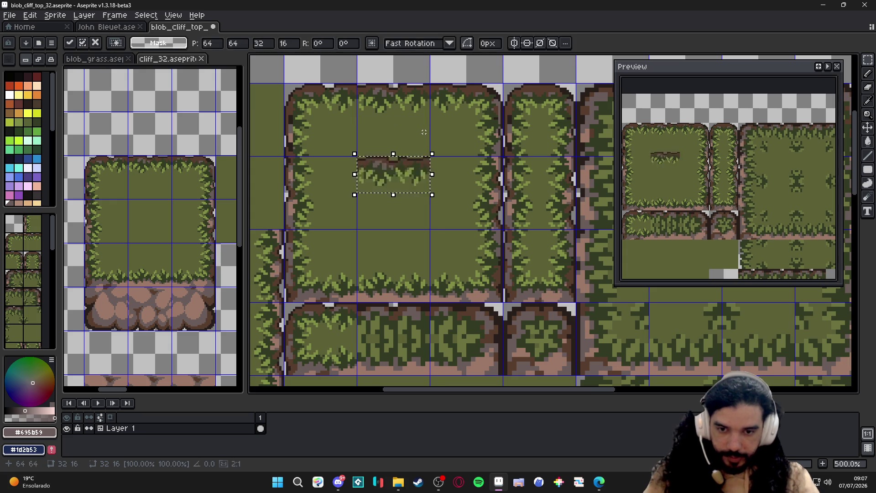
{"action": "key", "text": "Down"}
{"action": "key", "text": "Down"}
{"action": "key", "text": "Down"}
{"action": "key", "text": "Up"}
{"action": "key", "text": "Return"}
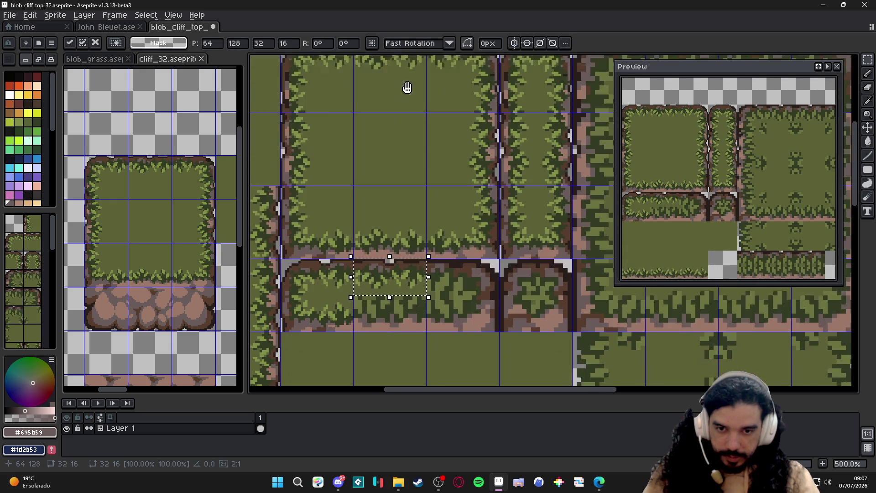
{"action": "left_click_drag", "start_coordinate": [424, 132], "coordinate": [404, 103]}
{"action": "scroll", "coordinate": [377, 226], "scroll_direction": "up", "scroll_amount": 1}
Move another grass edge stretch down a tile row and drop it
{"action": "left_click_drag", "start_coordinate": [354, 243], "coordinate": [439, 200]}
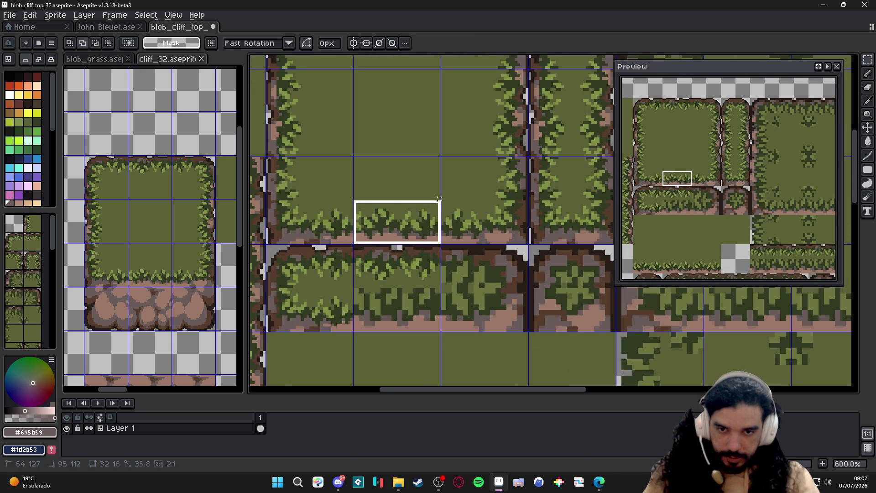
{"action": "key", "text": "Down"}
{"action": "key", "text": "Down"}
{"action": "key", "text": "Down"}
{"action": "key", "text": "Down"}
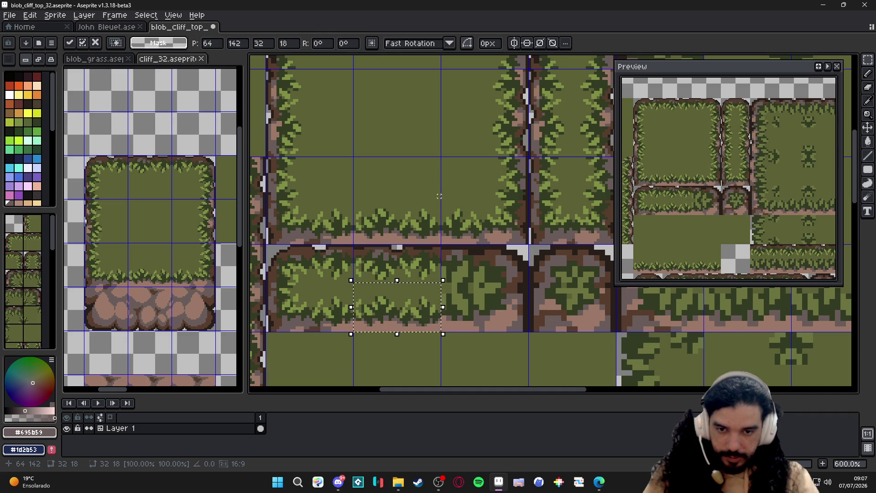
{"action": "key", "text": "Return"}
{"action": "scroll", "coordinate": [481, 229], "scroll_direction": "down", "scroll_amount": 3}
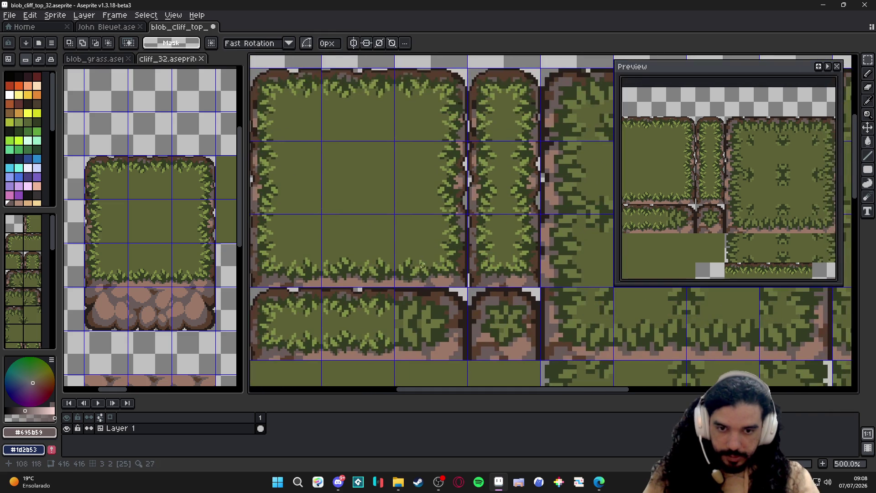
Erase a lower-row tile and move a top edge strip down two tiles
{"action": "left_click", "coordinate": [446, 315]}
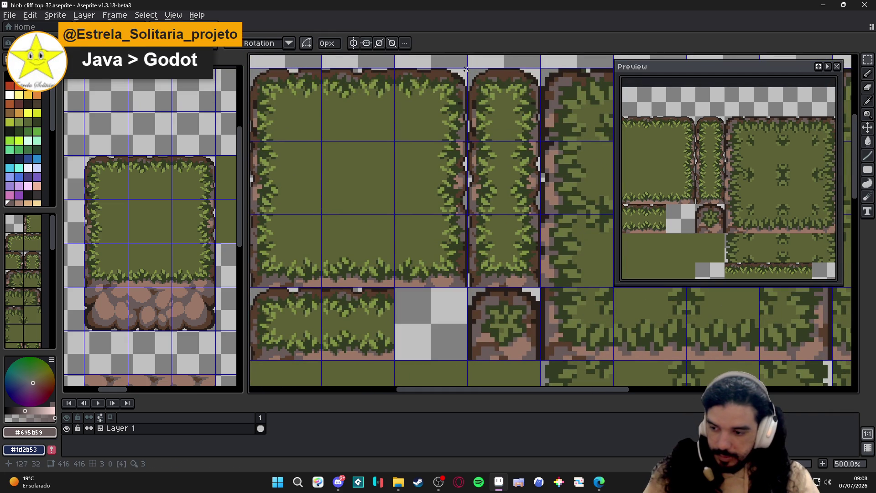
{"action": "mouse_move", "coordinate": [468, 70]}
{"action": "left_mouse_down"}
{"action": "mouse_move", "coordinate": [395, 96]}
{"action": "mouse_move", "coordinate": [399, 110]}
{"action": "left_mouse_up"}
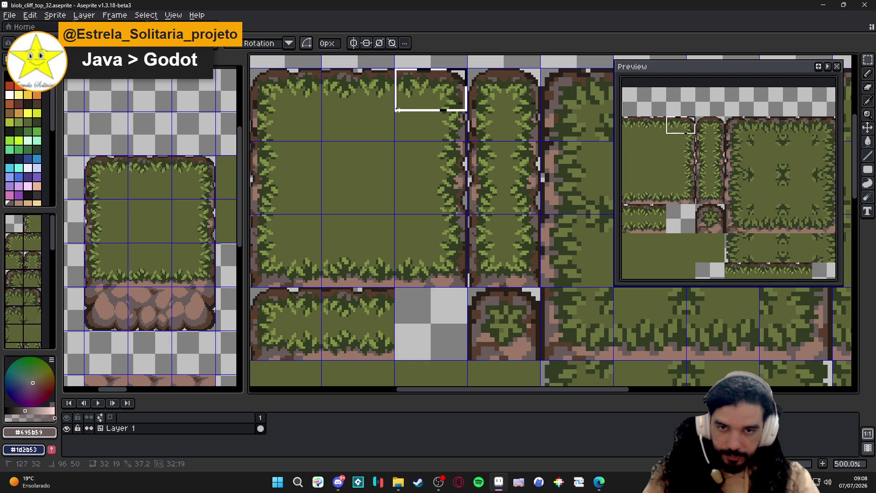
{"action": "key", "text": "Down"}
{"action": "key", "text": "Down"}
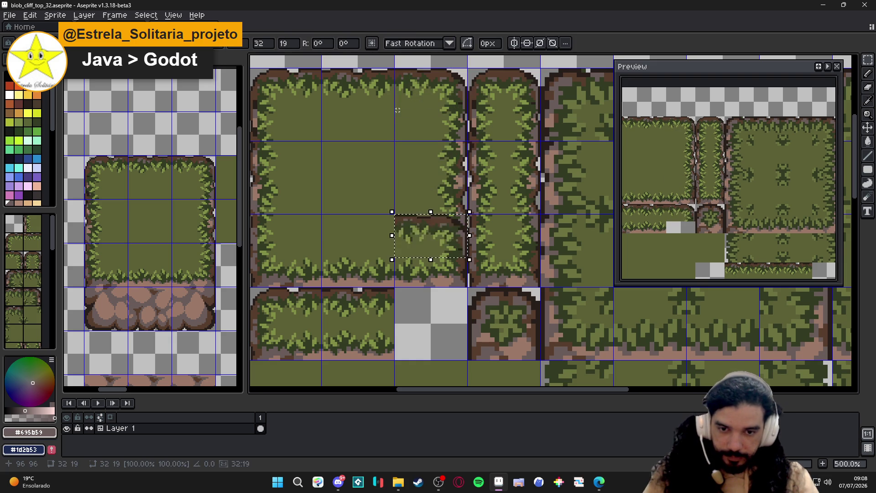
{"action": "key", "text": "Down"}
{"action": "key", "text": "Return"}
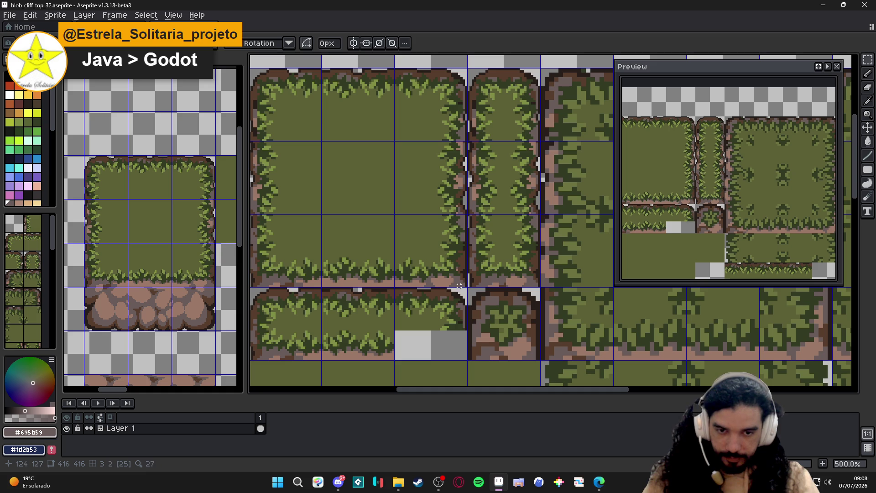
Move the grass strip down two tiles into the grey gap
{"action": "mouse_move", "coordinate": [466, 285]}
{"action": "left_mouse_down"}
{"action": "mouse_move", "coordinate": [396, 260]}
{"action": "mouse_move", "coordinate": [394, 251]}
{"action": "left_mouse_up"}
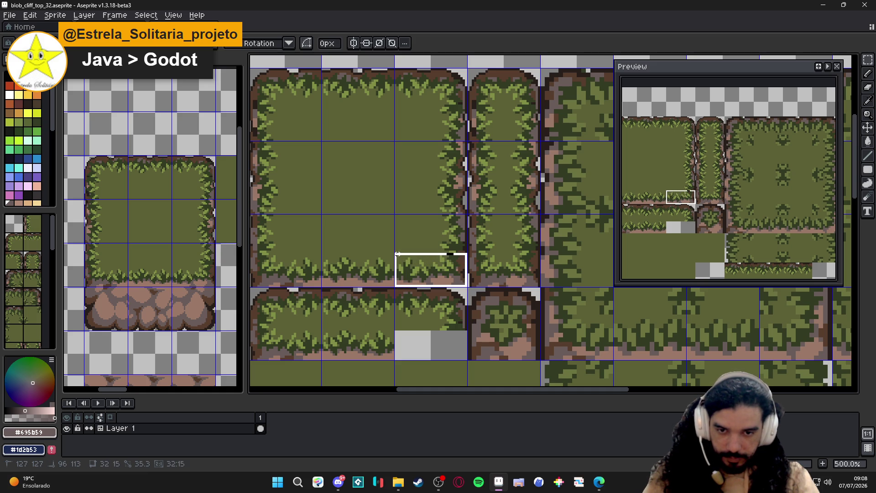
{"action": "key", "text": "Down"}
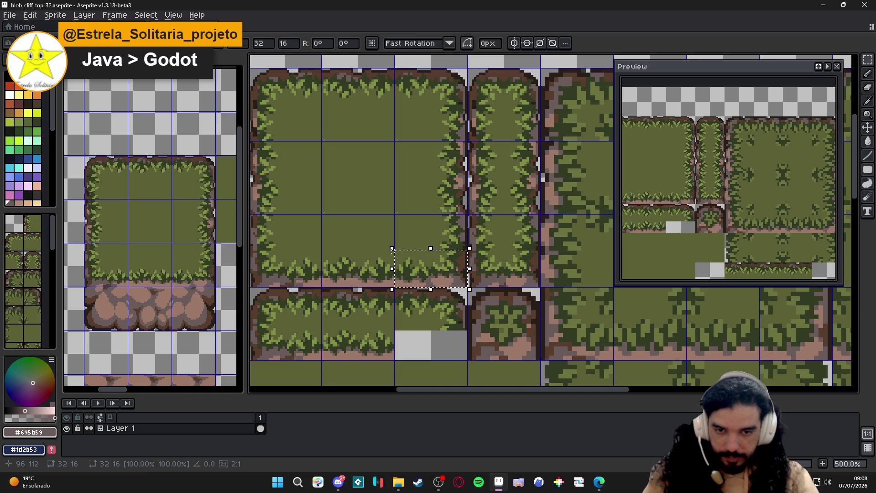
{"action": "key", "text": "Down"}
{"action": "key", "text": "Return"}
{"action": "scroll", "coordinate": [394, 252], "scroll_direction": "down", "scroll_amount": 2}
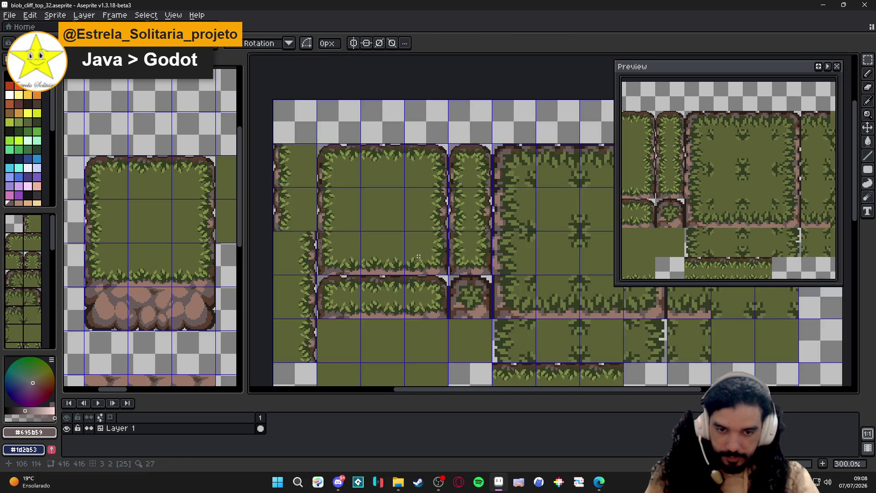
{"action": "left_click_drag", "start_coordinate": [456, 281], "coordinate": [420, 247]}
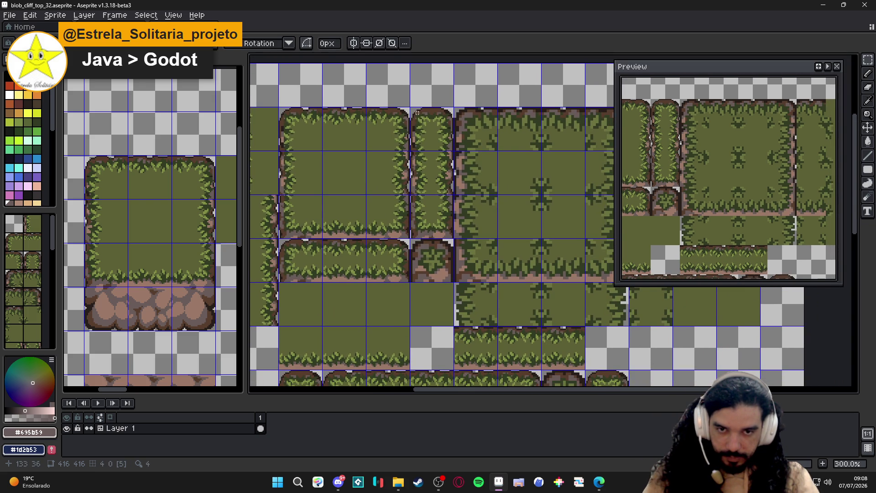
{"action": "scroll", "coordinate": [417, 112], "scroll_direction": "up", "scroll_amount": 1}
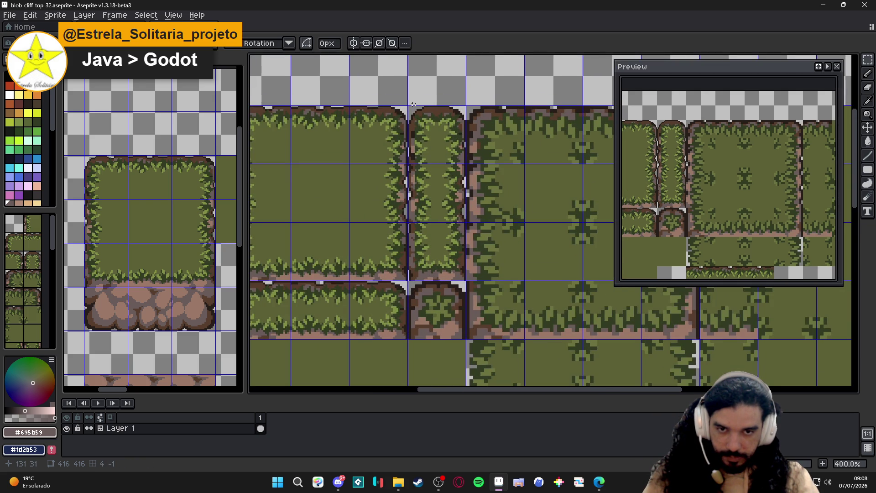
{"action": "scroll", "coordinate": [414, 105], "scroll_direction": "down", "scroll_amount": 1}
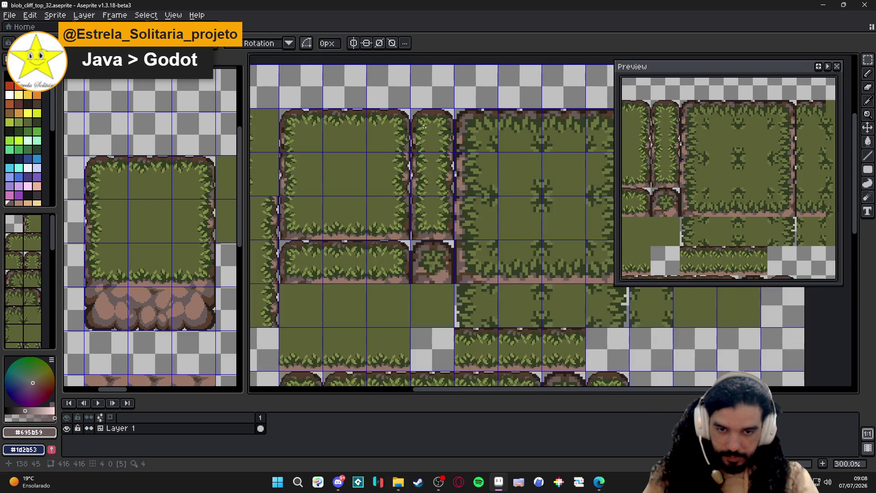
{"action": "left_click_drag", "start_coordinate": [436, 130], "coordinate": [442, 131]}
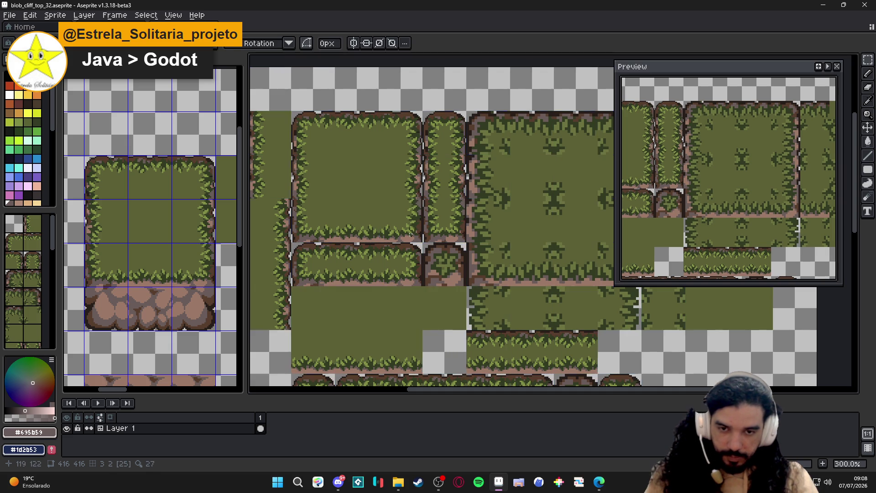
{"action": "scroll", "coordinate": [417, 224], "scroll_direction": "up", "scroll_amount": 1}
{"action": "scroll", "coordinate": [438, 253], "scroll_direction": "up", "scroll_amount": 1}
Clear the corner tile to transparency and adjust the grass corner selection
{"action": "left_click", "coordinate": [466, 274]}
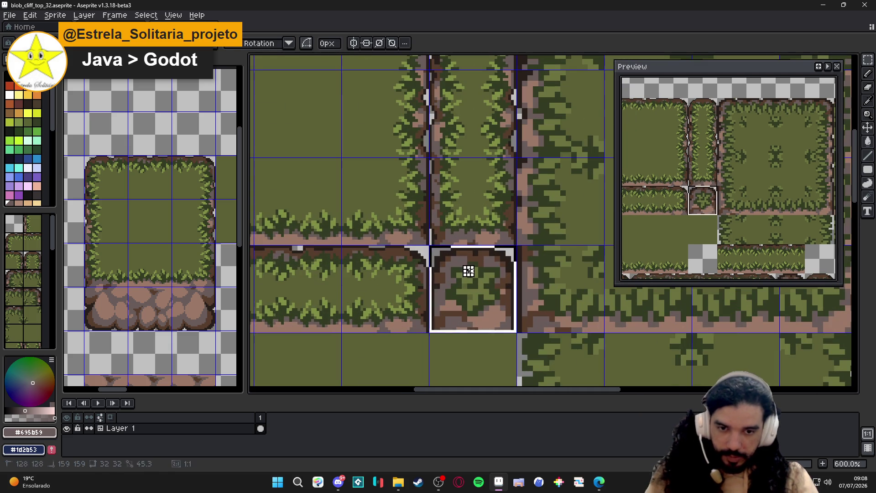
{"action": "key", "text": "Delete"}
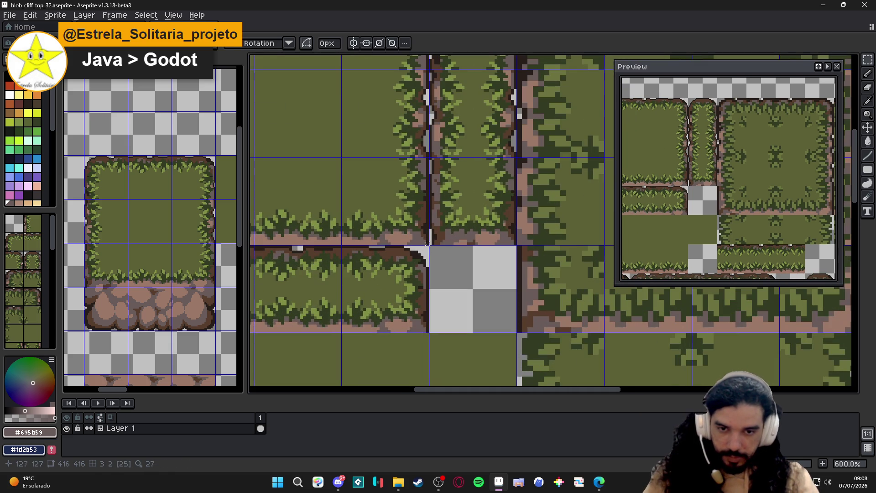
{"action": "left_click_drag", "start_coordinate": [429, 245], "coordinate": [387, 204]}
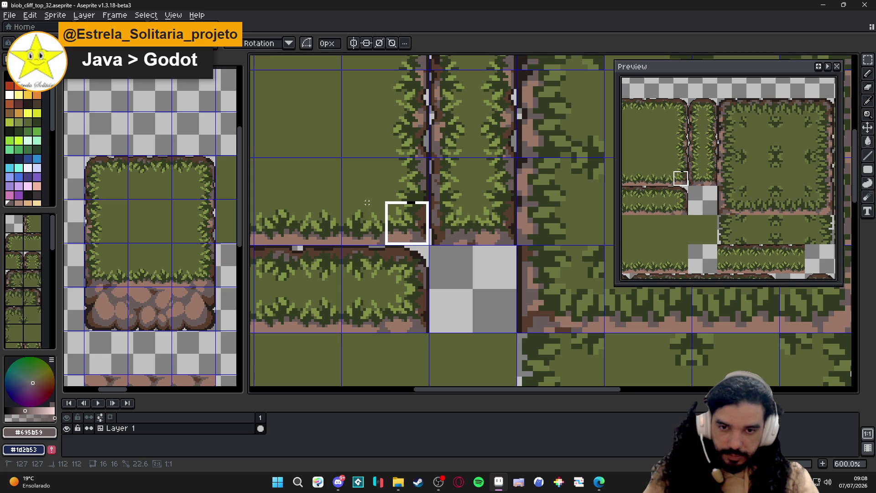
{"action": "key", "text": "ctrl+d"}
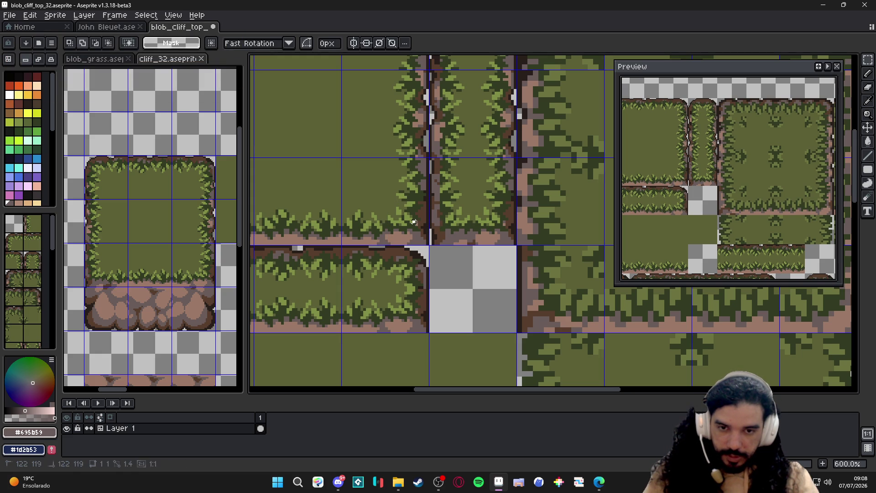
{"action": "double_click", "coordinate": [416, 222]}
{"action": "scroll", "coordinate": [415, 226], "scroll_direction": "down", "scroll_amount": 1}
{"action": "left_click", "coordinate": [416, 229]}
{"action": "scroll", "coordinate": [416, 230], "scroll_direction": "up", "scroll_amount": 1}
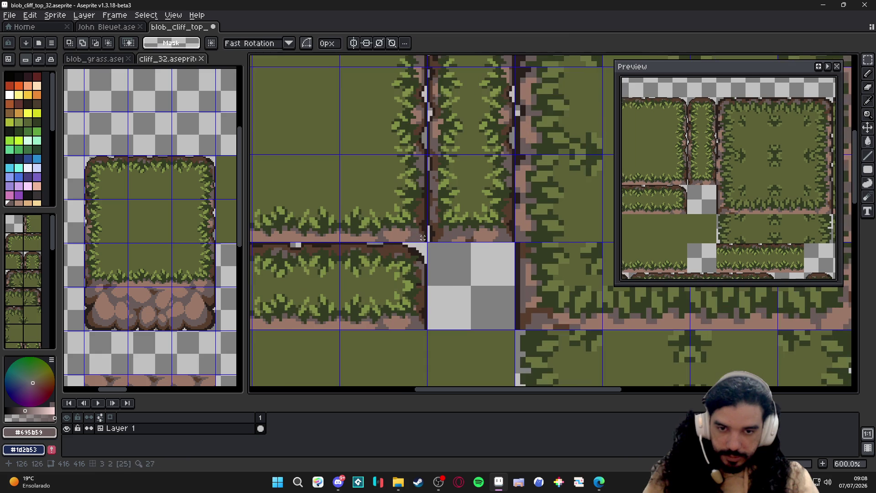
Paste a copy of the grass corner piece into the empty cell
{"action": "left_click_drag", "start_coordinate": [426, 240], "coordinate": [377, 197]}
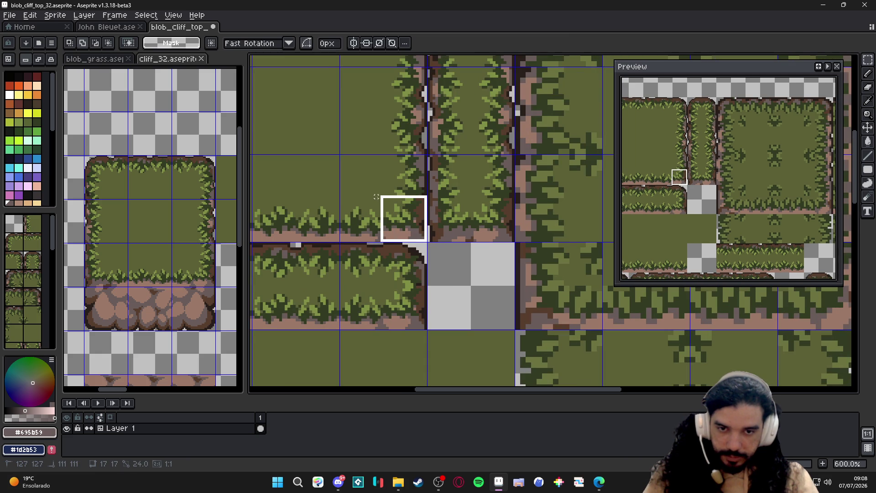
{"action": "left_click", "coordinate": [418, 233]}
{"action": "key", "text": "ctrl+v"}
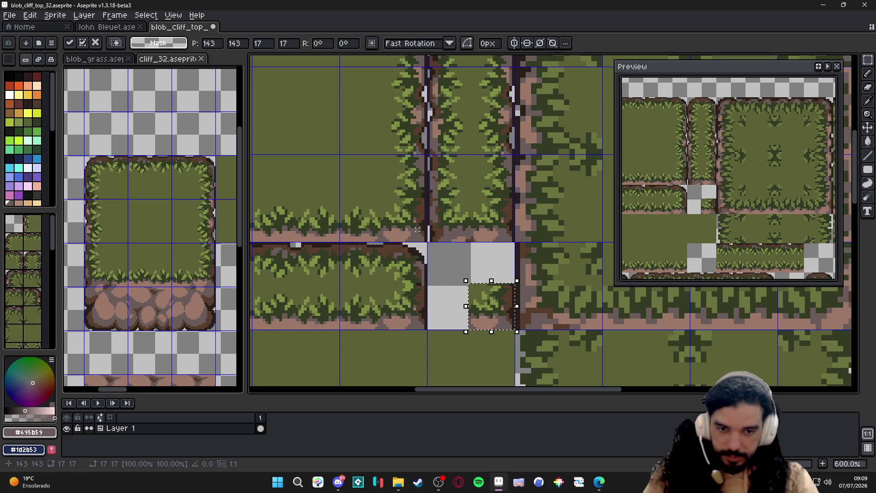
{"action": "key", "text": "Escape"}
{"action": "scroll", "coordinate": [435, 247], "scroll_direction": "down", "scroll_amount": 2}
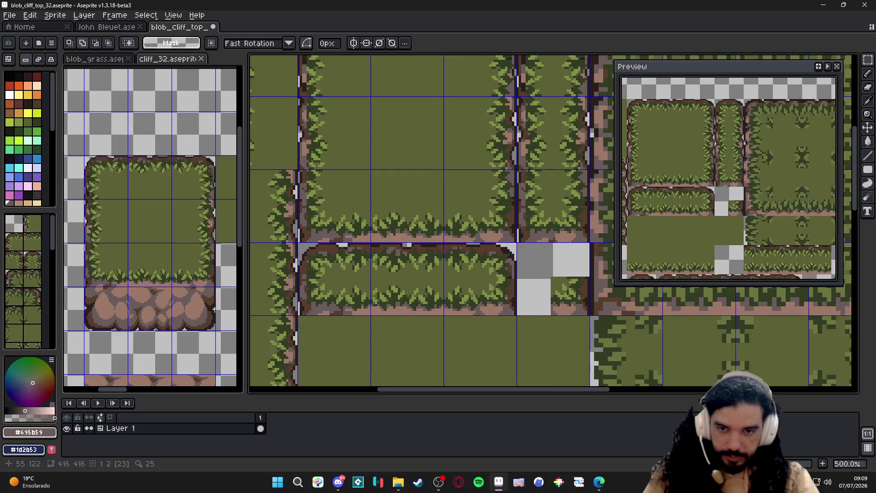
{"action": "scroll", "coordinate": [302, 238], "scroll_direction": "up", "scroll_amount": 2}
Move the small left grass corner tile by tile steps into the gap cell
{"action": "left_click_drag", "start_coordinate": [294, 242], "coordinate": [336, 202]}
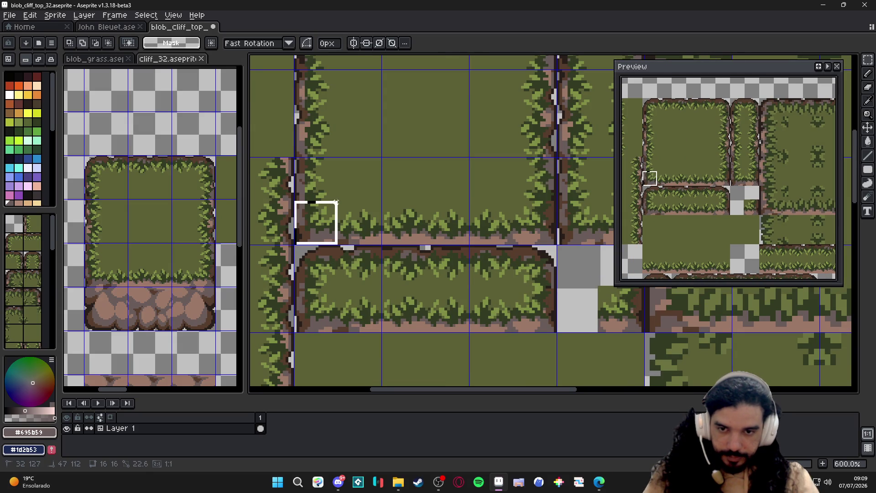
{"action": "key", "text": "ctrl+d"}
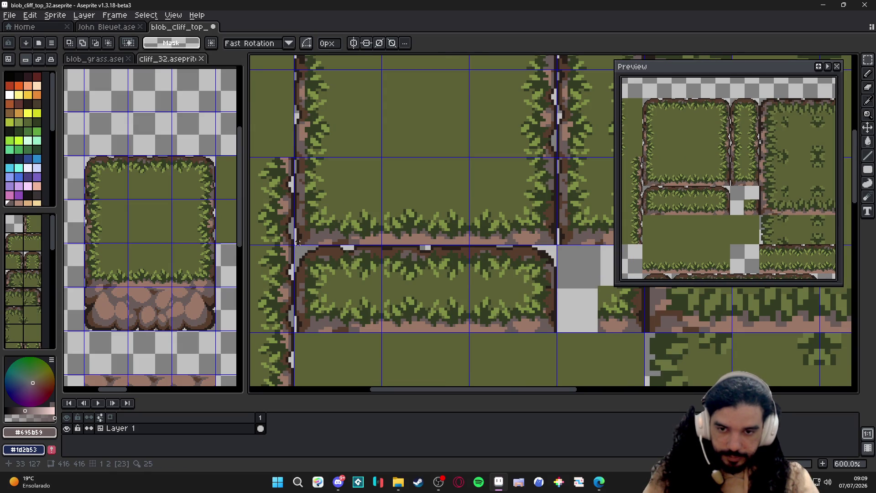
{"action": "left_click_drag", "start_coordinate": [295, 242], "coordinate": [342, 202]}
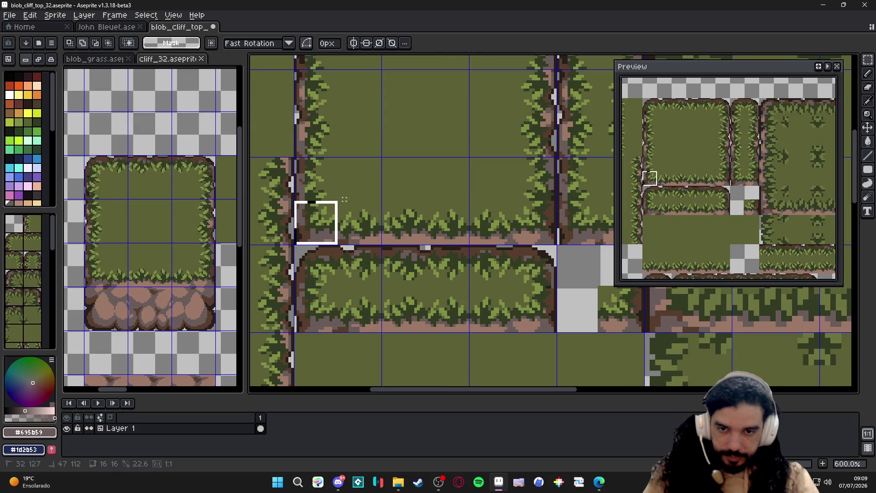
{"action": "scroll", "coordinate": [344, 199], "scroll_direction": "down", "scroll_amount": 1}
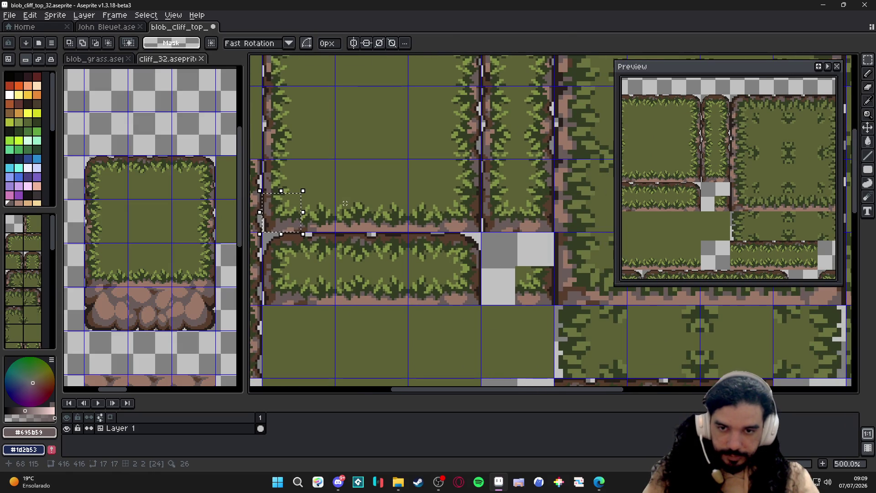
{"action": "key", "text": "Right"}
{"action": "key", "text": "Right"}
{"action": "key", "text": "Down"}
{"action": "key", "text": "Left"}
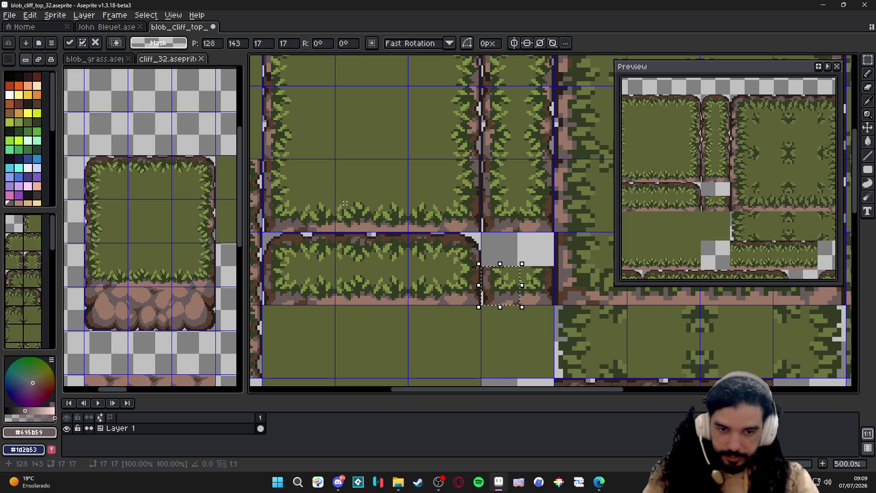
{"action": "key", "text": "Escape"}
{"action": "middle_click", "coordinate": [345, 203]}
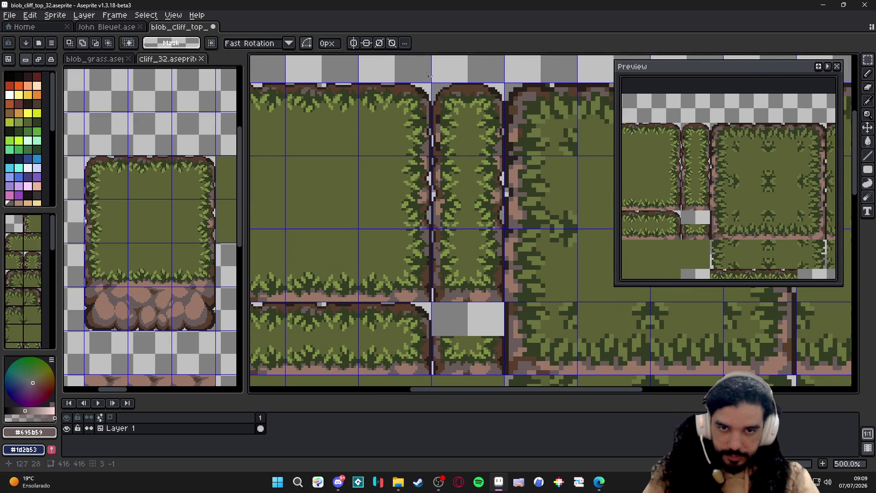
{"action": "scroll", "coordinate": [431, 75], "scroll_direction": "up", "scroll_amount": 1}
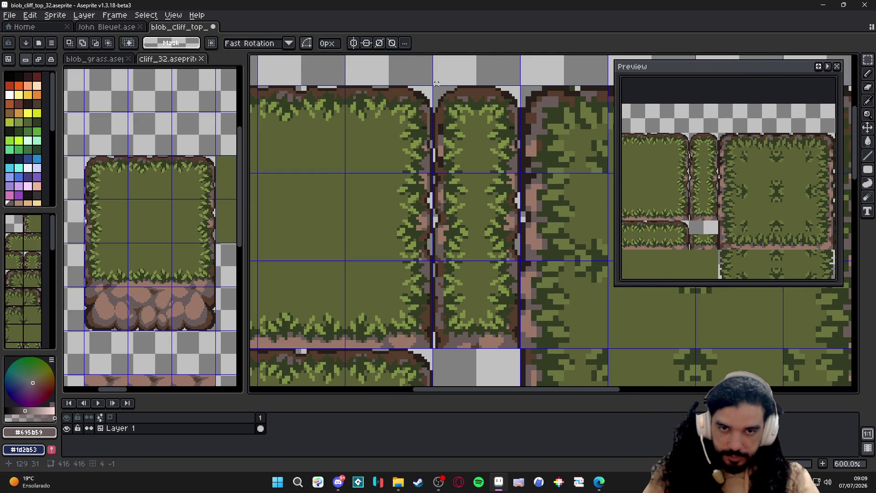
Check selections around the narrow column and save the tileset
{"action": "mouse_move", "coordinate": [435, 90]}
{"action": "left_mouse_down"}
{"action": "mouse_move", "coordinate": [473, 123]}
{"action": "mouse_move", "coordinate": [436, 93]}
{"action": "left_mouse_up"}
{"action": "key", "text": "Escape"}
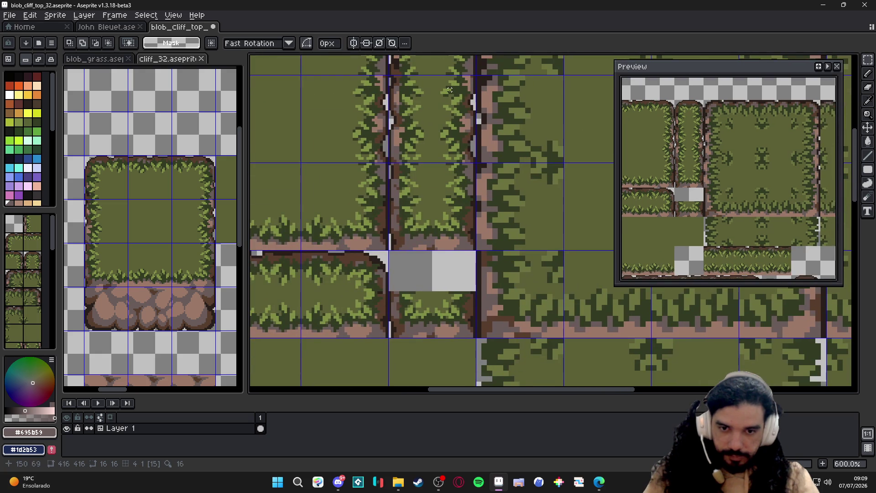
{"action": "mouse_move", "coordinate": [387, 197]}
{"action": "left_mouse_down"}
{"action": "mouse_move", "coordinate": [432, 243]}
{"action": "mouse_move", "coordinate": [409, 308]}
{"action": "mouse_move", "coordinate": [420, 229]}
{"action": "mouse_move", "coordinate": [416, 239]}
{"action": "left_mouse_up"}
{"action": "scroll", "coordinate": [411, 302], "scroll_direction": "up", "scroll_amount": 3}
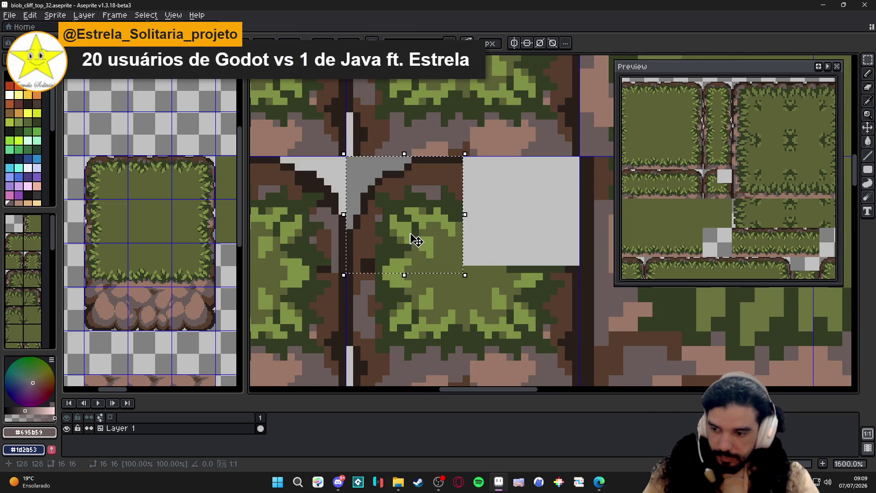
{"action": "scroll", "coordinate": [416, 240], "scroll_direction": "down", "scroll_amount": 1}
{"action": "key", "text": "ctrl+s"}
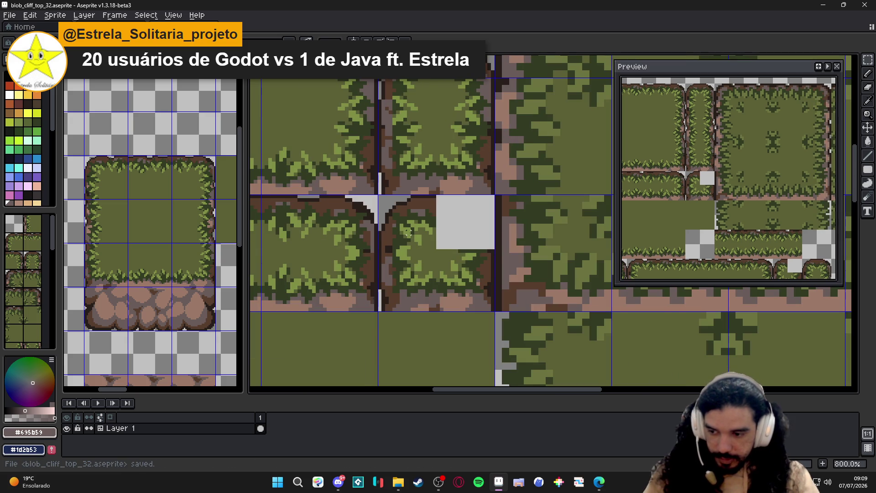
{"action": "scroll", "coordinate": [410, 233], "scroll_direction": "down", "scroll_amount": 1}
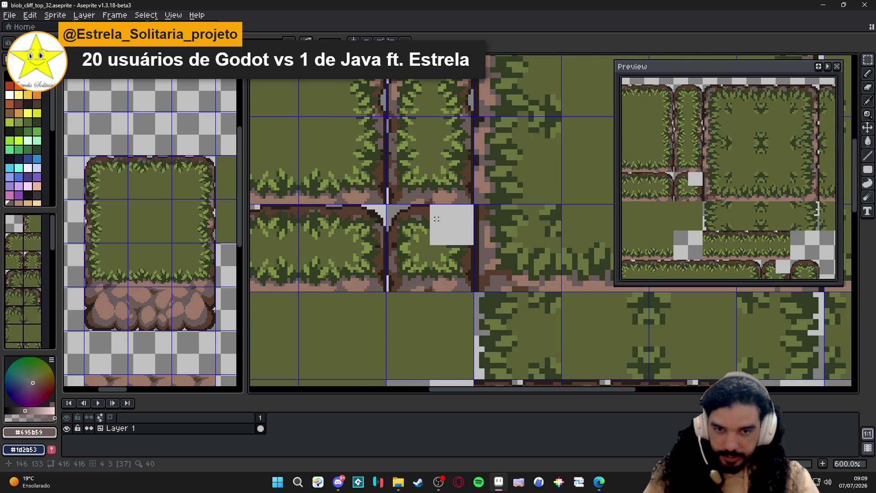
{"action": "scroll", "coordinate": [437, 220], "scroll_direction": "down", "scroll_amount": 2}
{"action": "scroll", "coordinate": [437, 220], "scroll_direction": "up", "scroll_amount": 1}
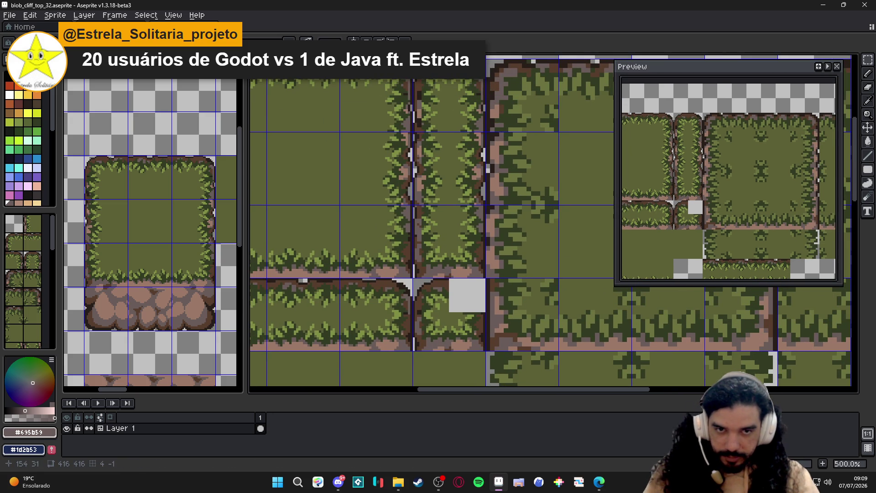
{"action": "scroll", "coordinate": [484, 156], "scroll_direction": "up", "scroll_amount": 1}
{"action": "scroll", "coordinate": [487, 206], "scroll_direction": "up", "scroll_amount": 1}
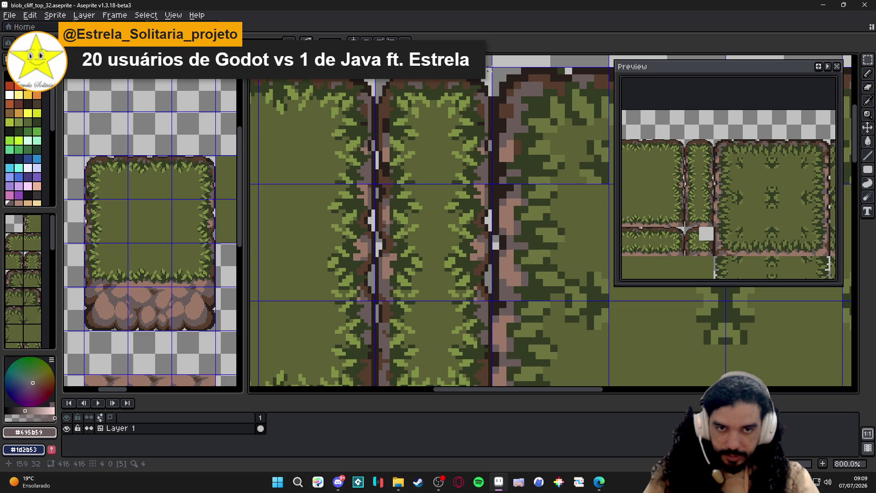
Drag the grass tile from the canvas top down into the empty grey square
{"action": "left_click_drag", "start_coordinate": [492, 65], "coordinate": [420, 124]}
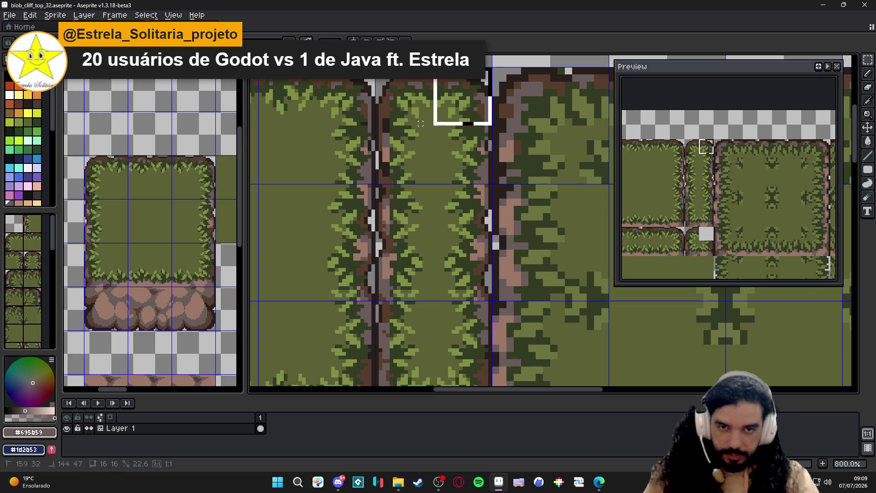
{"action": "scroll", "coordinate": [425, 127], "scroll_direction": "down", "scroll_amount": 1}
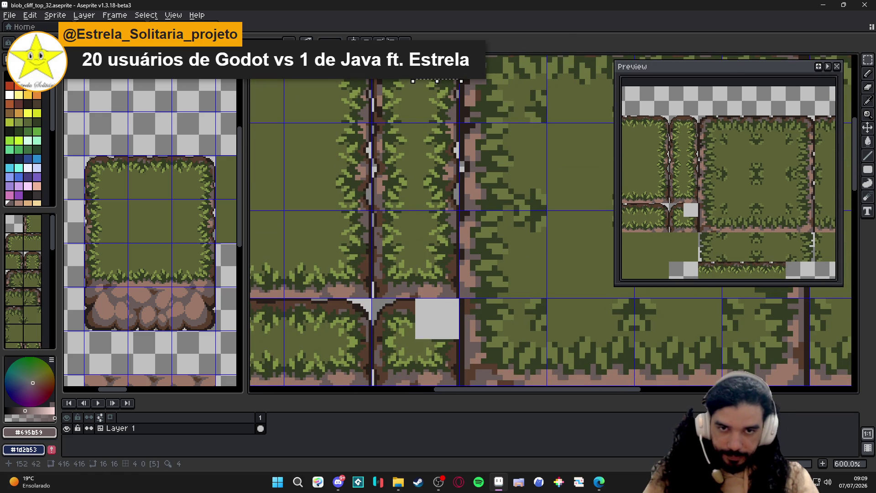
{"action": "left_click_drag", "start_coordinate": [437, 92], "coordinate": [438, 318]}
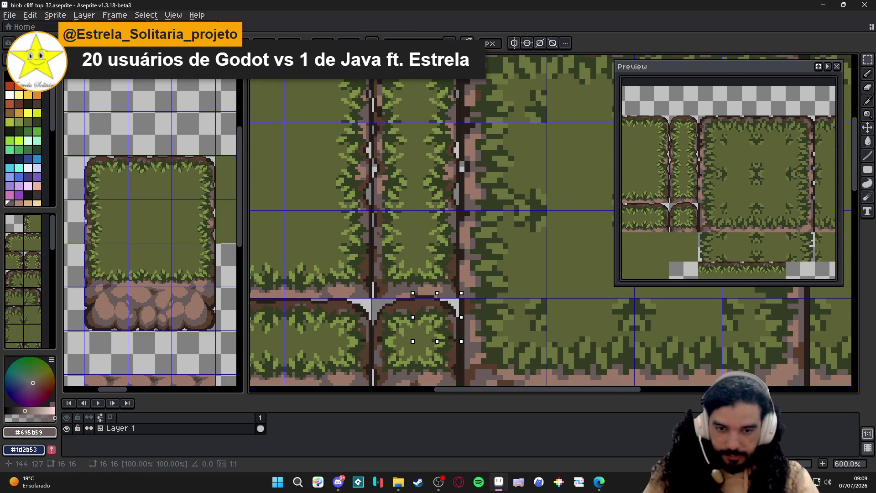
{"action": "scroll", "coordinate": [435, 322], "scroll_direction": "up", "scroll_amount": 2}
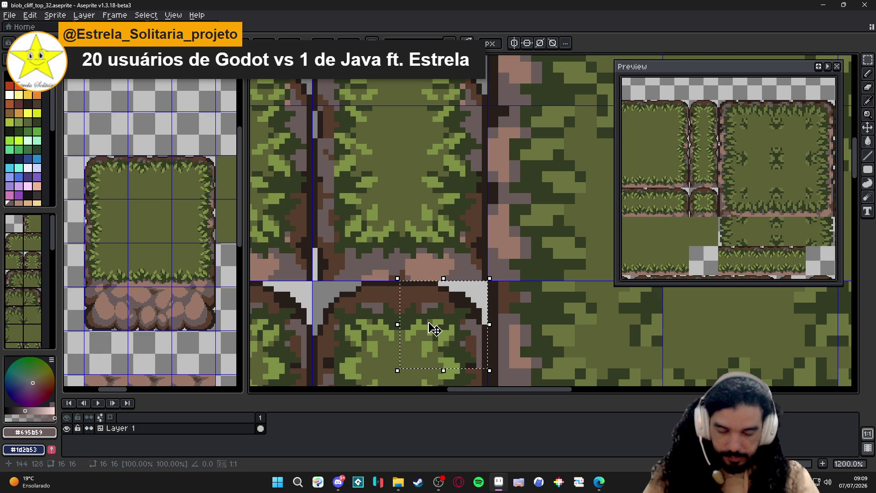
{"action": "scroll", "coordinate": [434, 329], "scroll_direction": "down", "scroll_amount": 2}
{"action": "scroll", "coordinate": [434, 329], "scroll_direction": "down", "scroll_amount": 1}
{"action": "scroll", "coordinate": [435, 329], "scroll_direction": "down", "scroll_amount": 1}
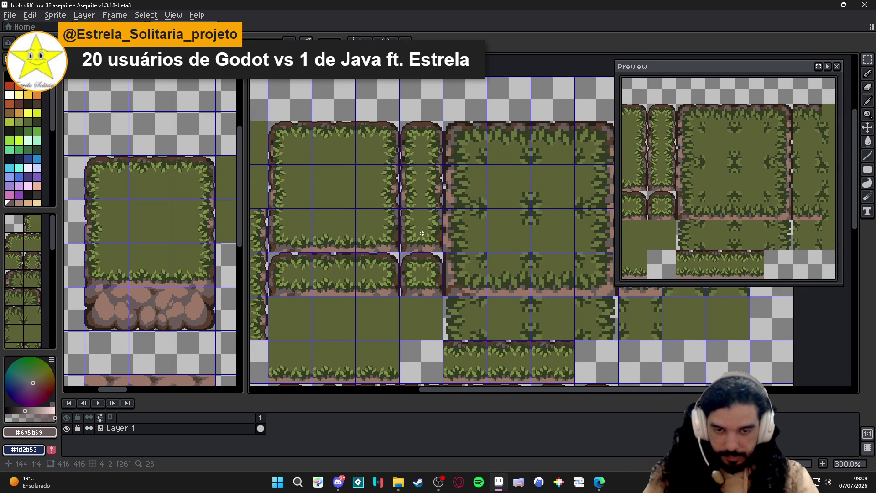
Save the tileset, look over its lower rows, and switch to the John Bleuet sprite
{"action": "key", "text": "ctrl+s"}
{"action": "scroll", "coordinate": [421, 234], "scroll_direction": "down", "scroll_amount": 1}
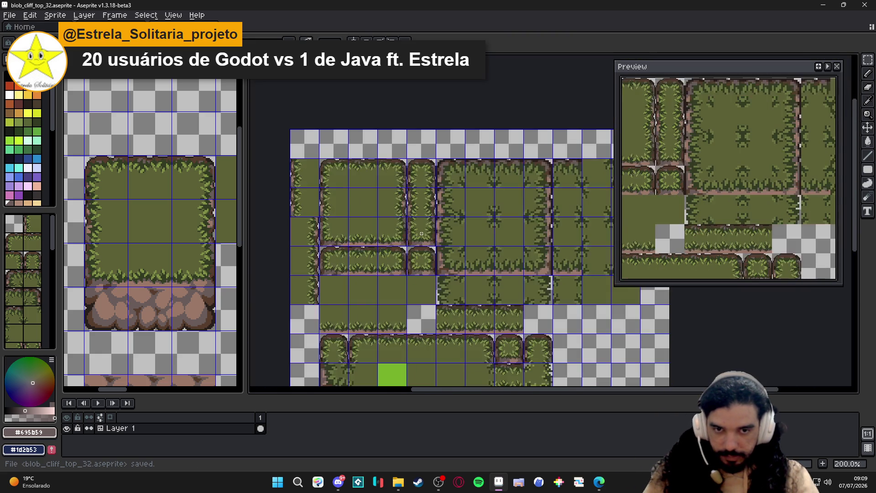
{"action": "left_click_drag", "start_coordinate": [421, 235], "coordinate": [406, 226]}
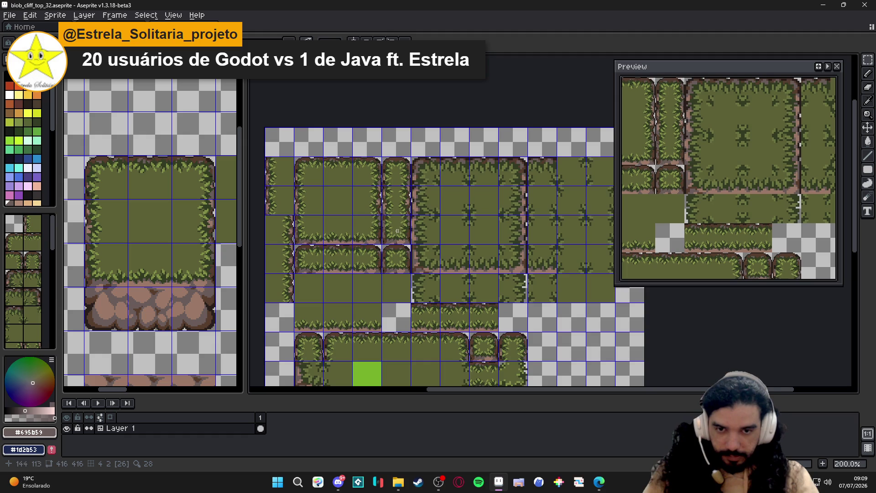
{"action": "scroll", "coordinate": [410, 223], "scroll_direction": "down", "scroll_amount": 2}
{"action": "scroll", "coordinate": [409, 222], "scroll_direction": "up", "scroll_amount": 2}
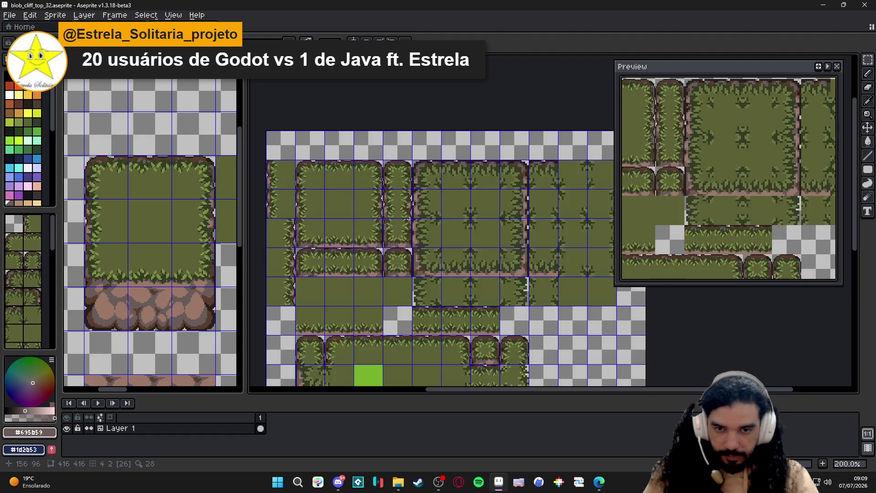
{"action": "scroll", "coordinate": [415, 214], "scroll_direction": "up", "scroll_amount": 1}
{"action": "scroll", "coordinate": [414, 213], "scroll_direction": "down", "scroll_amount": 1}
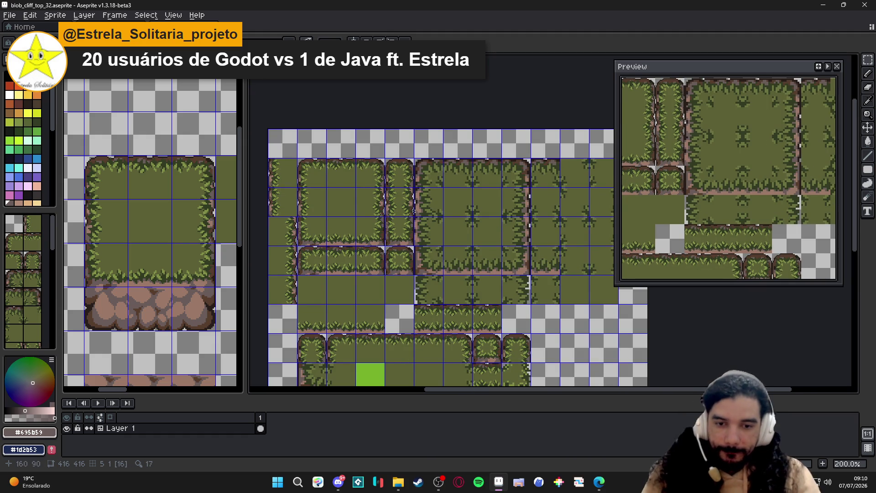
{"action": "left_click_drag", "start_coordinate": [415, 227], "coordinate": [421, 167]}
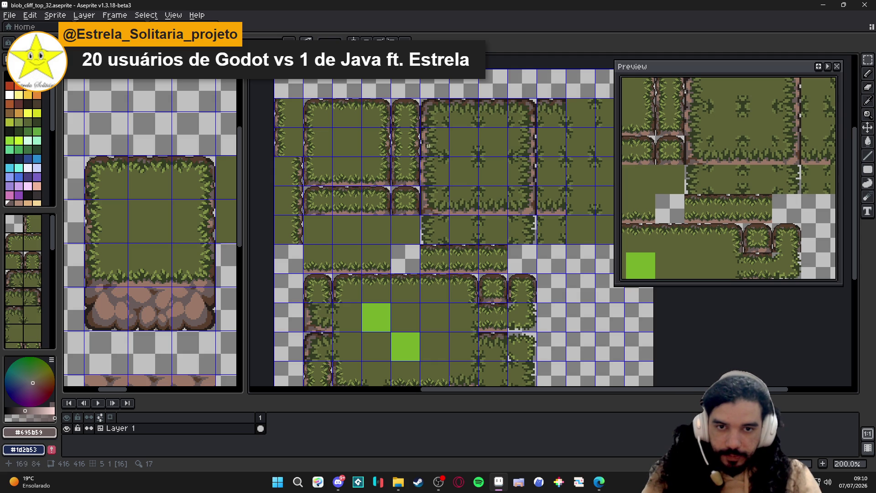
{"action": "key", "text": "ctrl+Tab"}
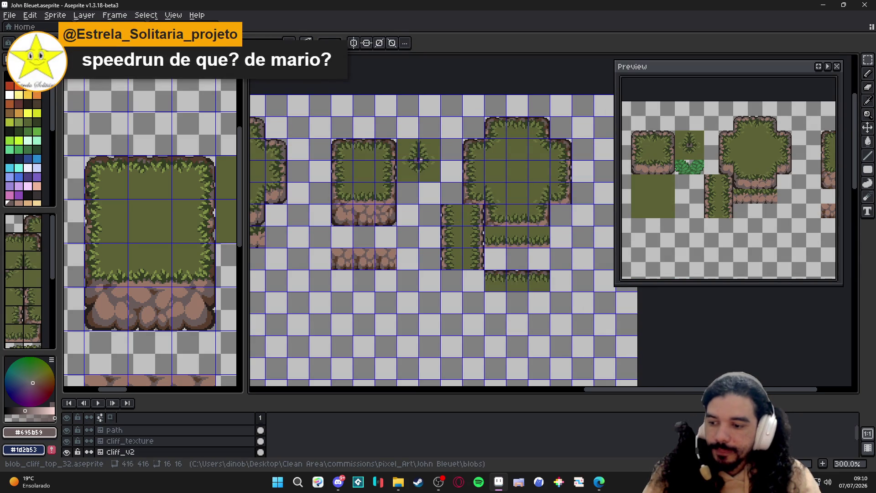
Cycle between blob_cliff_top_32 and John Bleuet sprites to compare them
{"action": "left_click", "coordinate": [137, 27]}
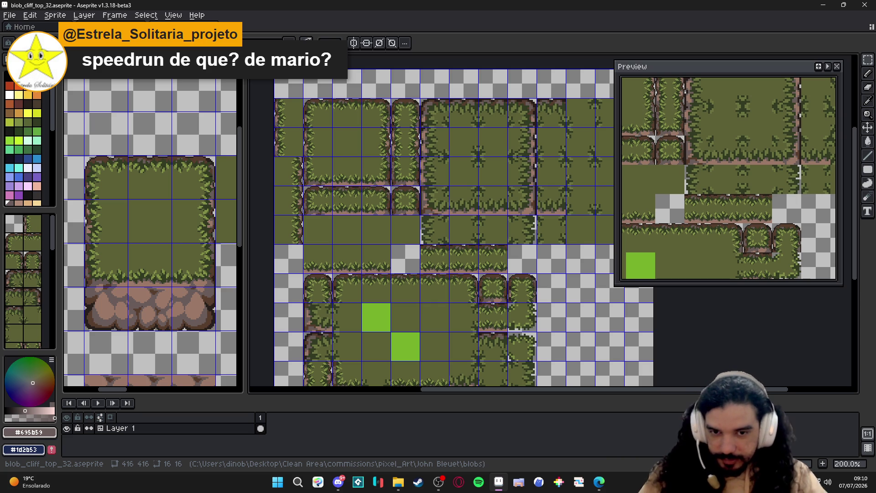
{"action": "key", "text": "ctrl+Tab"}
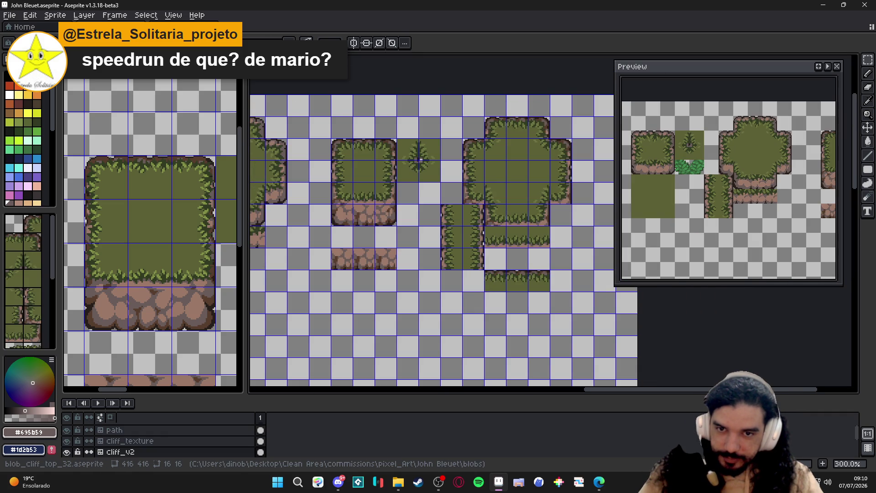
{"action": "key", "text": "ctrl+Tab"}
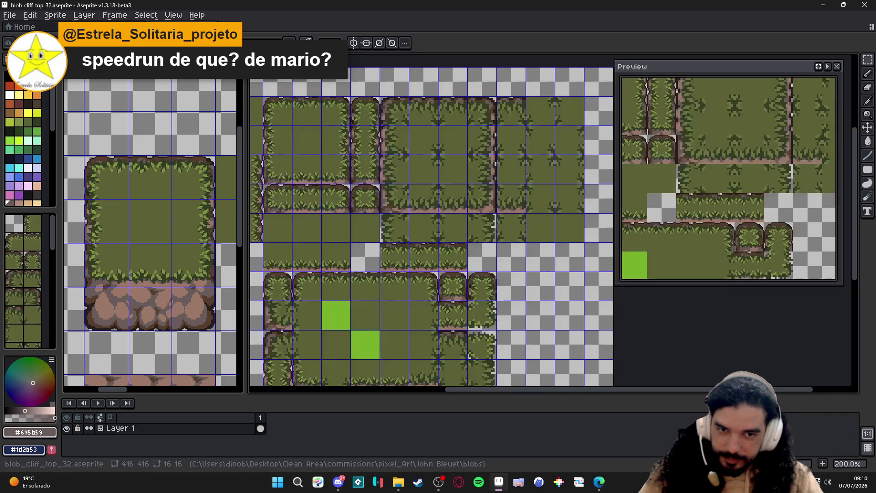
{"action": "key", "text": "ctrl+Tab"}
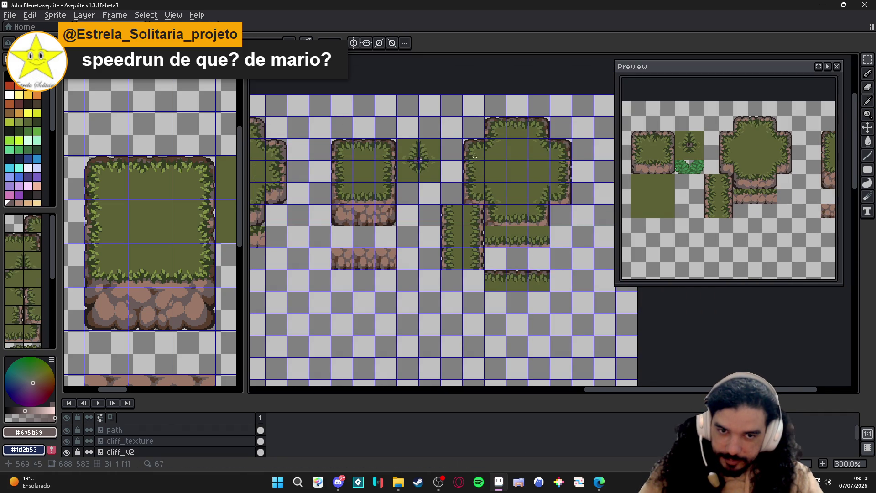
{"action": "left_click_drag", "start_coordinate": [402, 161], "coordinate": [446, 207]}
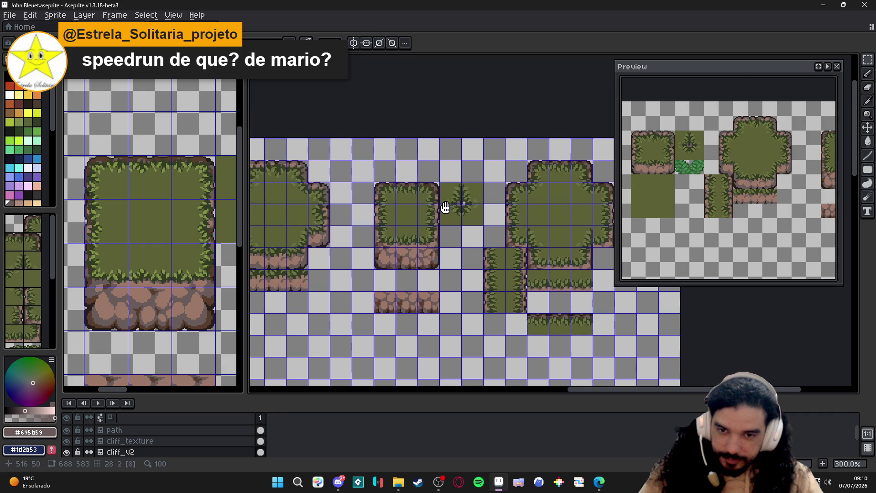
{"action": "key", "text": "ctrl+Tab"}
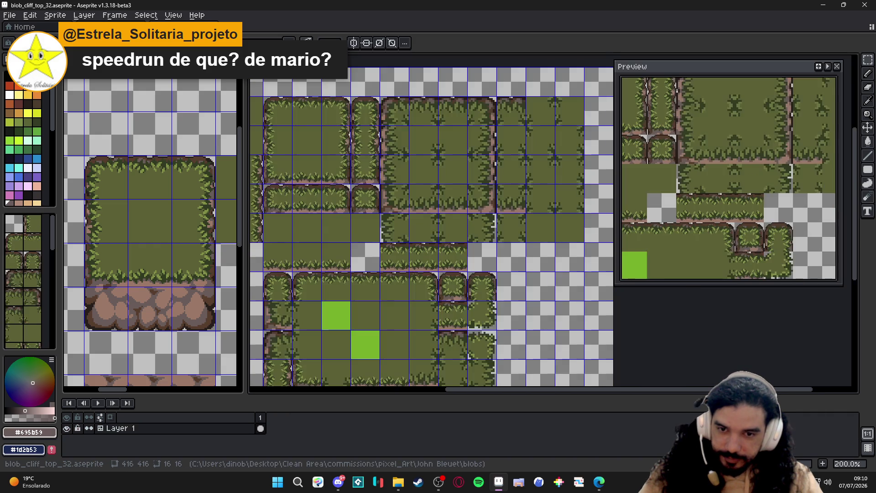
{"action": "scroll", "coordinate": [425, 206], "scroll_direction": "up", "scroll_amount": 2}
Pan across the cliff_32 grass shapes, then return to blob_cliff_top_32
{"action": "key", "text": "ctrl+Tab"}
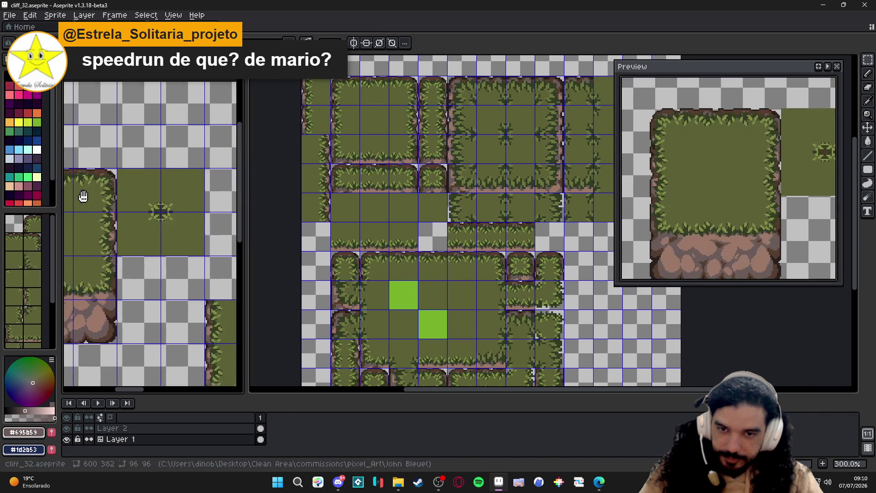
{"action": "mouse_move", "coordinate": [176, 179]}
{"action": "left_mouse_down"}
{"action": "mouse_move", "coordinate": [132, 206]}
{"action": "mouse_move", "coordinate": [122, 197]}
{"action": "left_mouse_up"}
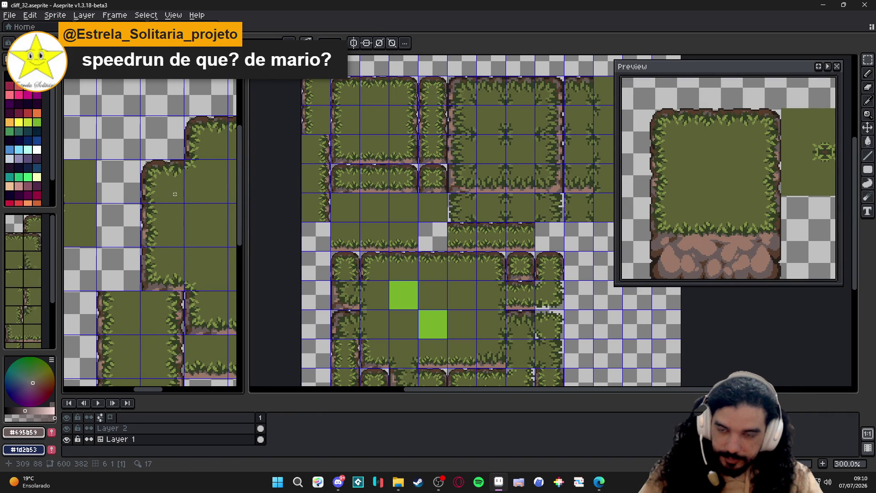
{"action": "left_click_drag", "start_coordinate": [200, 185], "coordinate": [102, 185]}
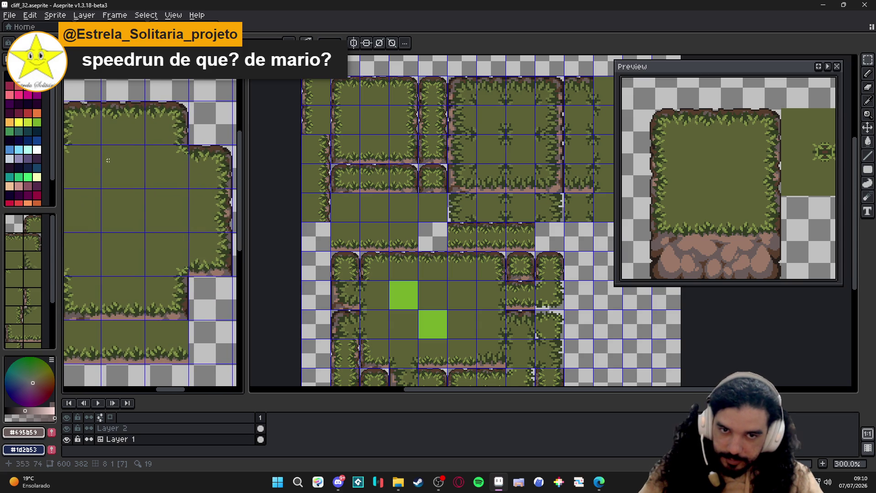
{"action": "key", "text": "ctrl+Tab"}
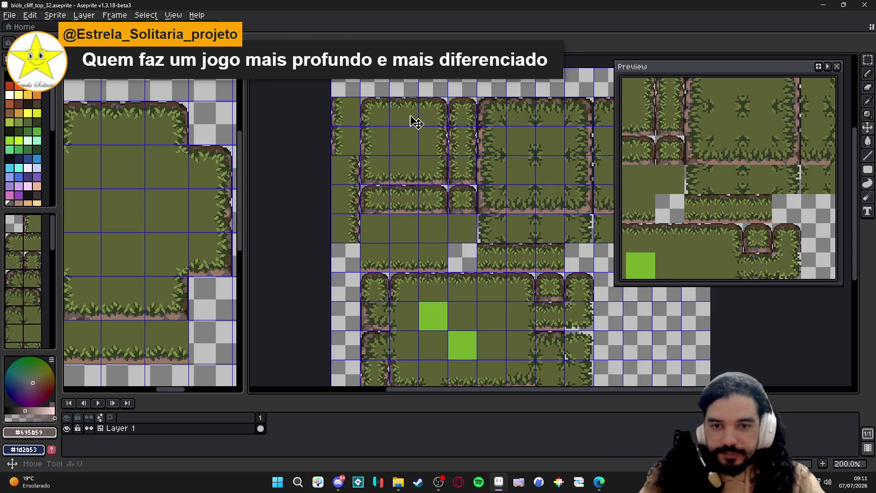
{"action": "key", "text": "ctrl"}
{"action": "left_click_drag", "start_coordinate": [416, 122], "coordinate": [404, 126]}
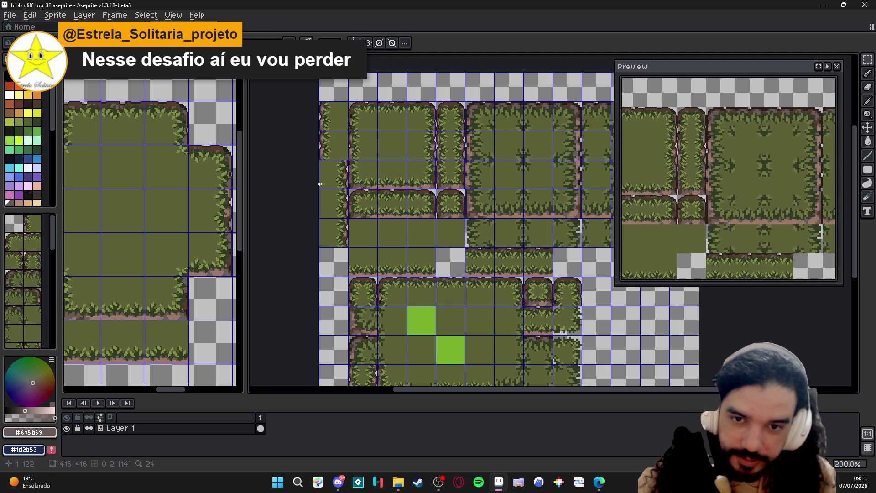
{"action": "key", "text": "ctrl+apostrophe"}
{"action": "scroll", "coordinate": [317, 124], "scroll_direction": "right", "scroll_amount": 2}
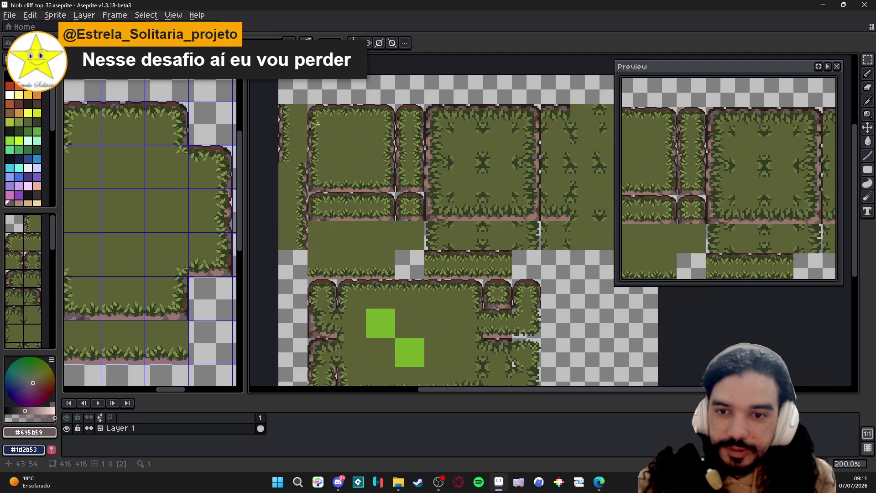
{"action": "key", "text": "ctrl+apostrophe"}
{"action": "left_click_drag", "start_coordinate": [329, 123], "coordinate": [346, 126]}
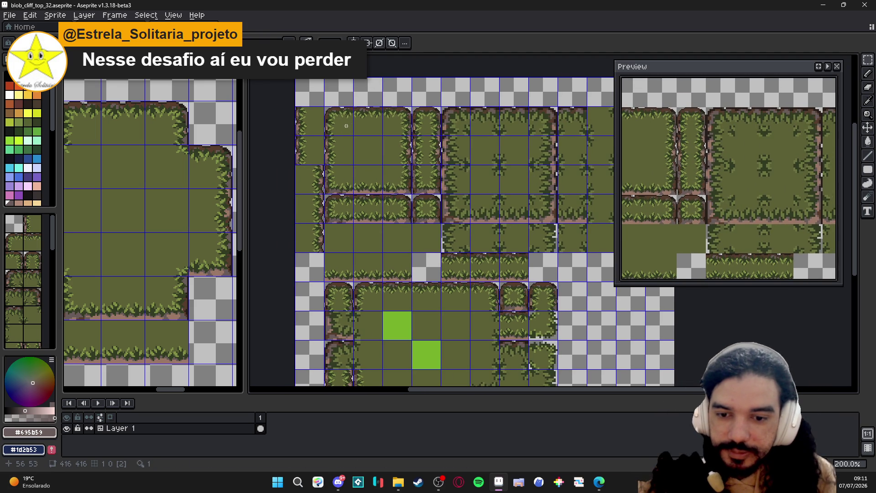
{"action": "scroll", "coordinate": [149, 142], "scroll_direction": "down", "scroll_amount": 1}
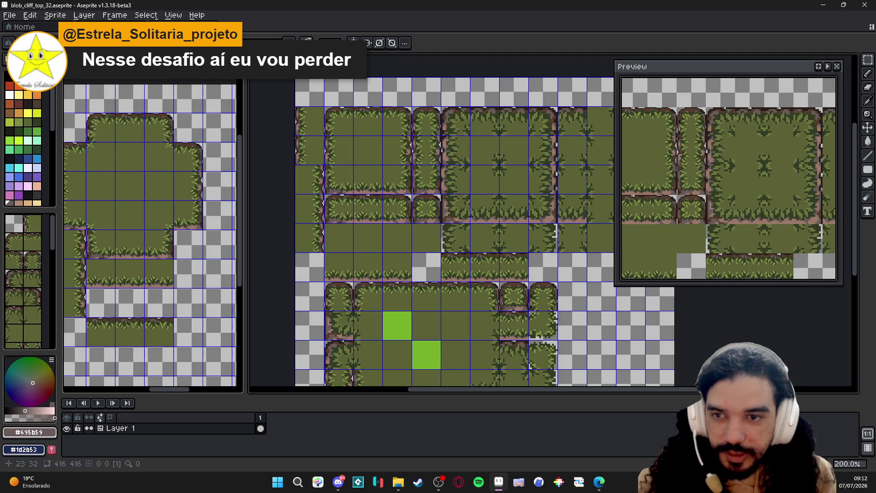
{"action": "scroll", "coordinate": [341, 142], "scroll_direction": "up", "scroll_amount": 4}
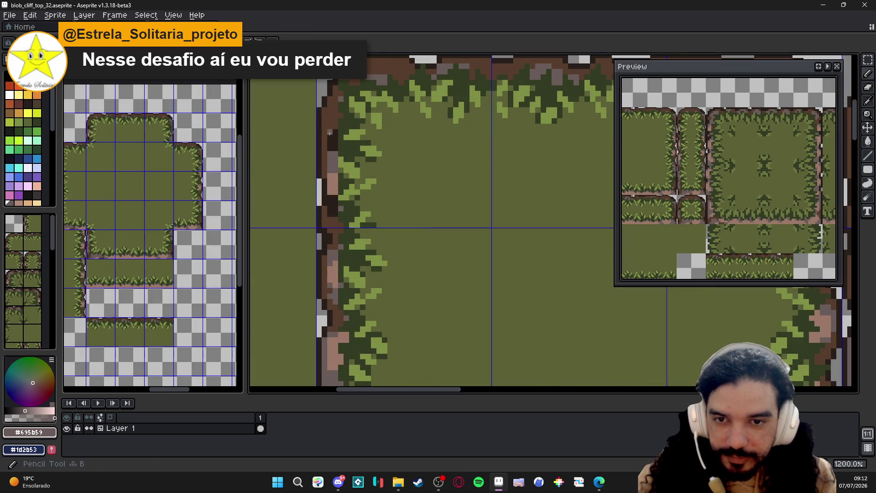
Retouch cliff-edge pixels using sampled dark #583d2c and light #9b7968 browns, then sample nearby grass and cliff shades
{"action": "left_click", "coordinate": [330, 137], "text": "alt"}
{"action": "left_click", "coordinate": [331, 152], "text": "alt"}
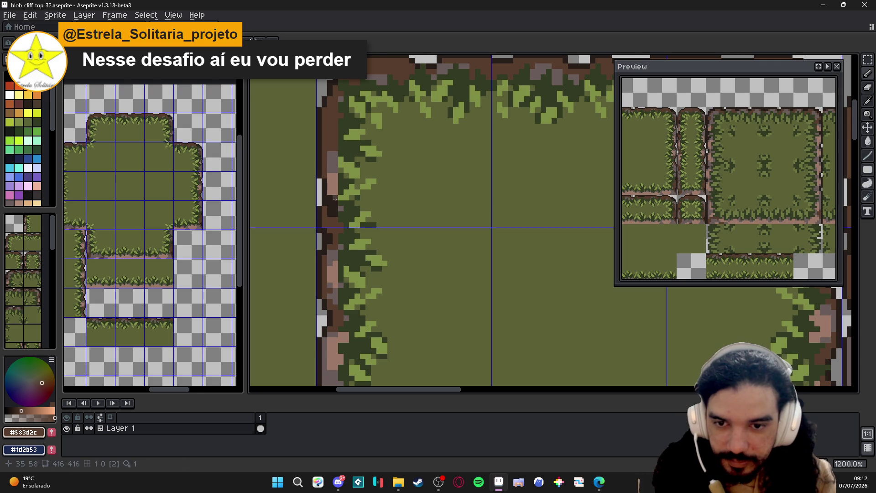
{"action": "scroll", "coordinate": [333, 171], "scroll_direction": "down", "scroll_amount": 3}
{"action": "mouse_move", "coordinate": [384, 185]}
{"action": "left_mouse_down"}
{"action": "mouse_move", "coordinate": [336, 183]}
{"action": "mouse_move", "coordinate": [343, 178]}
{"action": "left_mouse_up"}
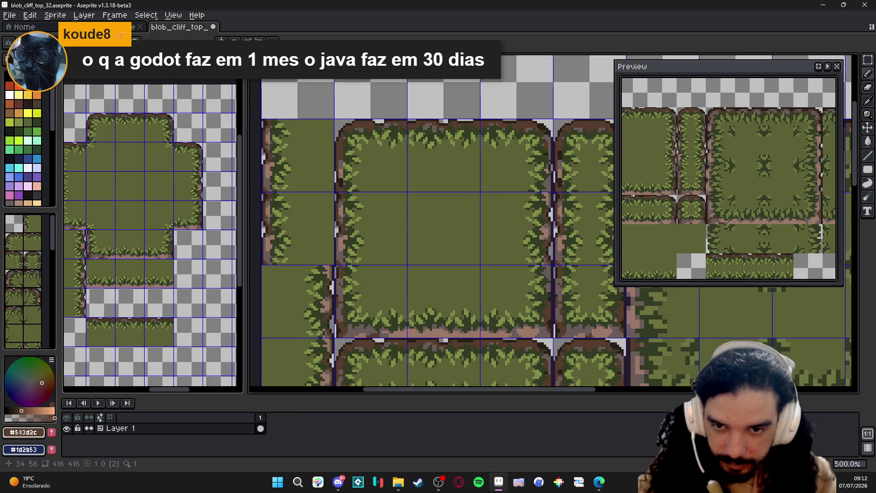
{"action": "scroll", "coordinate": [342, 165], "scroll_direction": "up", "scroll_amount": 3}
{"action": "left_click", "coordinate": [344, 151], "text": "alt"}
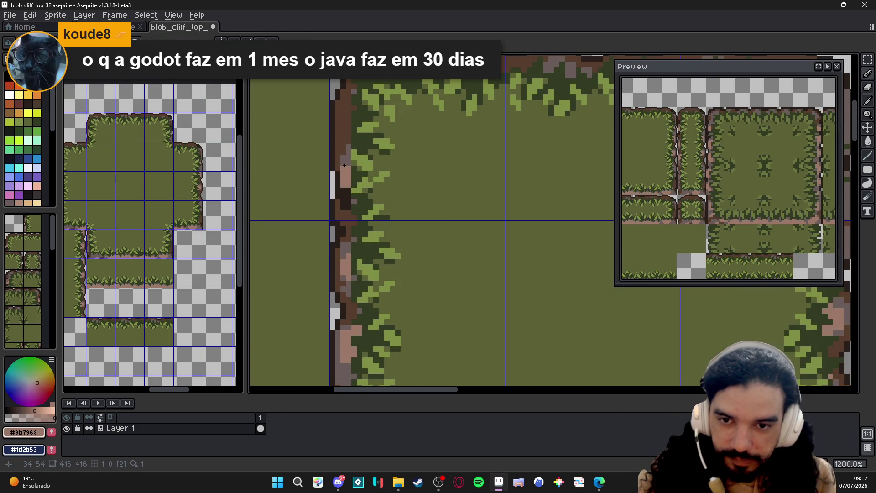
{"action": "left_click", "coordinate": [337, 164]}
{"action": "left_click", "coordinate": [342, 203], "text": "alt"}
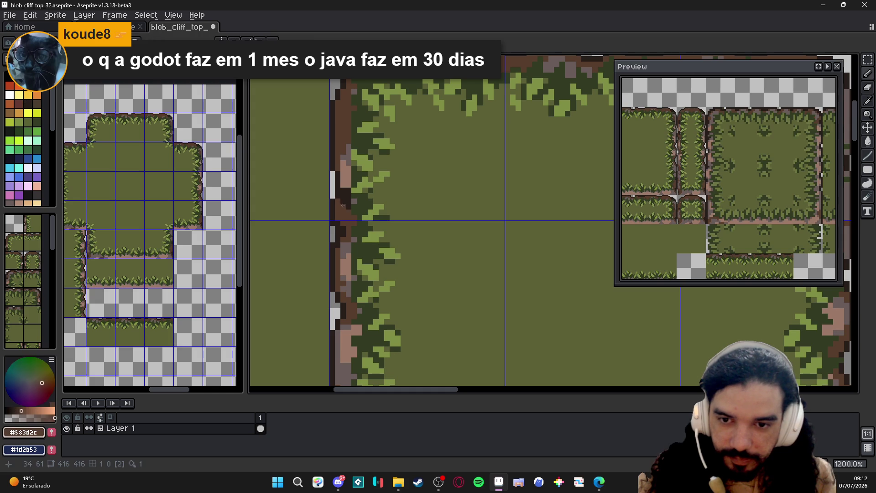
{"action": "left_click", "coordinate": [345, 179], "text": "alt"}
{"action": "left_click", "coordinate": [338, 169]}
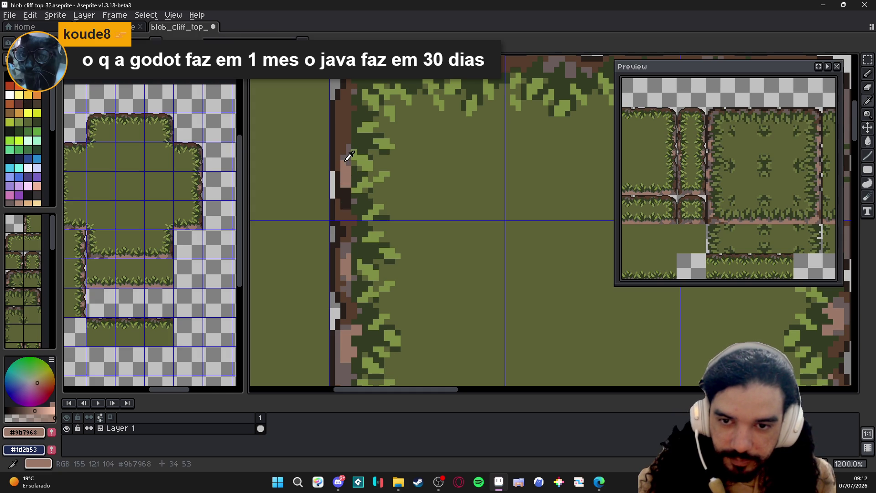
{"action": "scroll", "coordinate": [346, 159], "scroll_direction": "down", "scroll_amount": 2}
{"action": "scroll", "coordinate": [345, 159], "scroll_direction": "up", "scroll_amount": 1}
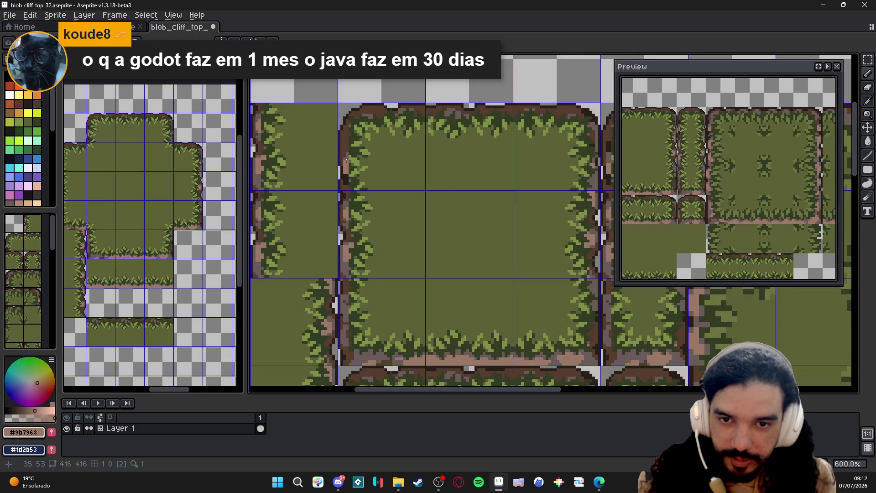
{"action": "scroll", "coordinate": [352, 159], "scroll_direction": "up", "scroll_amount": 1}
{"action": "scroll", "coordinate": [352, 159], "scroll_direction": "down", "scroll_amount": 1}
{"action": "scroll", "coordinate": [351, 159], "scroll_direction": "up", "scroll_amount": 1}
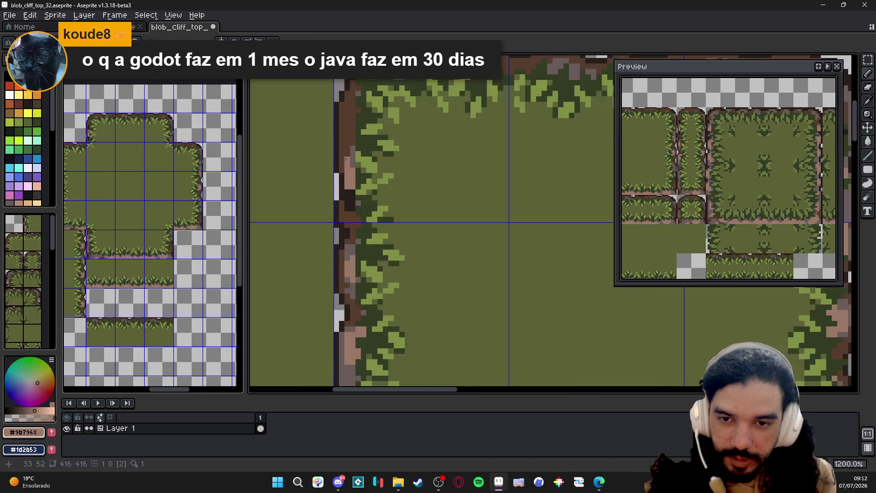
{"action": "left_click", "coordinate": [352, 159], "text": "alt"}
{"action": "scroll", "coordinate": [351, 159], "scroll_direction": "down", "scroll_amount": 2}
{"action": "scroll", "coordinate": [352, 159], "scroll_direction": "down", "scroll_amount": 1}
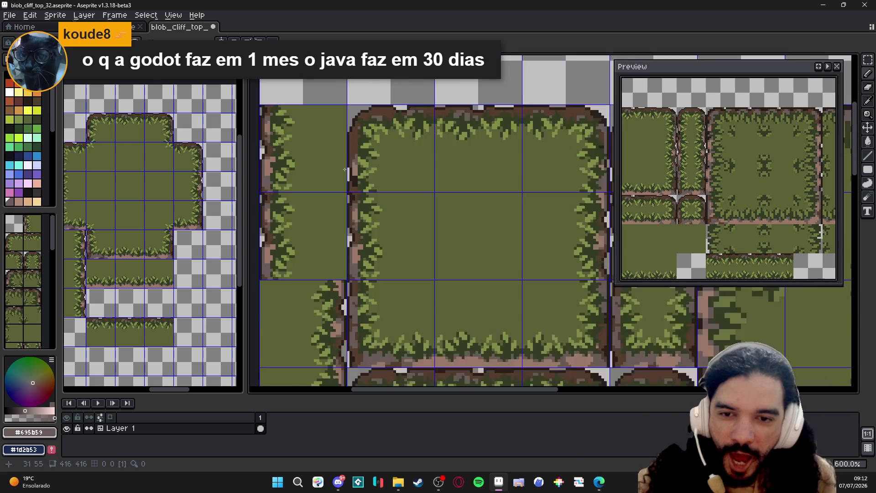
{"action": "scroll", "coordinate": [351, 158], "scroll_direction": "up", "scroll_amount": 2}
{"action": "scroll", "coordinate": [356, 185], "scroll_direction": "up", "scroll_amount": 1}
{"action": "left_click", "coordinate": [347, 193], "text": "alt"}
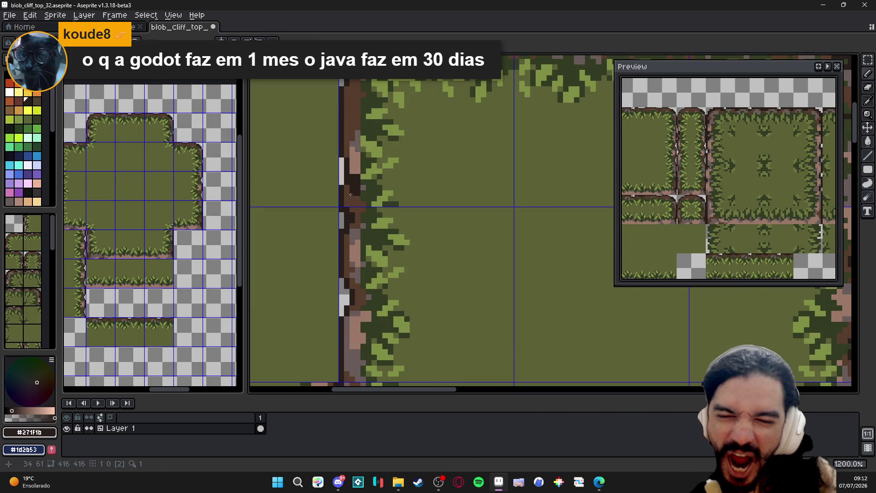
{"action": "left_click", "coordinate": [349, 193], "text": "alt"}
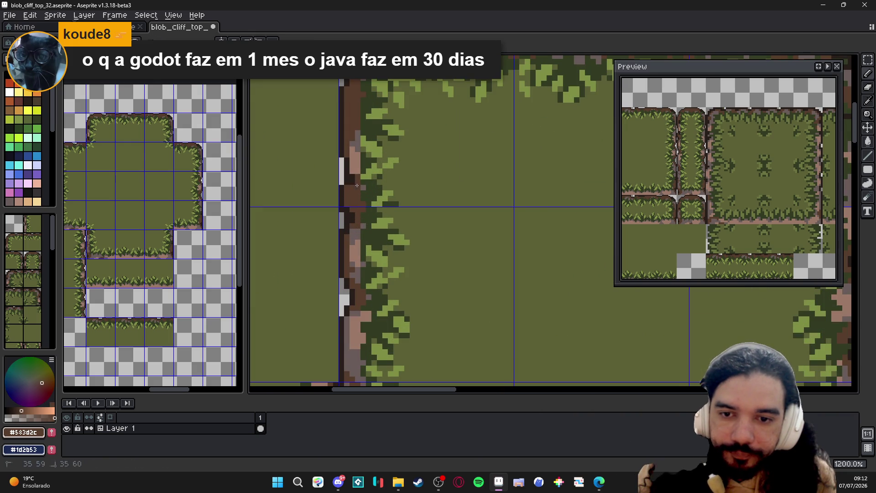
{"action": "left_click", "coordinate": [356, 145], "text": "alt"}
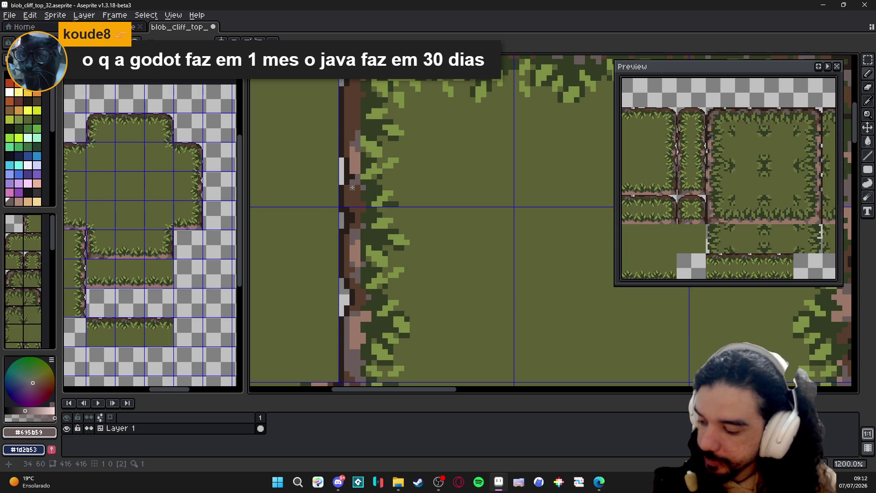
{"action": "scroll", "coordinate": [352, 187], "scroll_direction": "down", "scroll_amount": 3}
Save blob_cliff_top_32 with Ctrl+S and shift the view across the tileset
{"action": "key", "text": "ctrl+s"}
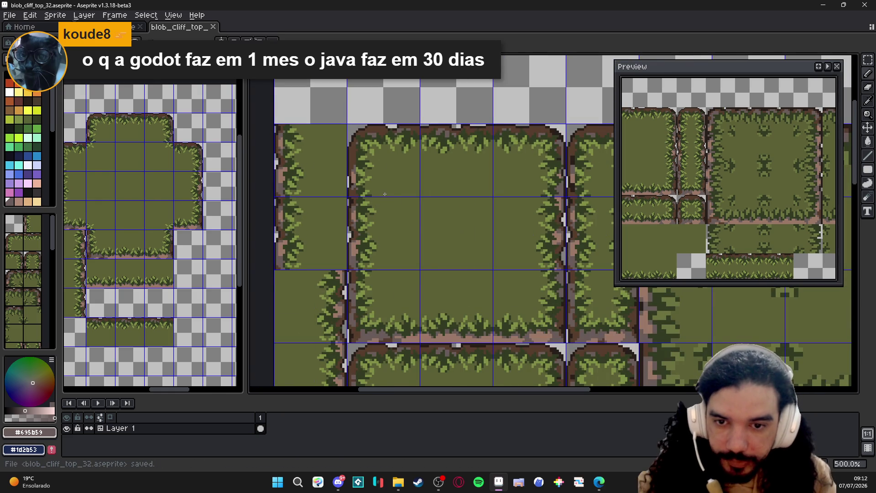
{"action": "scroll", "coordinate": [385, 196], "scroll_direction": "down", "scroll_amount": 1}
{"action": "scroll", "coordinate": [412, 178], "scroll_direction": "down", "scroll_amount": 2}
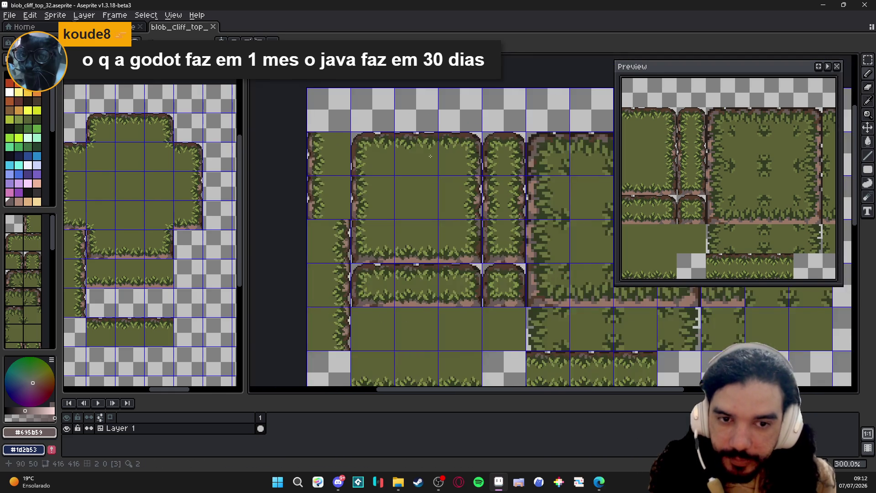
{"action": "scroll", "coordinate": [430, 156], "scroll_direction": "down", "scroll_amount": 1}
{"action": "left_click_drag", "start_coordinate": [425, 164], "coordinate": [384, 171]}
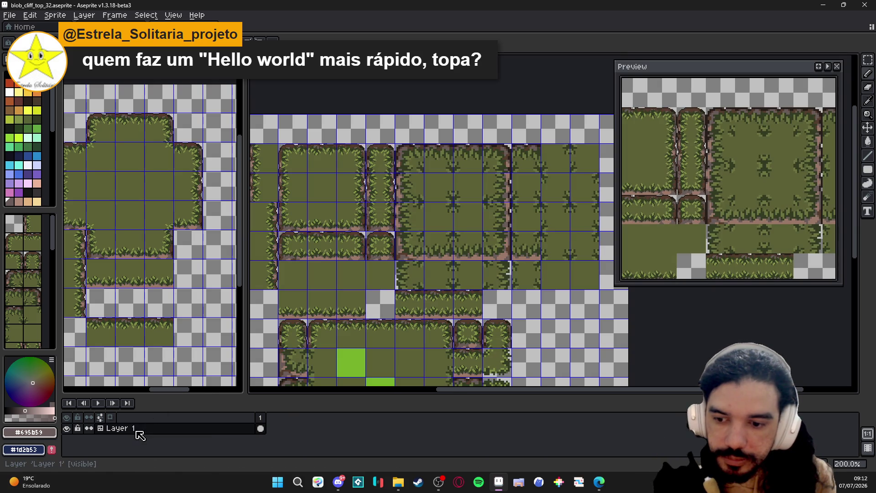
Convert Layer 1 to a tilemap layer on a 16×16 pixel tile grid
{"action": "right_click", "coordinate": [139, 434]}
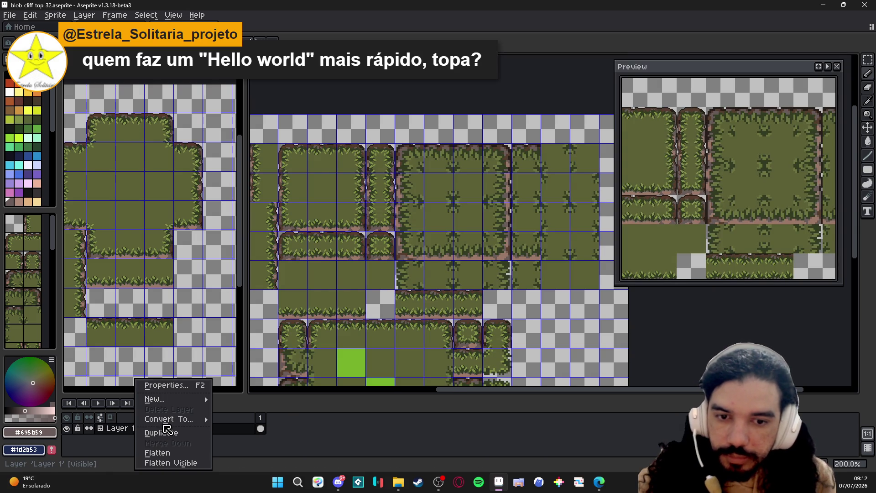
{"action": "mouse_move", "coordinate": [169, 419]}
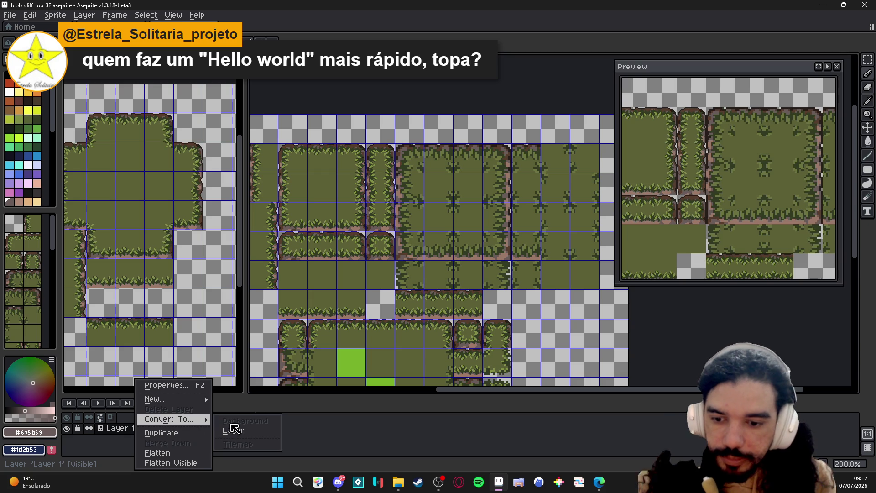
{"action": "left_click", "coordinate": [245, 433]}
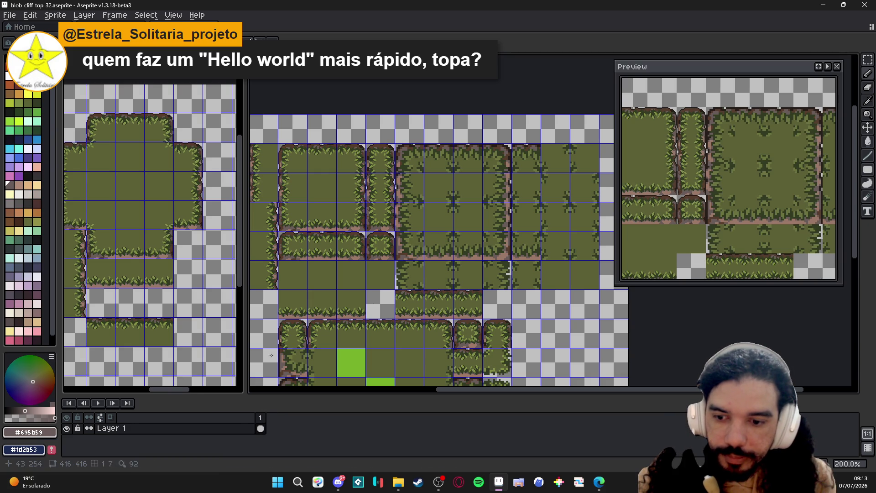
{"action": "right_click", "coordinate": [183, 433]}
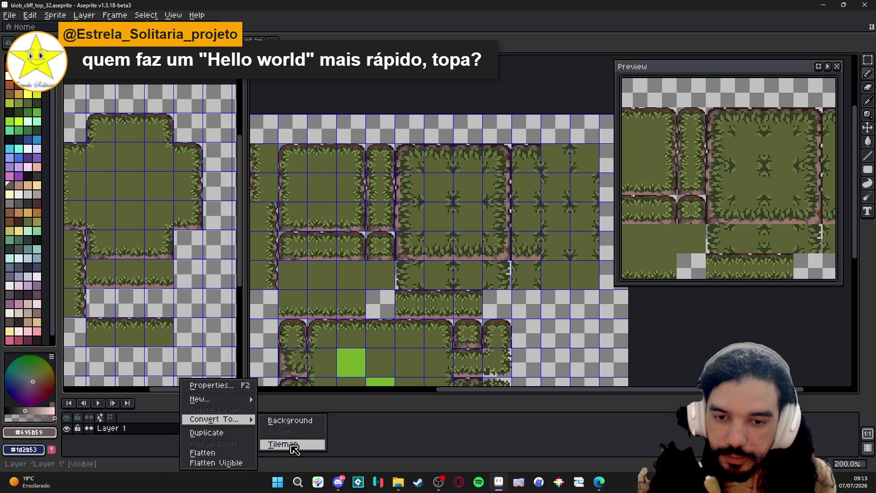
{"action": "left_click", "coordinate": [293, 447]}
{"action": "double_click", "coordinate": [413, 247]}
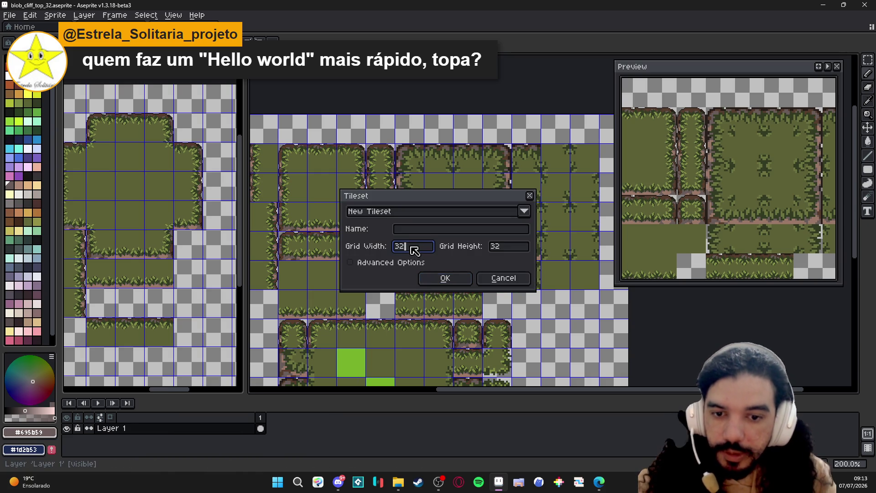
{"action": "type", "text": "0"}
{"action": "key", "text": "BackSpace"}
{"action": "type", "text": "16"}
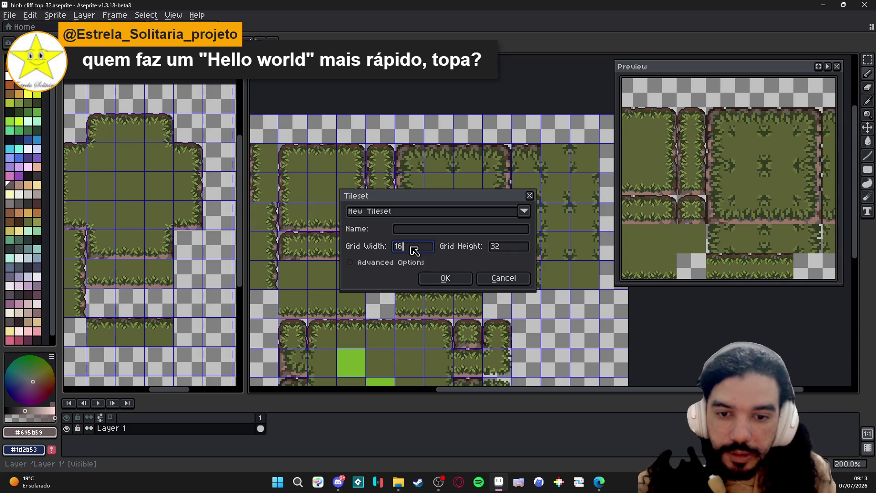
{"action": "key", "text": "Tab"}
{"action": "type", "text": "16"}
{"action": "key", "text": "Return"}
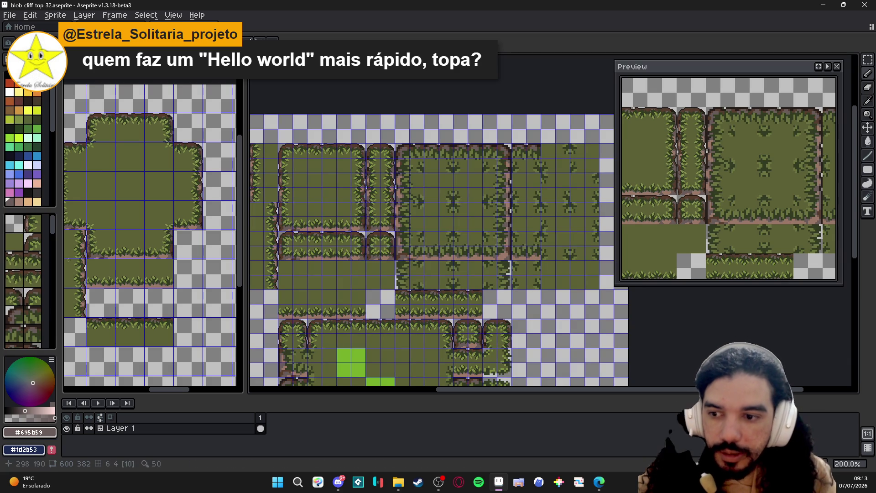
Switch to cliff_32, convert its tilemap layer back to a regular layer and shift the artwork right
{"action": "left_click", "coordinate": [23, 223]}
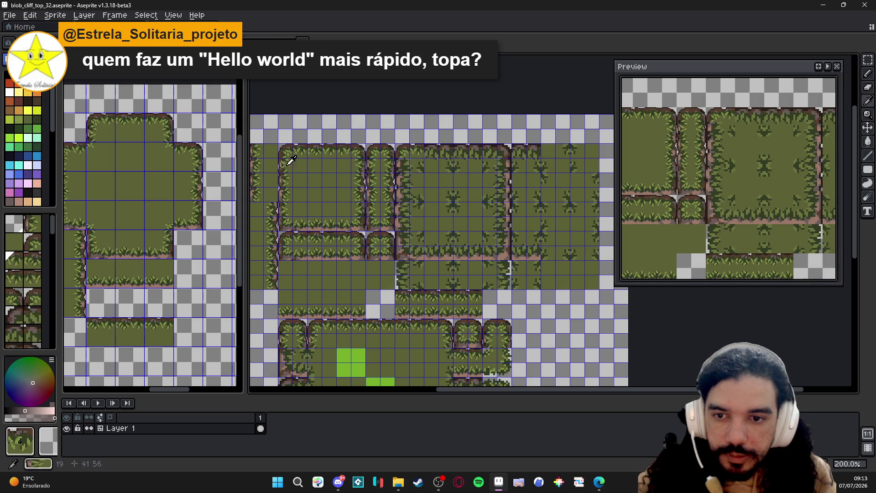
{"action": "scroll", "coordinate": [23, 275], "scroll_direction": "down", "scroll_amount": 3}
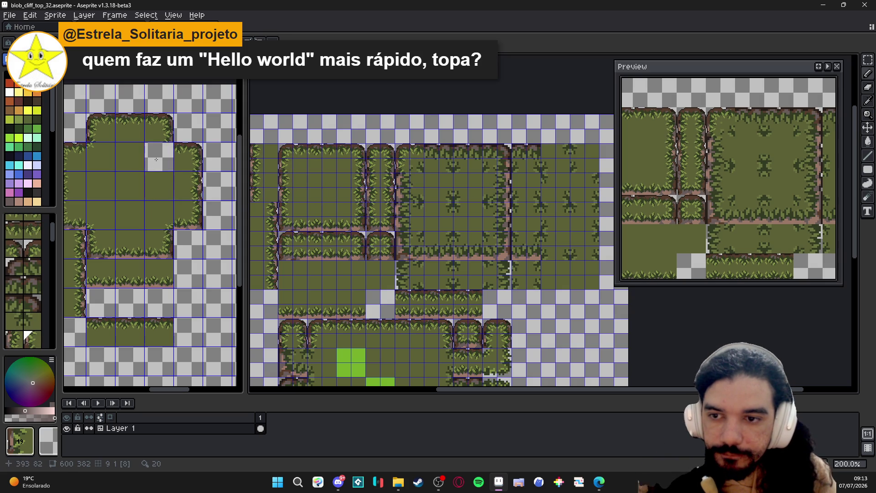
{"action": "key", "text": "ctrl+Tab"}
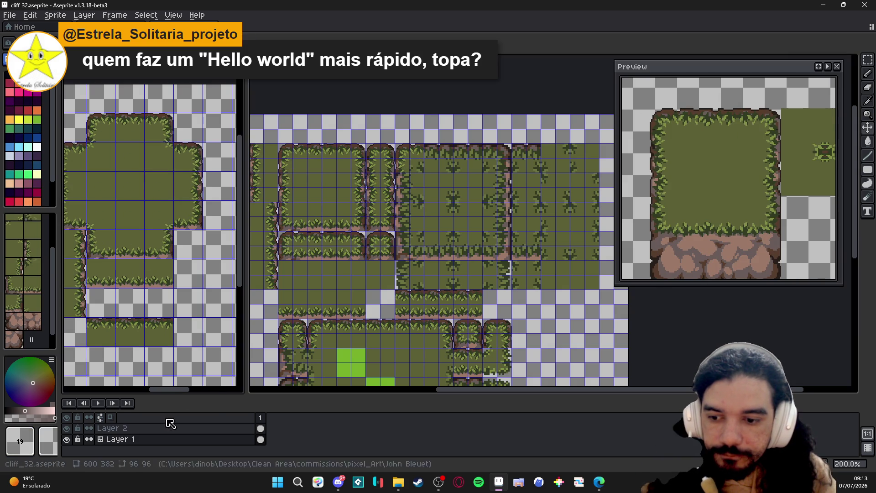
{"action": "right_click", "coordinate": [148, 446]}
{"action": "left_click", "coordinate": [229, 430]}
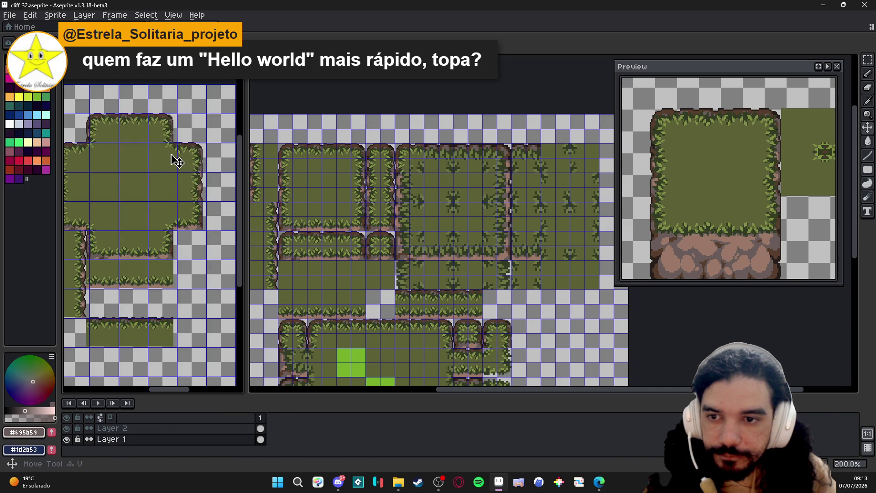
{"action": "left_click_drag", "start_coordinate": [178, 162], "coordinate": [197, 164]}
{"action": "scroll", "coordinate": [184, 162], "scroll_direction": "up", "scroll_amount": 1}
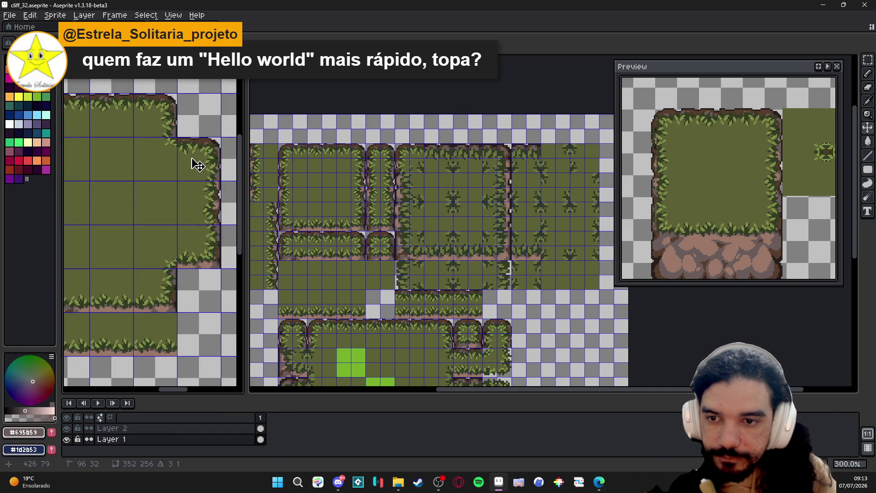
{"action": "scroll", "coordinate": [198, 165], "scroll_direction": "down", "scroll_amount": 1}
Review the View > Grid Settings values and confirm them unchanged
{"action": "left_click", "coordinate": [173, 14]}
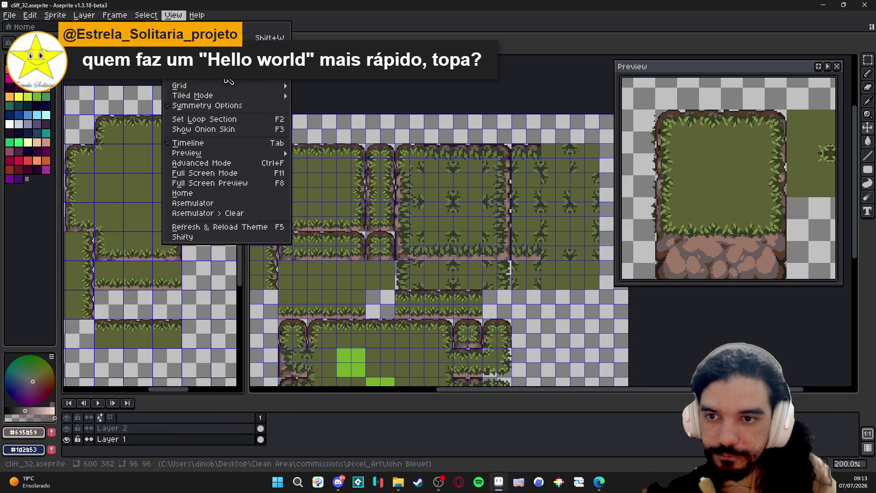
{"action": "mouse_move", "coordinate": [206, 85]}
{"action": "left_click", "coordinate": [342, 89]}
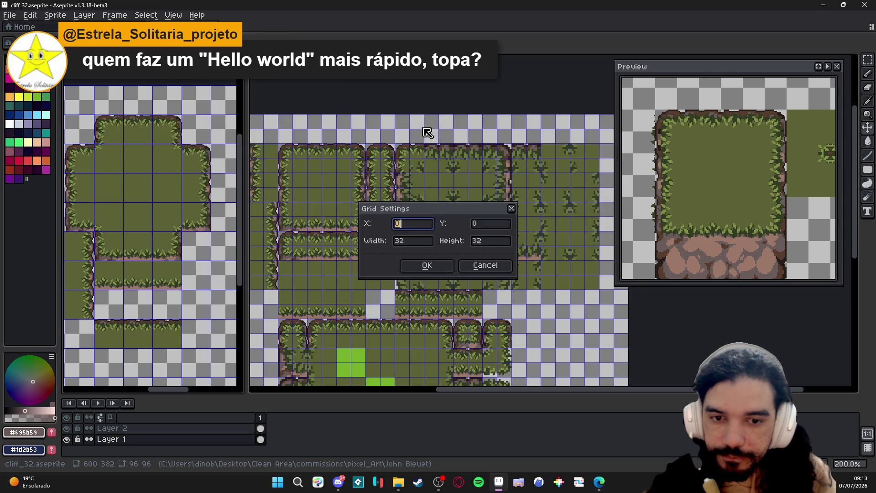
{"action": "key", "text": "Tab"}
{"action": "key", "text": "Tab"}
{"action": "key", "text": "Tab"}
{"action": "key", "text": "Return"}
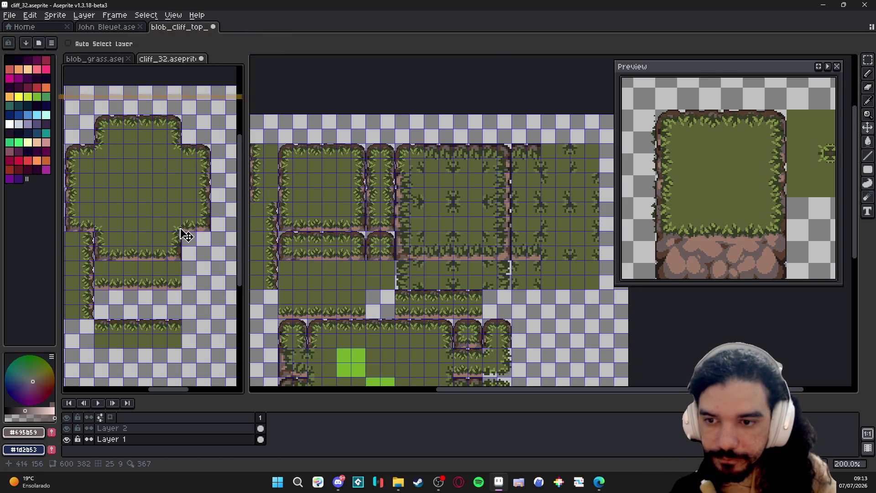
Flip between the cliff_32 reference and blob_cliff_top_32, comparing tile blocks, and finish on blob_cliff_top_32
{"action": "key", "text": "m"}
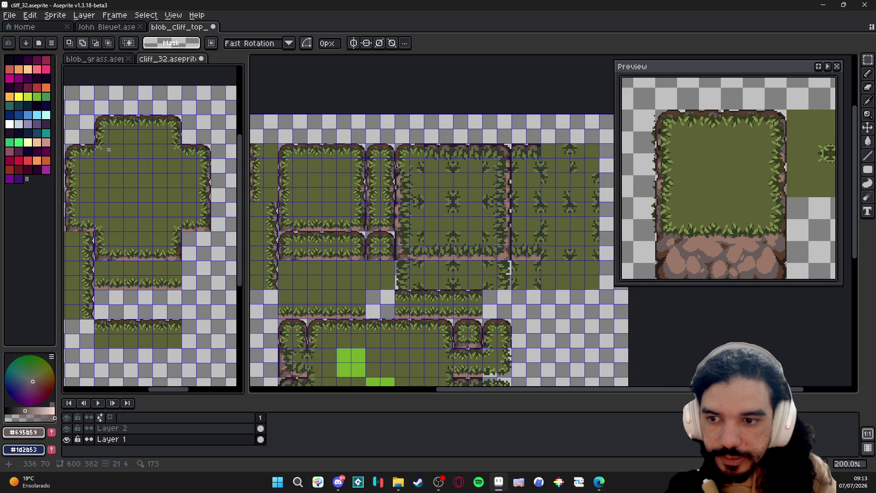
{"action": "left_click", "coordinate": [176, 228]}
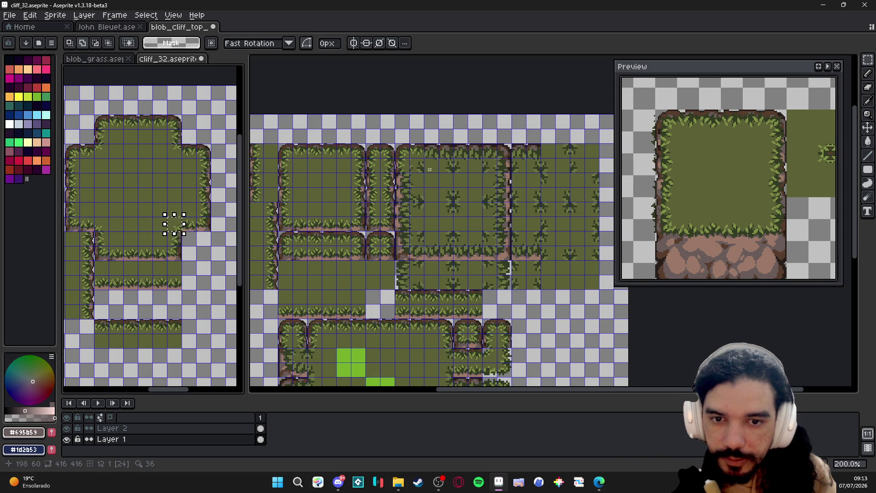
{"action": "left_click", "coordinate": [418, 164]}
{"action": "scroll", "coordinate": [518, 209], "scroll_direction": "down", "scroll_amount": 1}
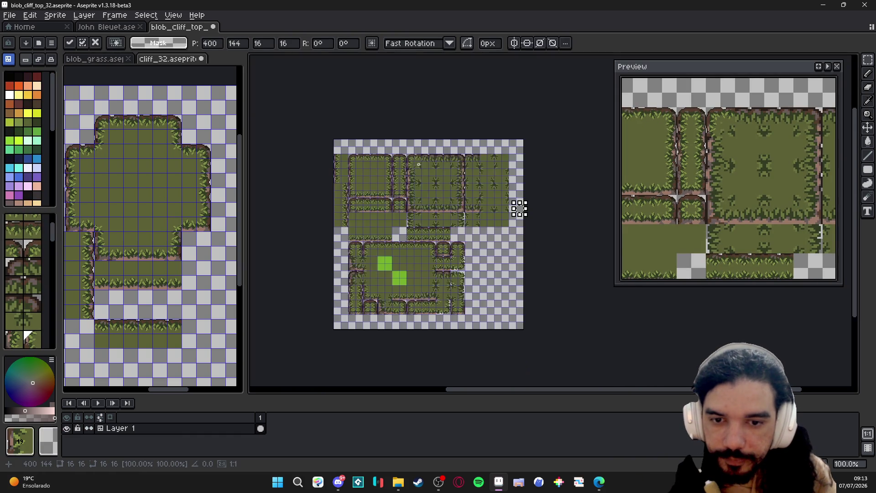
{"action": "scroll", "coordinate": [519, 207], "scroll_direction": "up", "scroll_amount": 1}
{"action": "scroll", "coordinate": [548, 199], "scroll_direction": "up", "scroll_amount": 1}
{"action": "key", "text": "Escape"}
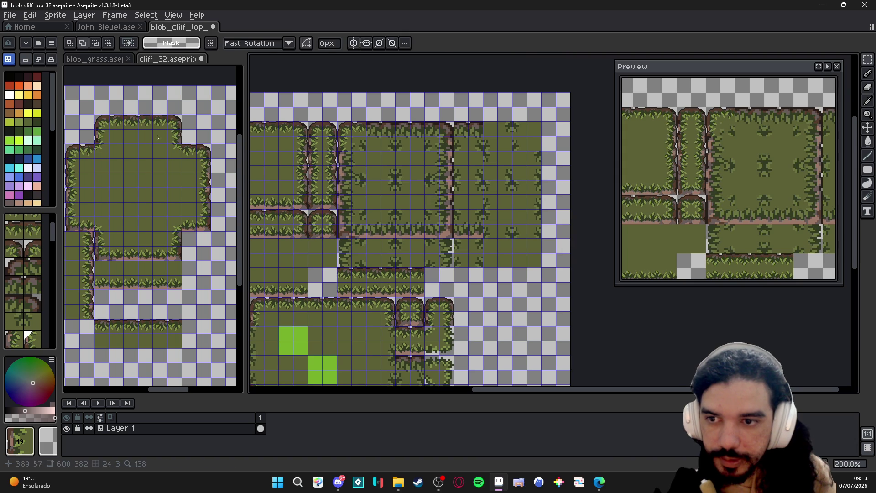
{"action": "left_click", "coordinate": [20, 60]}
{"action": "key", "text": "v"}
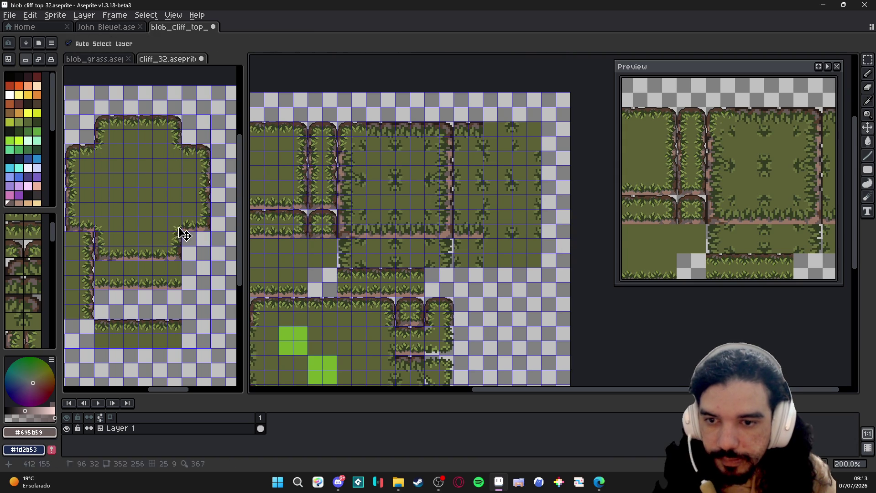
{"action": "left_click", "coordinate": [184, 234]}
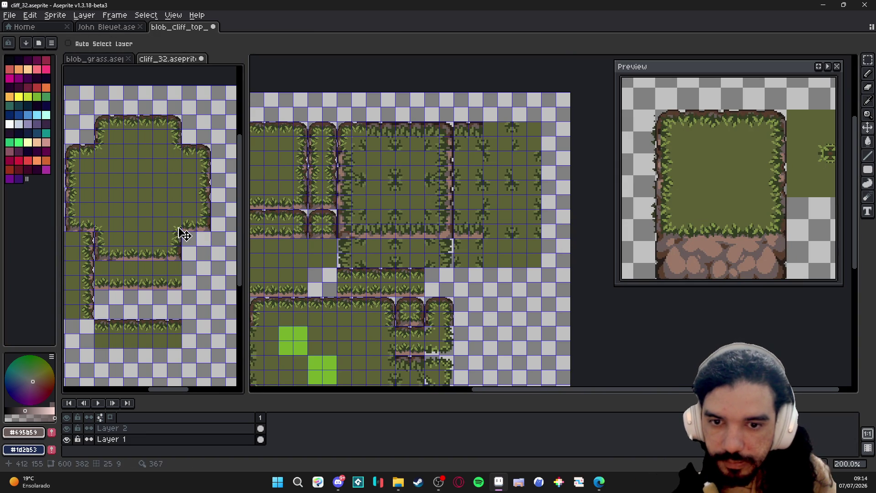
{"action": "key", "text": "m"}
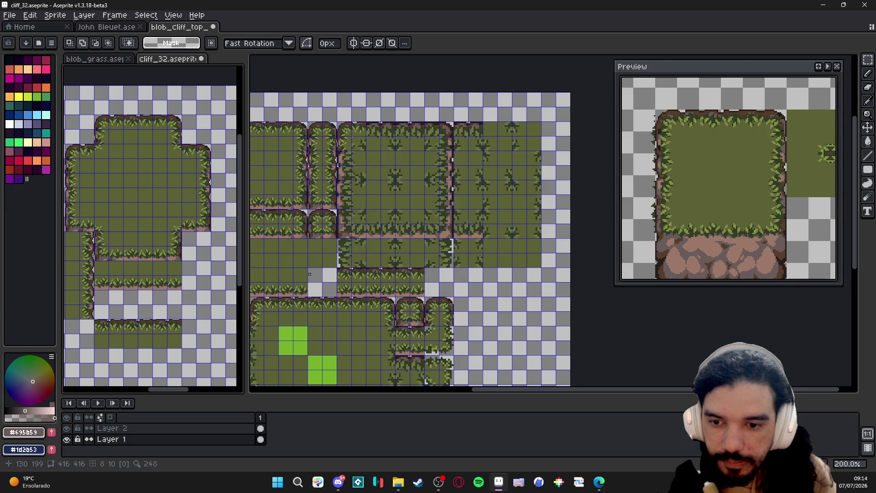
{"action": "mouse_move", "coordinate": [411, 236]}
{"action": "left_mouse_down"}
{"action": "mouse_move", "coordinate": [431, 241]}
{"action": "mouse_move", "coordinate": [411, 260]}
{"action": "left_mouse_up"}
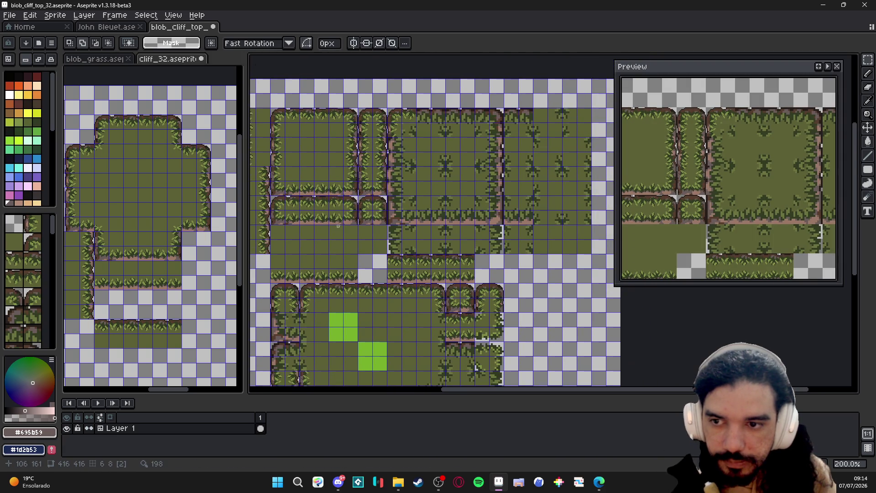
{"action": "left_click", "coordinate": [178, 225]}
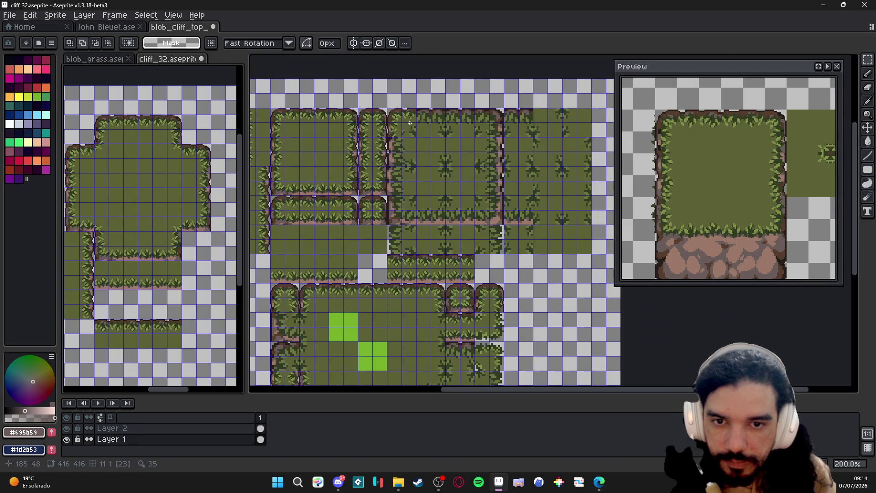
{"action": "left_click", "coordinate": [416, 142]}
{"action": "scroll", "coordinate": [479, 206], "scroll_direction": "down", "scroll_amount": 2}
{"action": "scroll", "coordinate": [527, 205], "scroll_direction": "down", "scroll_amount": 2}
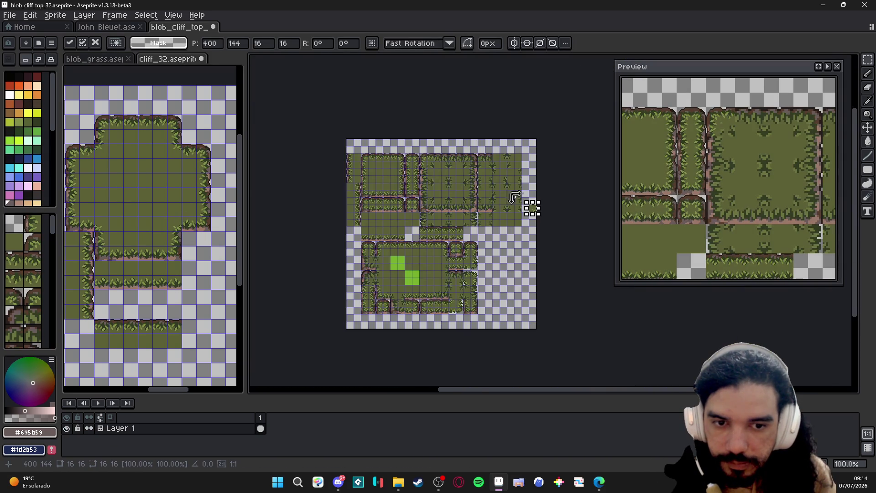
{"action": "scroll", "coordinate": [541, 213], "scroll_direction": "up", "scroll_amount": 1}
{"action": "scroll", "coordinate": [343, 134], "scroll_direction": "up", "scroll_amount": 1}
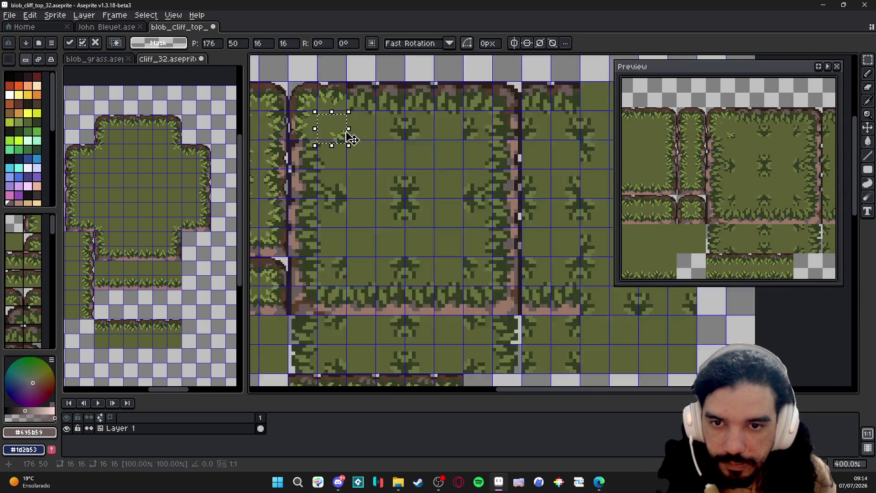
{"action": "scroll", "coordinate": [342, 134], "scroll_direction": "up", "scroll_amount": 1}
{"action": "scroll", "coordinate": [343, 130], "scroll_direction": "down", "scroll_amount": 2}
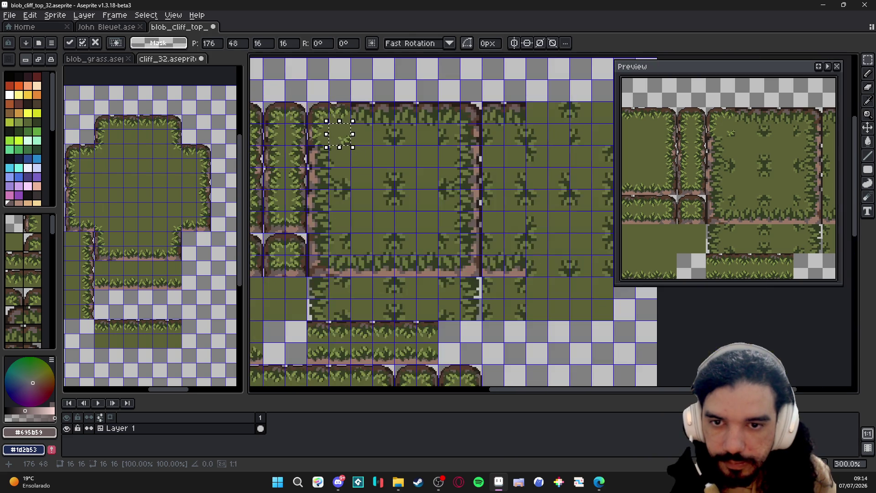
{"action": "scroll", "coordinate": [357, 144], "scroll_direction": "down", "scroll_amount": 2}
{"action": "scroll", "coordinate": [375, 164], "scroll_direction": "down", "scroll_amount": 1}
{"action": "scroll", "coordinate": [375, 164], "scroll_direction": "up", "scroll_amount": 1}
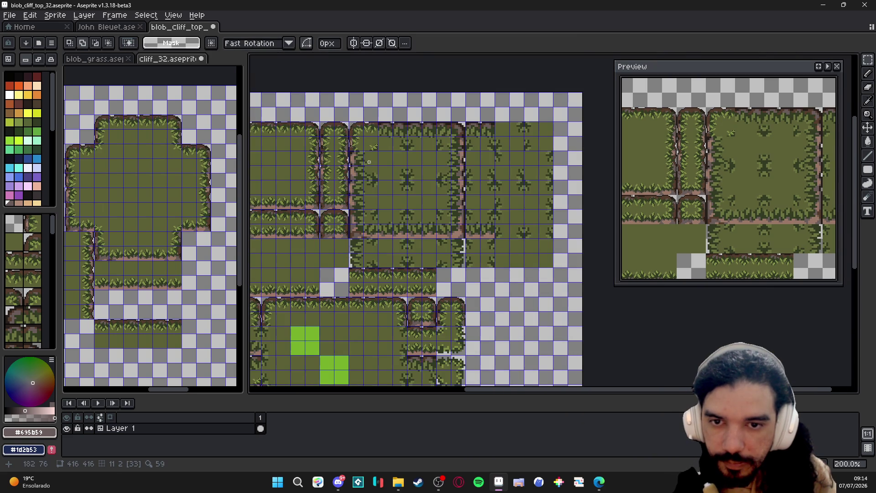
{"action": "scroll", "coordinate": [369, 162], "scroll_direction": "up", "scroll_amount": 1}
{"action": "scroll", "coordinate": [368, 162], "scroll_direction": "down", "scroll_amount": 1}
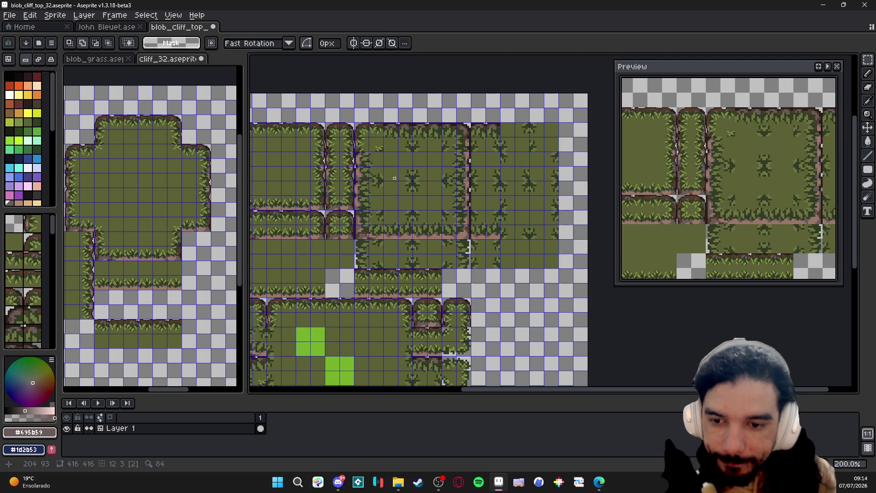
{"action": "scroll", "coordinate": [378, 146], "scroll_direction": "down", "scroll_amount": 1}
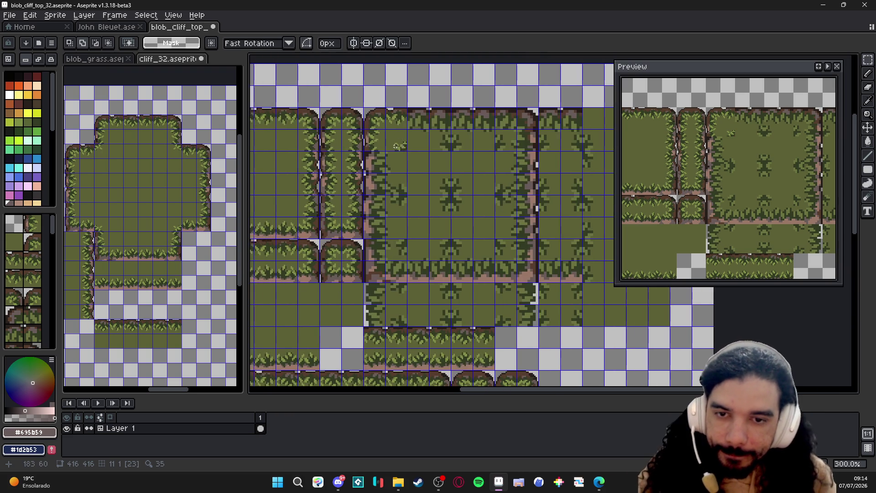
{"action": "scroll", "coordinate": [370, 157], "scroll_direction": "up", "scroll_amount": 1}
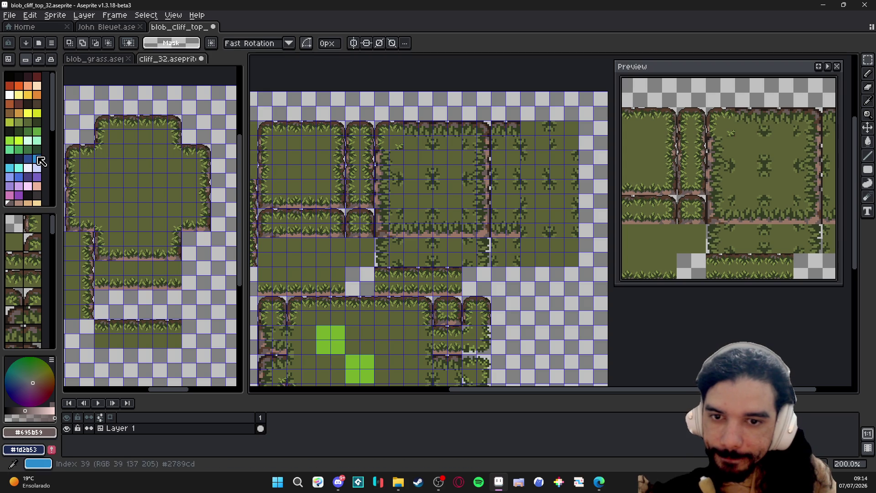
{"action": "left_click_drag", "start_coordinate": [385, 218], "coordinate": [396, 217]}
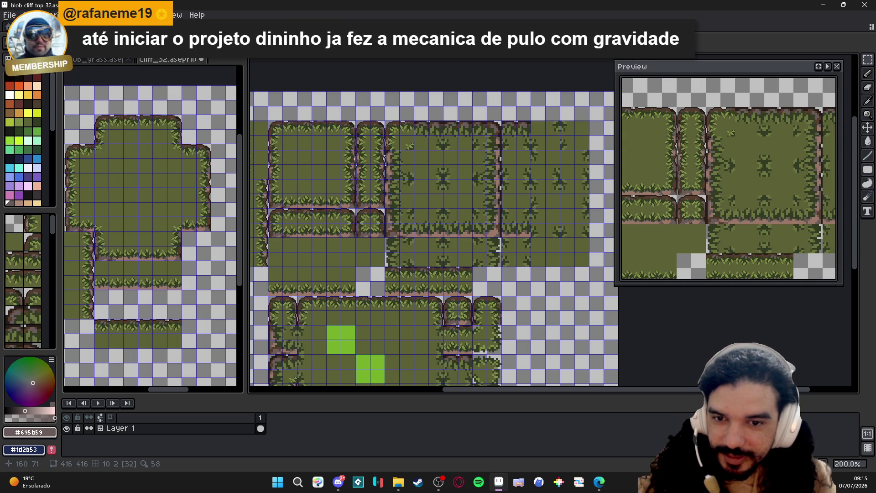
{"action": "scroll", "coordinate": [342, 150], "scroll_direction": "left", "scroll_amount": 1}
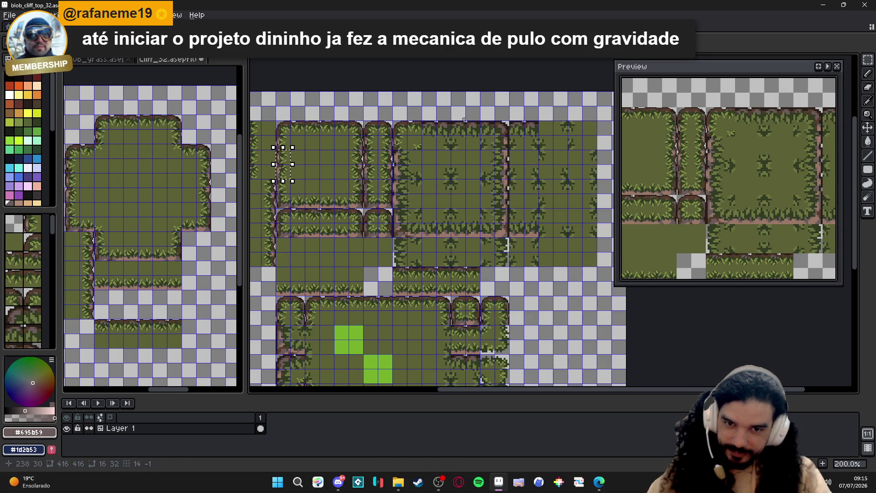
Nudge a tall half-tile strip in the upper block right and down, then deselect
{"action": "left_click_drag", "start_coordinate": [303, 147], "coordinate": [321, 182]}
{"action": "key", "text": "Right"}
{"action": "key", "text": "Right"}
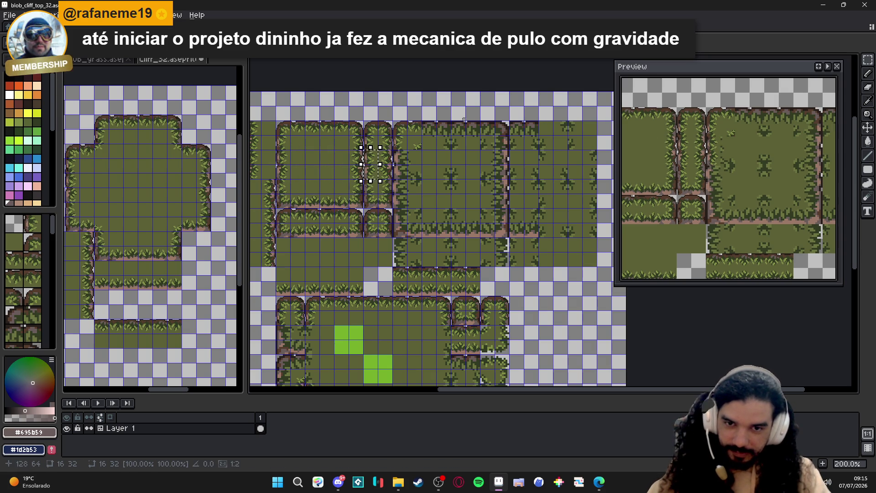
{"action": "key", "text": "Right"}
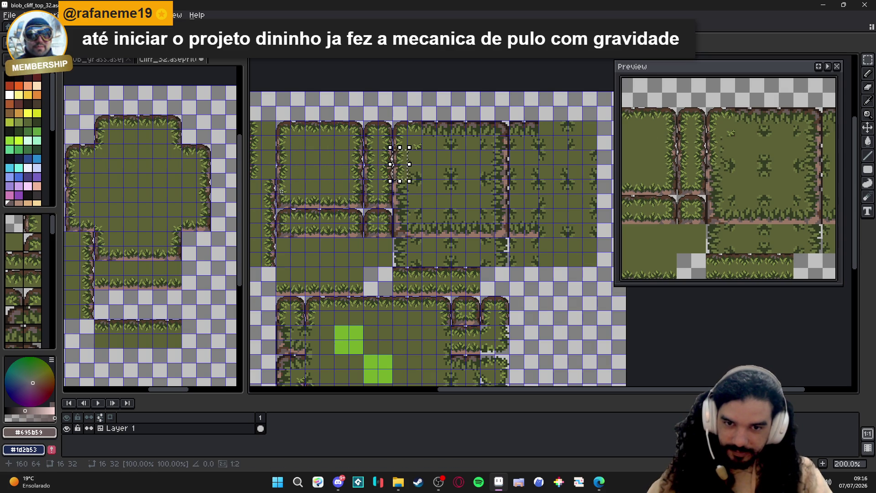
{"action": "key", "text": "ctrl+d"}
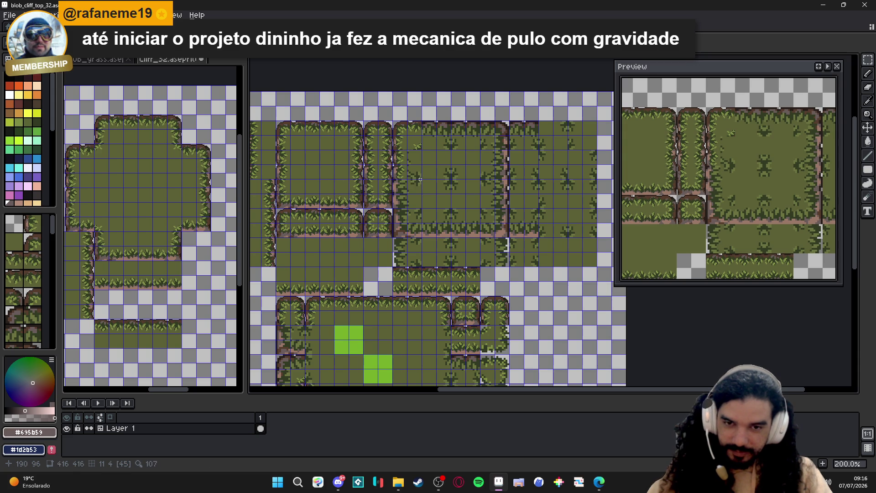
{"action": "key", "text": "ctrl+z"}
{"action": "key", "text": "Right"}
{"action": "key", "text": "Right"}
{"action": "key", "text": "Right"}
{"action": "key", "text": "Down"}
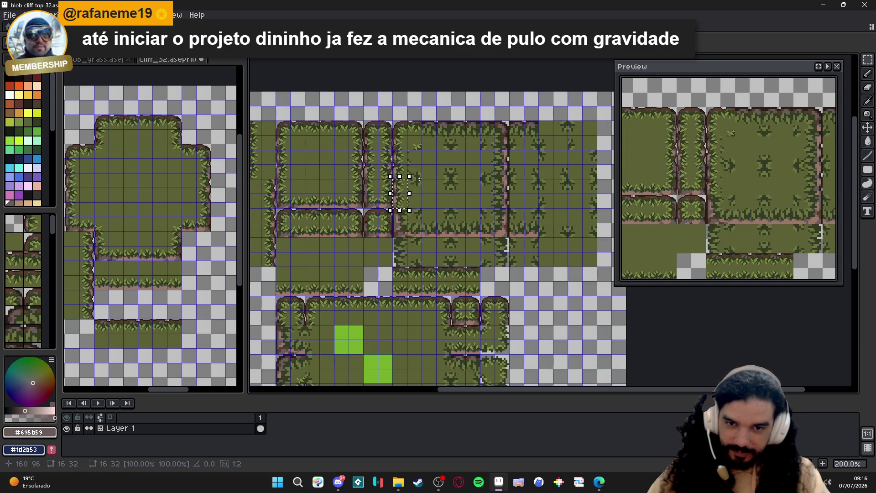
{"action": "key", "text": "ctrl+d"}
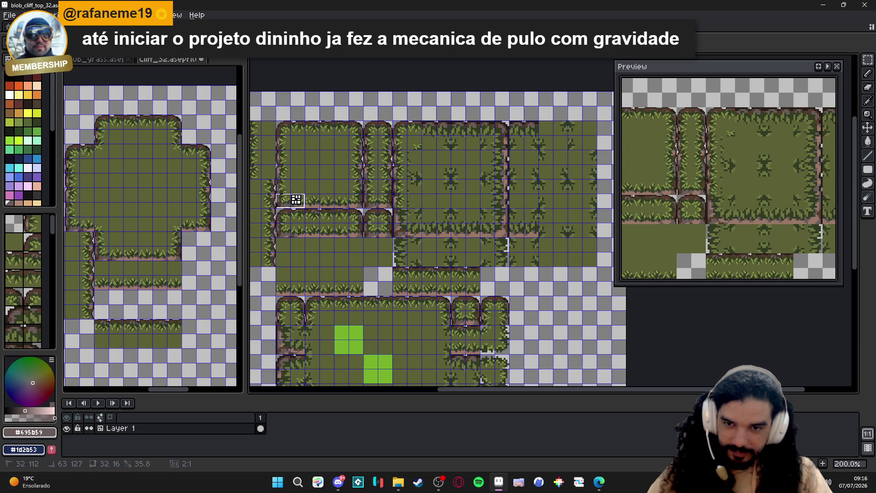
Move an edge tile onto another cell and lift a grass piece up into the top row
{"action": "mouse_move", "coordinate": [296, 199]}
{"action": "left_mouse_down"}
{"action": "mouse_move", "coordinate": [322, 185]}
{"action": "mouse_move", "coordinate": [407, 221]}
{"action": "left_mouse_up"}
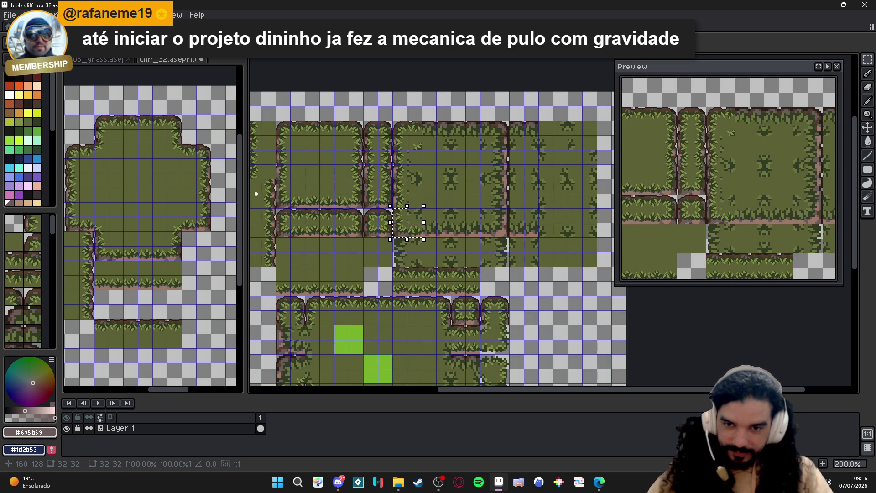
{"action": "mouse_move", "coordinate": [320, 193]}
{"action": "left_mouse_down"}
{"action": "mouse_move", "coordinate": [336, 211]}
{"action": "mouse_move", "coordinate": [466, 230]}
{"action": "left_mouse_up"}
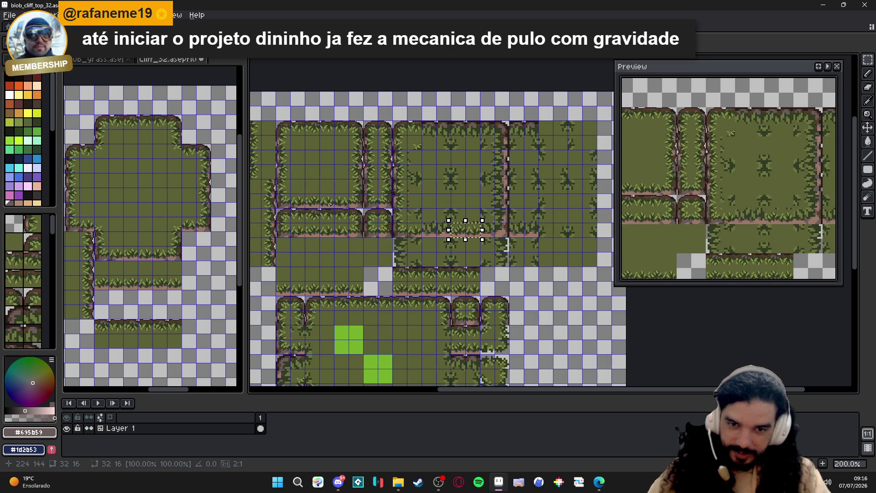
{"action": "key", "text": "Escape"}
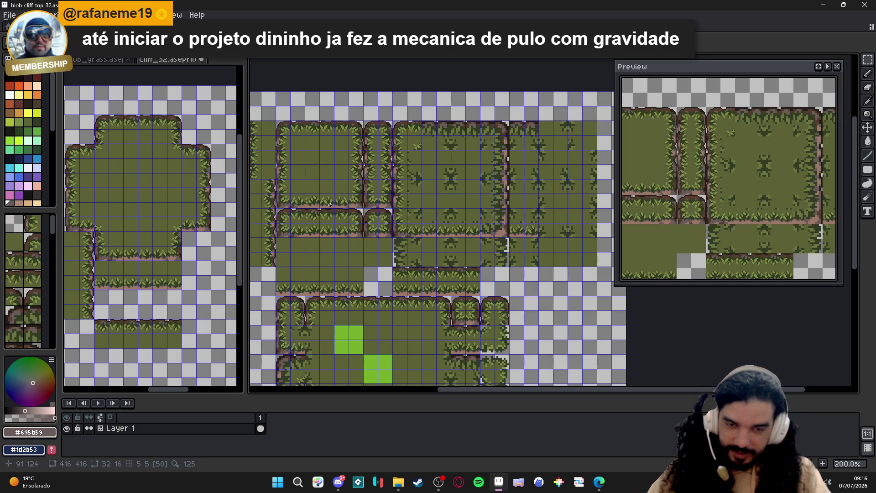
{"action": "left_click_drag", "start_coordinate": [332, 192], "coordinate": [364, 206]}
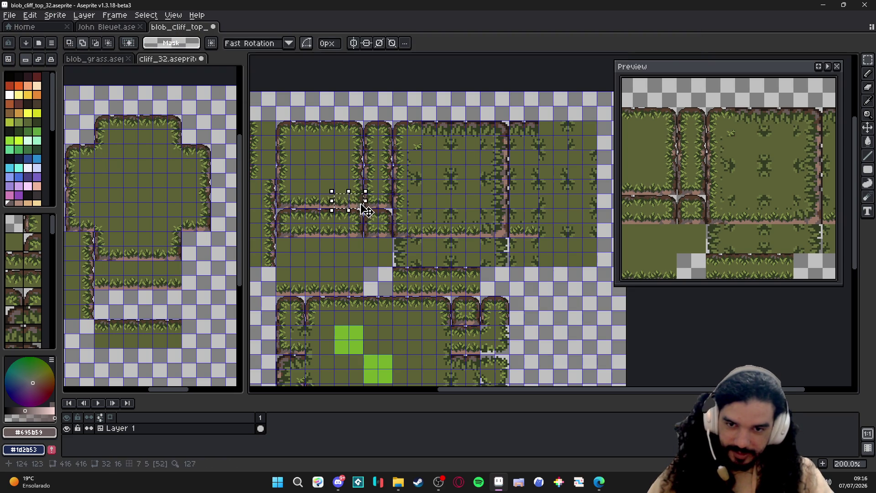
{"action": "scroll", "coordinate": [354, 185], "scroll_direction": "up", "scroll_amount": 1}
{"action": "left_click_drag", "start_coordinate": [477, 198], "coordinate": [565, 241]}
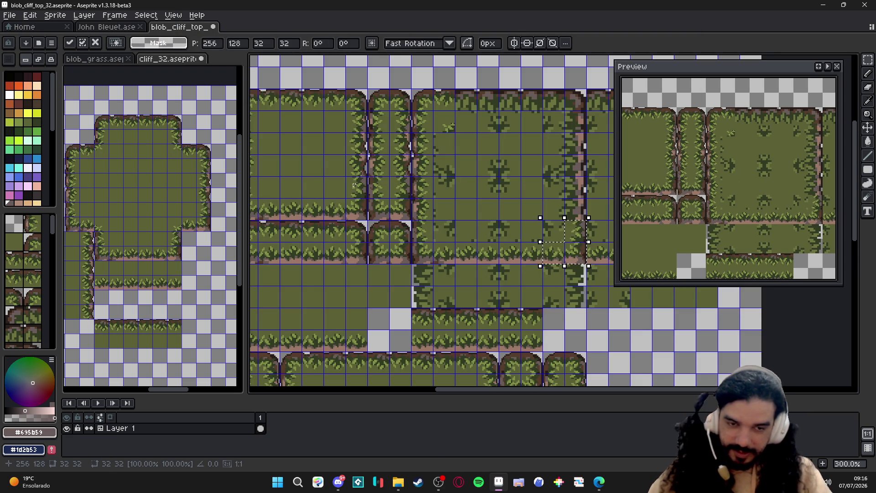
{"action": "mouse_move", "coordinate": [363, 171]}
{"action": "left_mouse_down"}
{"action": "mouse_move", "coordinate": [363, 144]}
{"action": "mouse_move", "coordinate": [576, 198]}
{"action": "mouse_move", "coordinate": [365, 152]}
{"action": "left_mouse_up"}
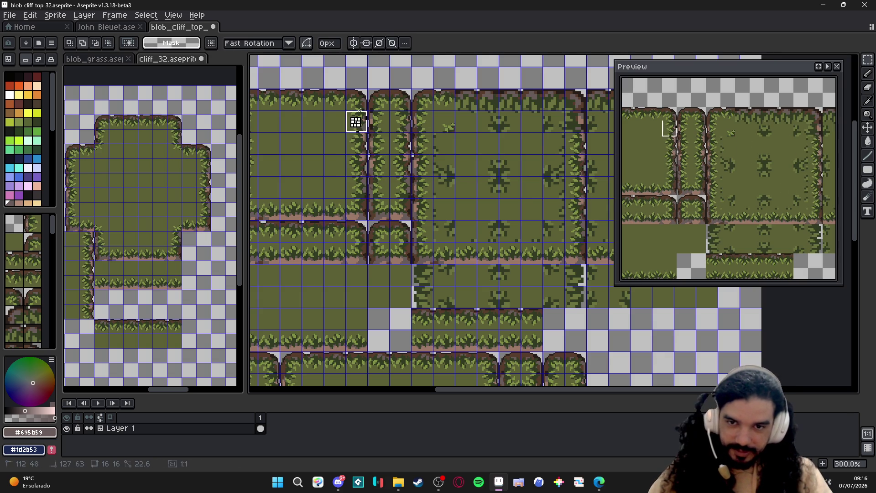
{"action": "mouse_move", "coordinate": [365, 152]}
{"action": "left_mouse_down"}
{"action": "mouse_move", "coordinate": [340, 102]}
{"action": "mouse_move", "coordinate": [556, 103]}
{"action": "left_mouse_up"}
{"action": "key", "text": "Escape"}
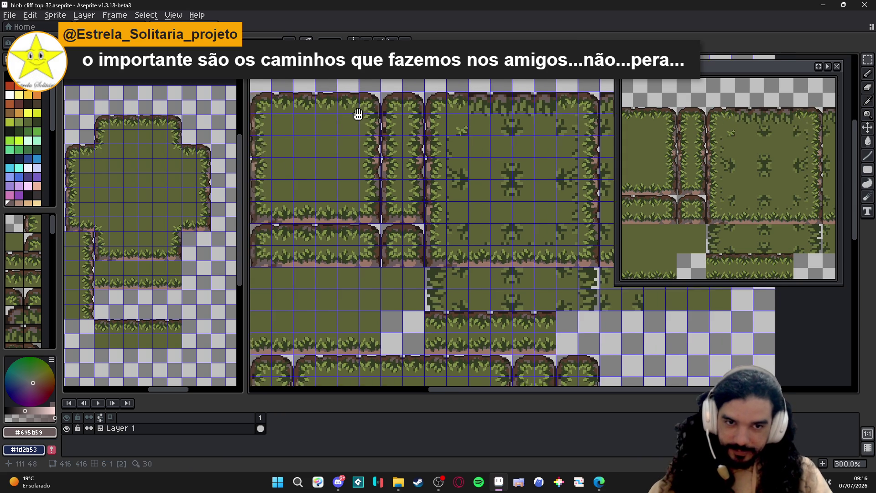
Select a strip of the top grass edge and commit it in place
{"action": "left_click_drag", "start_coordinate": [362, 119], "coordinate": [374, 120]}
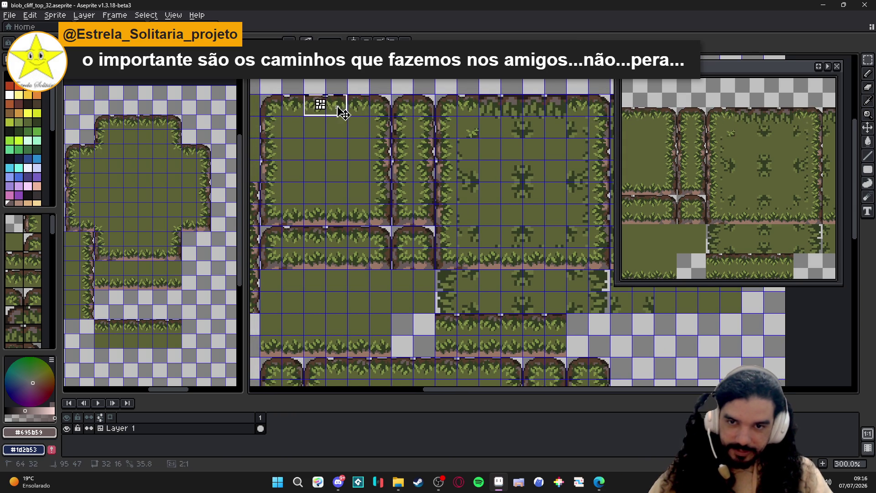
{"action": "mouse_move", "coordinate": [315, 100]}
{"action": "left_mouse_down"}
{"action": "mouse_move", "coordinate": [350, 116]}
{"action": "mouse_move", "coordinate": [500, 106]}
{"action": "left_mouse_up"}
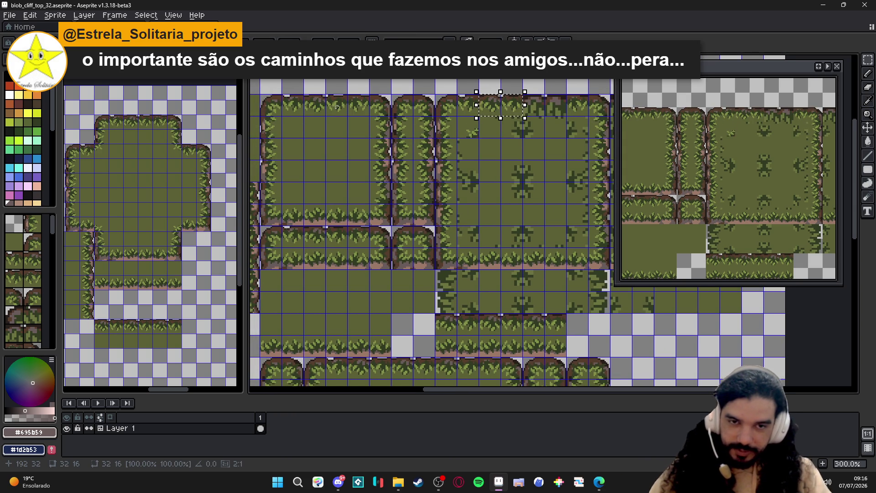
{"action": "key", "text": "Escape"}
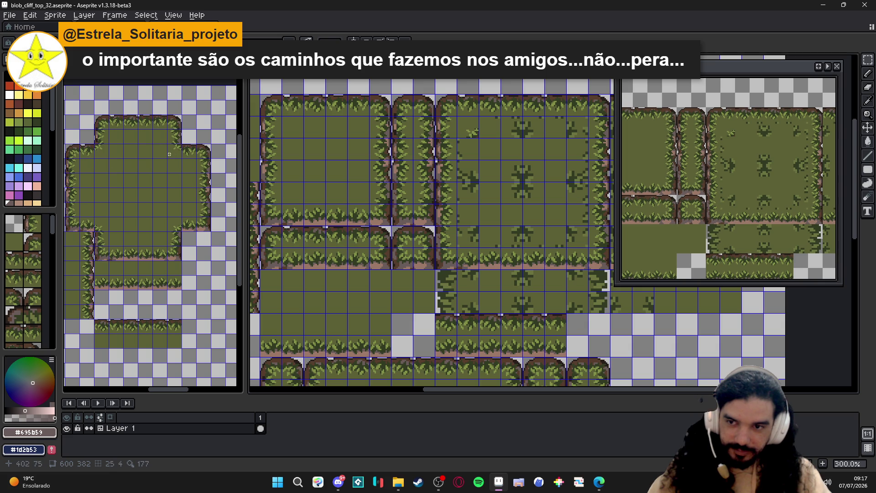
After checking cliff_32, nudge a grass tile one cell left and move grass-tuft tiles to other cells
{"action": "key", "text": "ctrl+Tab"}
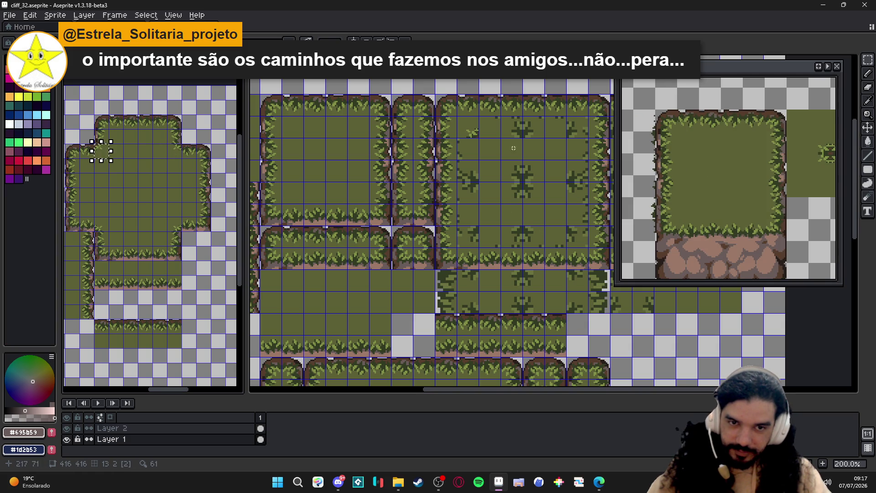
{"action": "key", "text": "ctrl+Tab"}
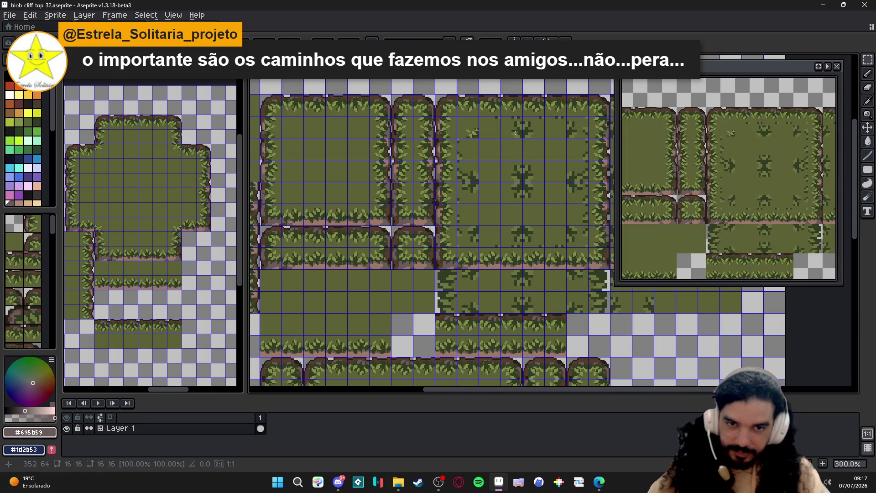
{"action": "scroll", "coordinate": [517, 133], "scroll_direction": "down", "scroll_amount": 3}
{"action": "scroll", "coordinate": [510, 123], "scroll_direction": "up", "scroll_amount": 2}
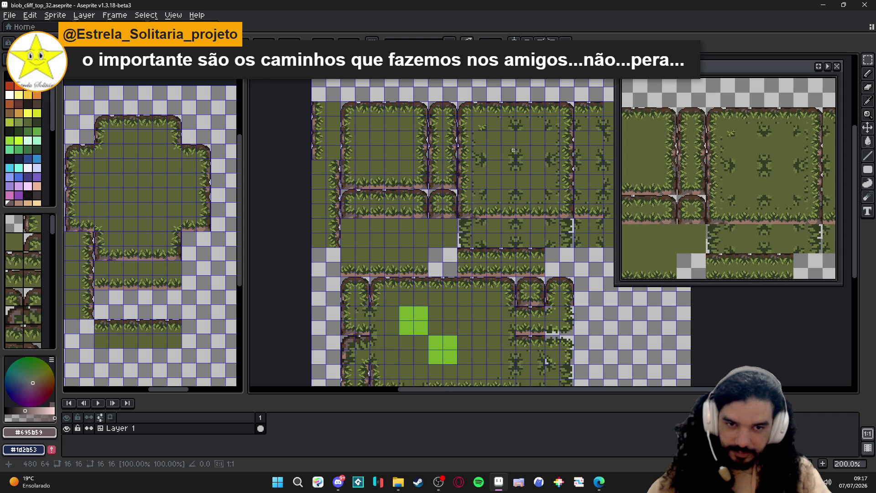
{"action": "scroll", "coordinate": [507, 114], "scroll_direction": "up", "scroll_amount": 2}
{"action": "scroll", "coordinate": [507, 114], "scroll_direction": "down", "scroll_amount": 3}
{"action": "scroll", "coordinate": [548, 131], "scroll_direction": "up", "scroll_amount": 2}
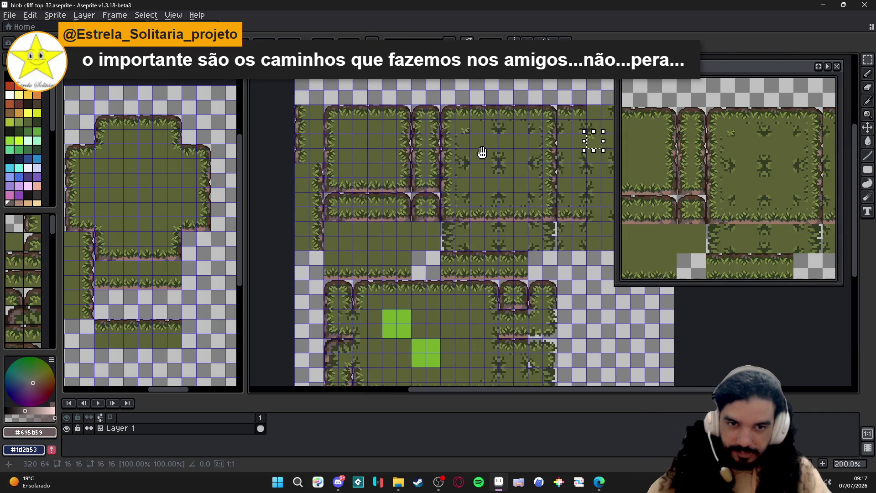
{"action": "key", "text": "m"}
{"action": "scroll", "coordinate": [601, 142], "scroll_direction": "up", "scroll_amount": 1}
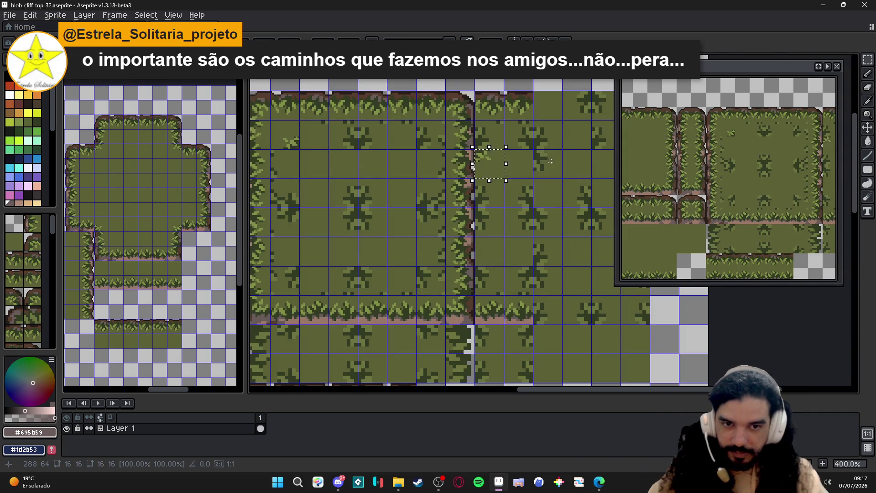
{"action": "key", "text": "Left"}
{"action": "key", "text": "Left"}
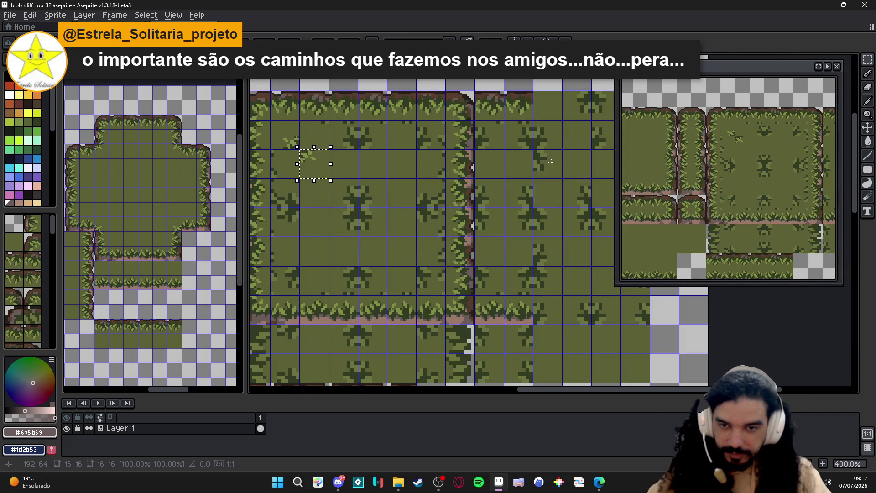
{"action": "scroll", "coordinate": [421, 214], "scroll_direction": "down", "scroll_amount": 1}
{"action": "scroll", "coordinate": [383, 226], "scroll_direction": "up", "scroll_amount": 2}
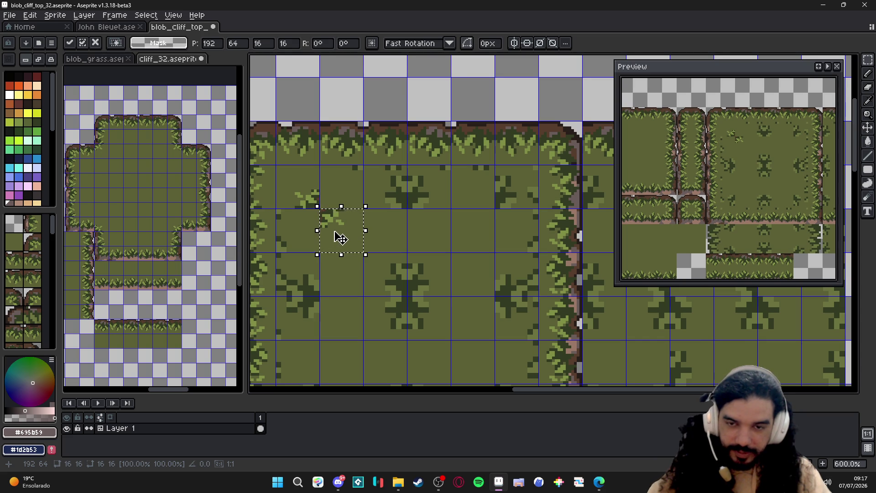
{"action": "scroll", "coordinate": [341, 238], "scroll_direction": "down", "scroll_amount": 1}
{"action": "mouse_move", "coordinate": [342, 238]}
{"action": "left_mouse_down"}
{"action": "mouse_move", "coordinate": [422, 316]}
{"action": "mouse_move", "coordinate": [400, 284]}
{"action": "left_mouse_up"}
{"action": "scroll", "coordinate": [421, 317], "scroll_direction": "up", "scroll_amount": 3}
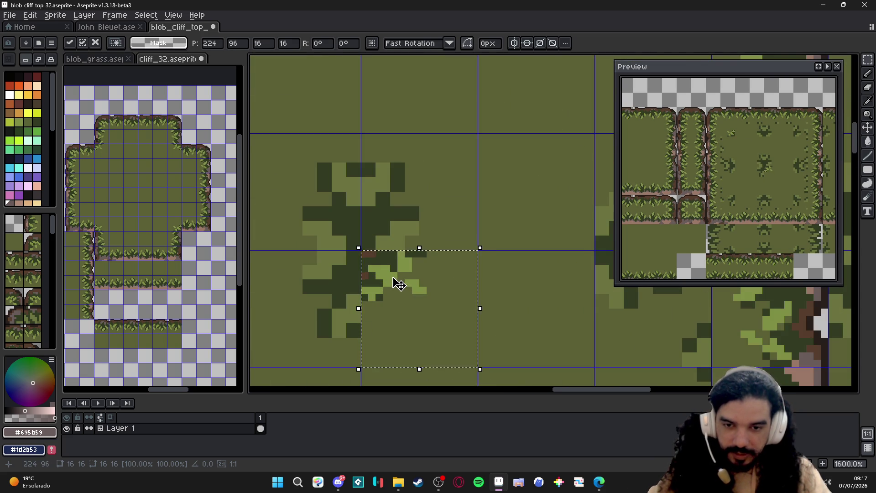
{"action": "scroll", "coordinate": [399, 284], "scroll_direction": "down", "scroll_amount": 3}
{"action": "key", "text": "ctrl+d"}
{"action": "left_click_drag", "start_coordinate": [274, 141], "coordinate": [399, 254]}
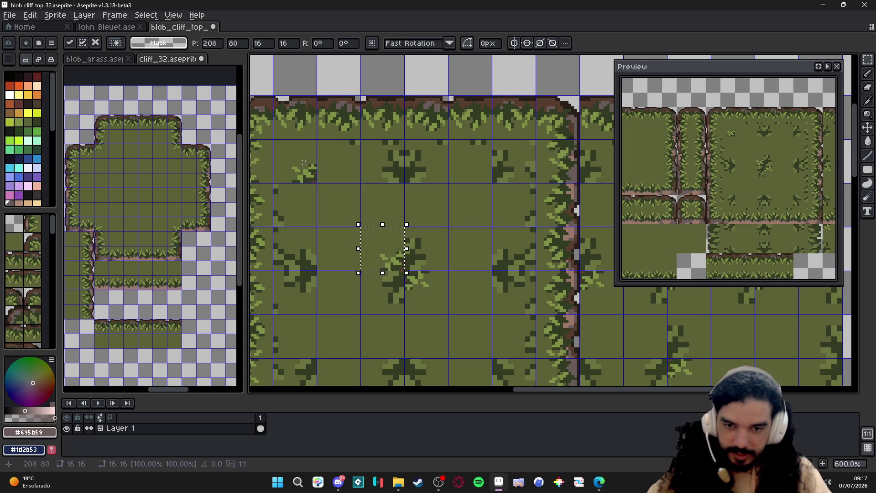
{"action": "key", "text": "ctrl+d"}
{"action": "scroll", "coordinate": [450, 204], "scroll_direction": "down", "scroll_amount": 1}
Shift selected tiles one cell right and nudge single grass tiles around the central tuft
{"action": "mouse_move", "coordinate": [412, 219]}
{"action": "left_mouse_down"}
{"action": "mouse_move", "coordinate": [451, 204]}
{"action": "mouse_move", "coordinate": [451, 244]}
{"action": "mouse_move", "coordinate": [493, 230]}
{"action": "mouse_move", "coordinate": [471, 239]}
{"action": "mouse_move", "coordinate": [468, 267]}
{"action": "mouse_move", "coordinate": [405, 267]}
{"action": "left_mouse_up"}
{"action": "scroll", "coordinate": [449, 204], "scroll_direction": "down", "scroll_amount": 1}
{"action": "scroll", "coordinate": [493, 229], "scroll_direction": "up", "scroll_amount": 1}
{"action": "scroll", "coordinate": [404, 267], "scroll_direction": "up", "scroll_amount": 1}
{"action": "left_click_drag", "start_coordinate": [336, 262], "coordinate": [426, 267]}
{"action": "key", "text": "Escape"}
{"action": "scroll", "coordinate": [421, 273], "scroll_direction": "down", "scroll_amount": 3}
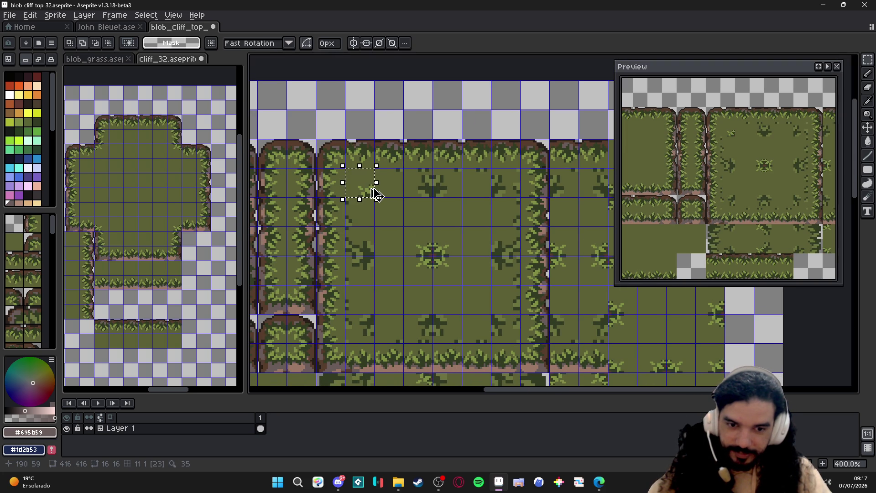
{"action": "left_click", "coordinate": [371, 190]}
{"action": "key", "text": "Right"}
{"action": "key", "text": "Right"}
{"action": "key", "text": "Down"}
{"action": "key", "text": "Down"}
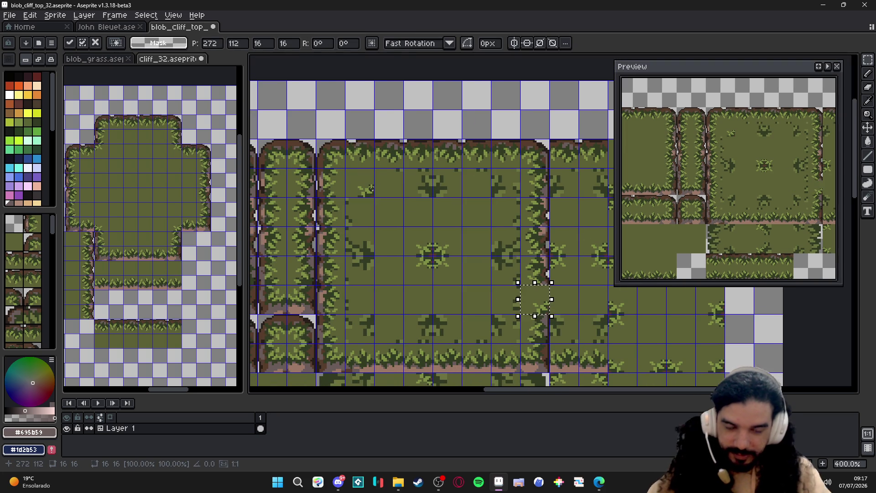
{"action": "scroll", "coordinate": [552, 236], "scroll_direction": "up", "scroll_amount": 1}
{"action": "scroll", "coordinate": [552, 237], "scroll_direction": "up", "scroll_amount": 1}
{"action": "key", "text": "Left"}
{"action": "key", "text": "Down"}
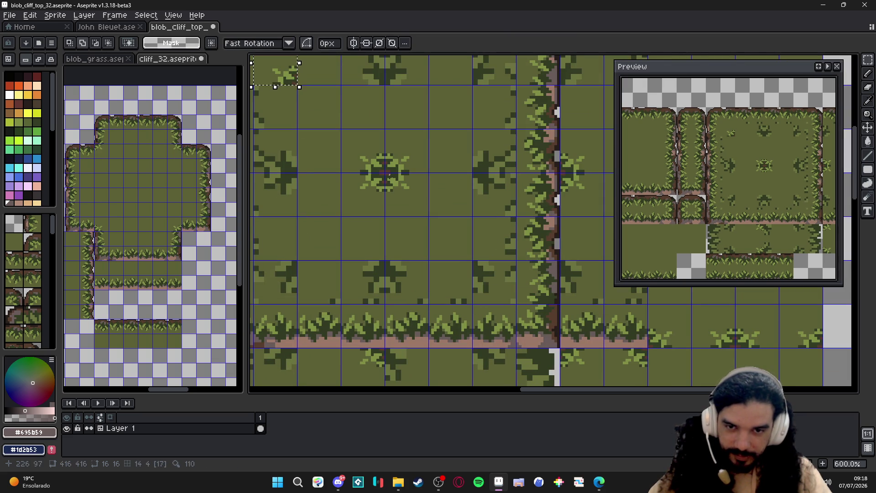
{"action": "left_click", "coordinate": [408, 196]}
{"action": "left_click", "coordinate": [408, 192]}
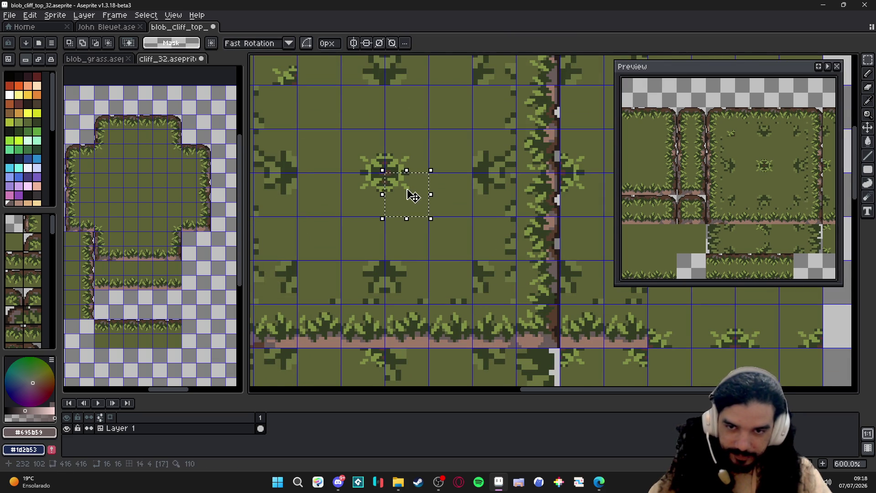
{"action": "scroll", "coordinate": [411, 195], "scroll_direction": "up", "scroll_amount": 1}
{"action": "scroll", "coordinate": [413, 197], "scroll_direction": "down", "scroll_amount": 2}
{"action": "scroll", "coordinate": [418, 206], "scroll_direction": "down", "scroll_amount": 1}
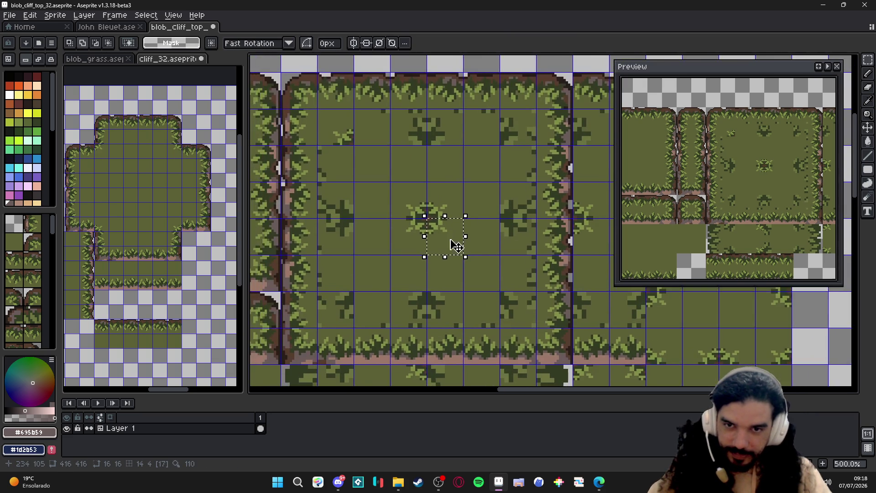
{"action": "scroll", "coordinate": [439, 225], "scroll_direction": "down", "scroll_amount": 1}
{"action": "scroll", "coordinate": [454, 231], "scroll_direction": "down", "scroll_amount": 1}
{"action": "mouse_move", "coordinate": [454, 232]}
{"action": "left_mouse_down"}
{"action": "mouse_move", "coordinate": [447, 226]}
{"action": "mouse_move", "coordinate": [455, 242]}
{"action": "left_mouse_up"}
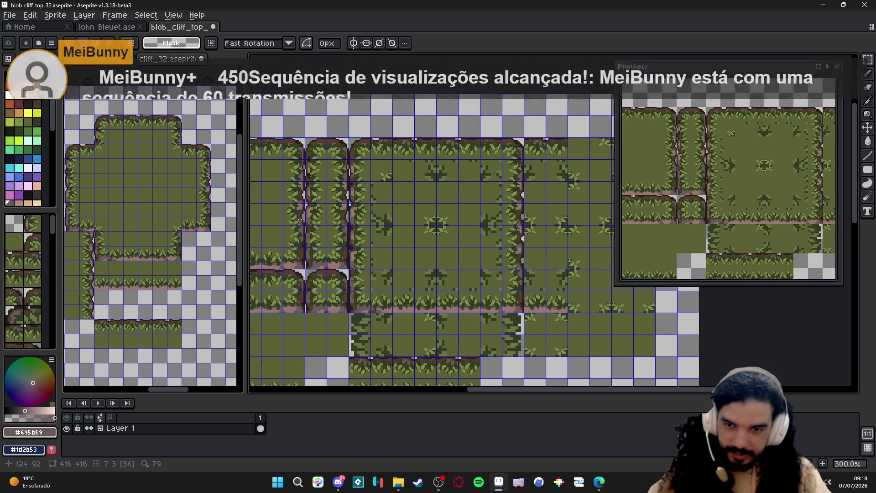
Choose tile 17, then eyedrop several grass-tuft tiles on the tilemap to settle on the paint tile
{"action": "left_click", "coordinate": [33, 241]}
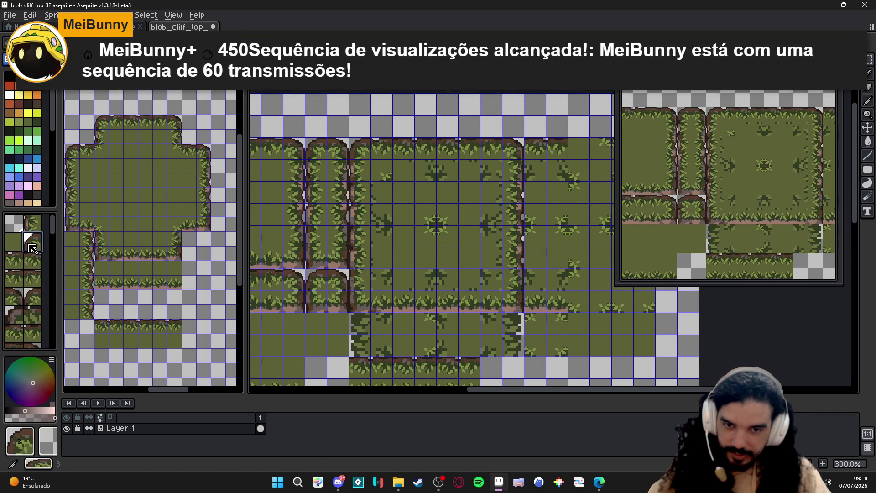
{"action": "left_click", "coordinate": [428, 241]}
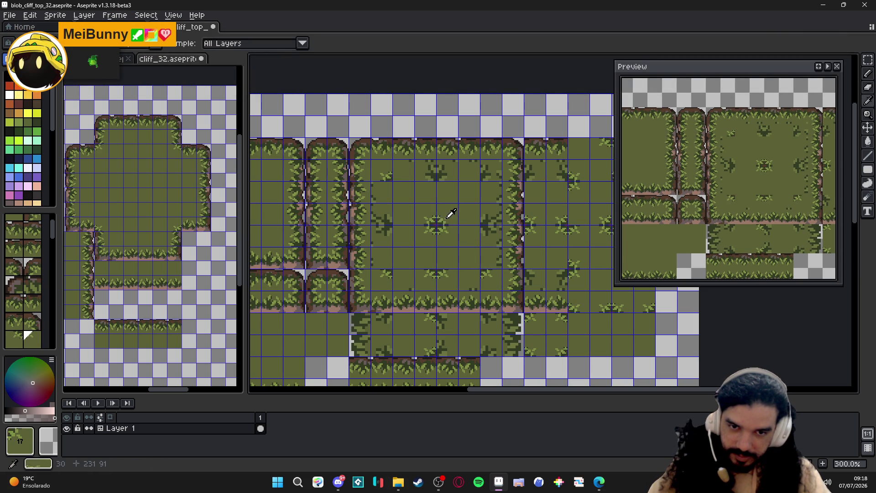
{"action": "left_click", "coordinate": [452, 214], "text": "alt"}
{"action": "left_click", "coordinate": [435, 216], "text": "alt"}
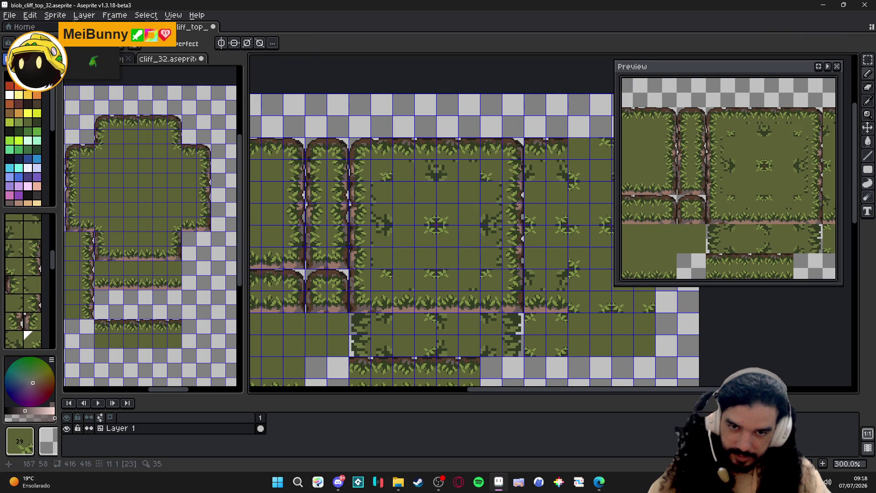
{"action": "left_click", "coordinate": [429, 174], "text": "alt"}
{"action": "left_click", "coordinate": [446, 217], "text": "alt"}
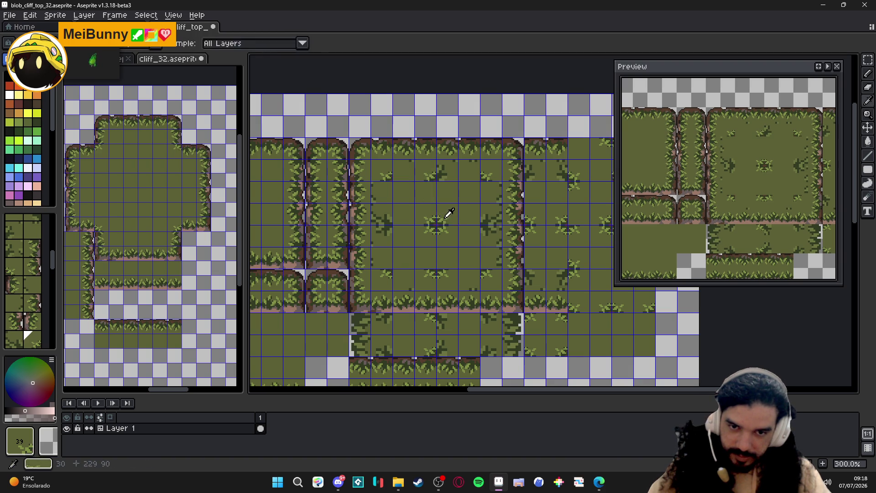
{"action": "left_click", "coordinate": [446, 219], "text": "alt"}
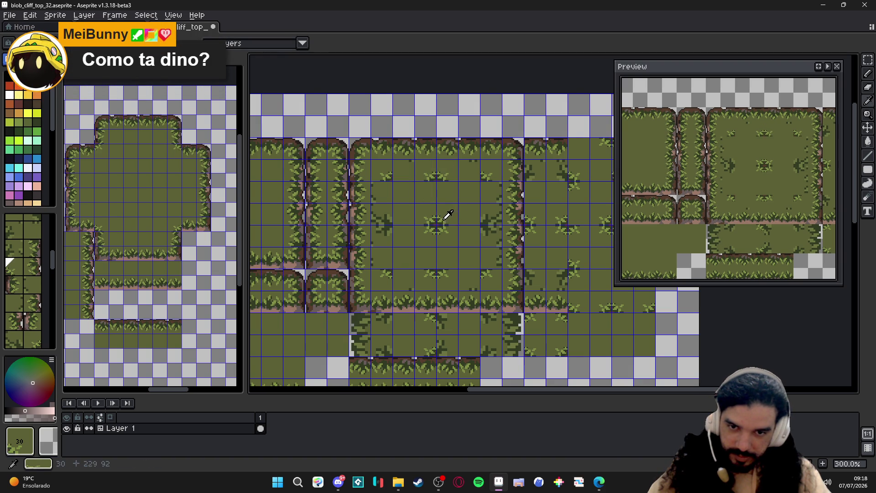
{"action": "key", "text": "m"}
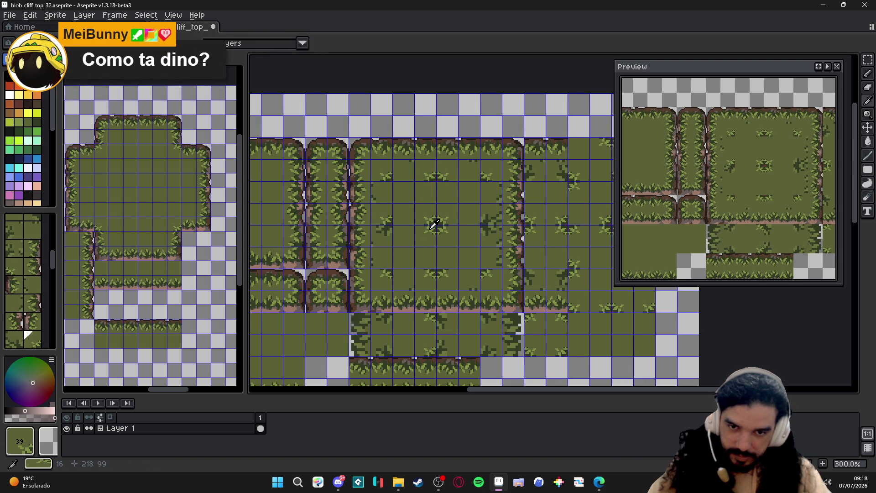
{"action": "left_click", "coordinate": [447, 216], "text": "alt"}
{"action": "key", "text": "m"}
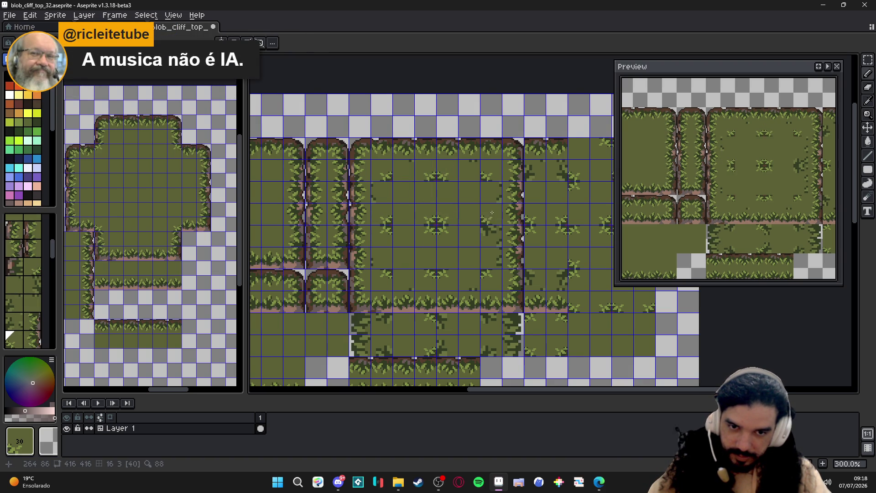
{"action": "left_click", "coordinate": [453, 224], "text": "alt"}
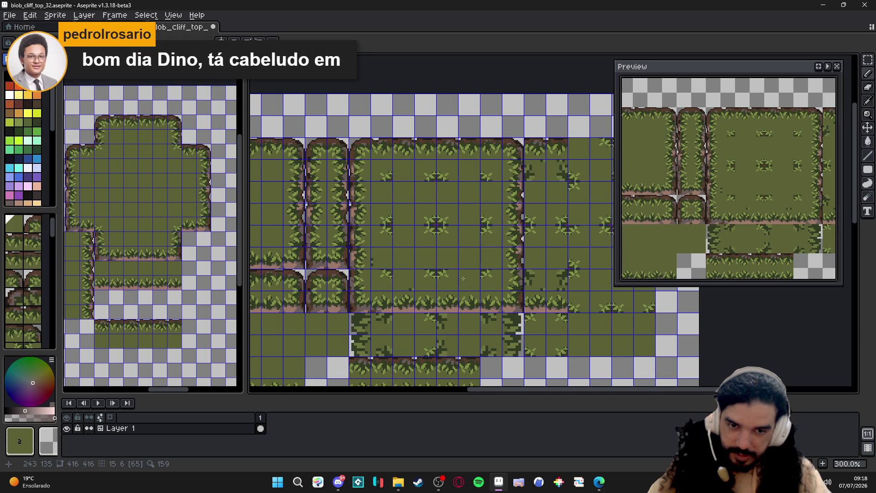
{"action": "scroll", "coordinate": [412, 243], "scroll_direction": "down", "scroll_amount": 2}
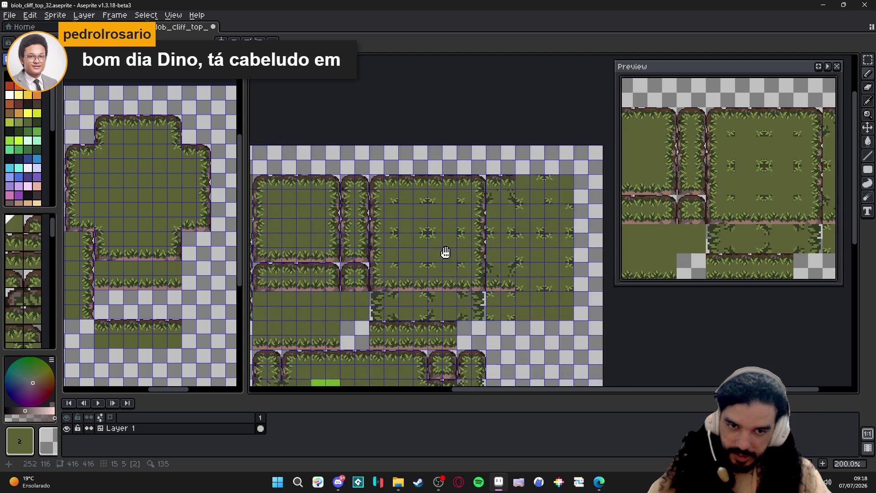
{"action": "scroll", "coordinate": [483, 219], "scroll_direction": "up", "scroll_amount": 1}
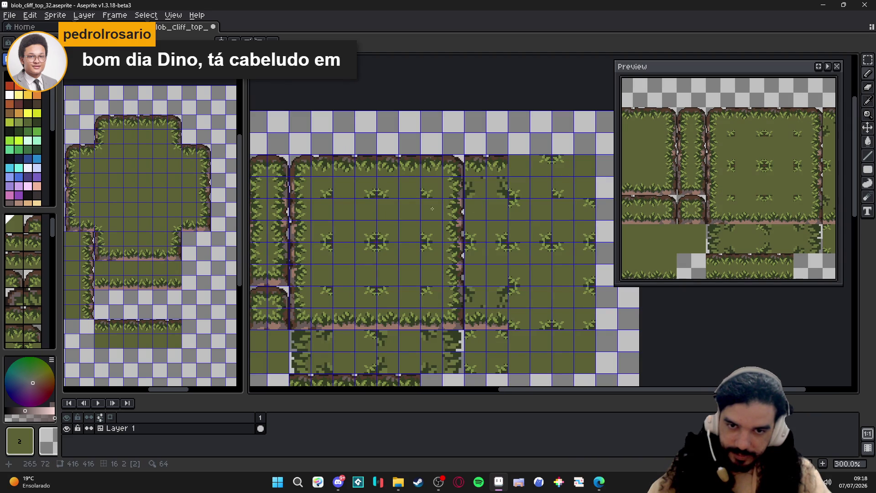
{"action": "scroll", "coordinate": [445, 189], "scroll_direction": "down", "scroll_amount": 1}
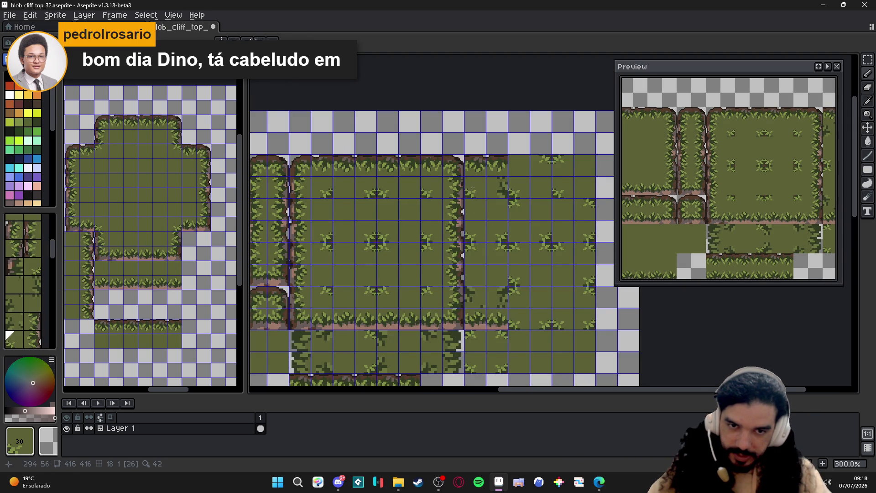
{"action": "scroll", "coordinate": [471, 189], "scroll_direction": "down", "scroll_amount": 1}
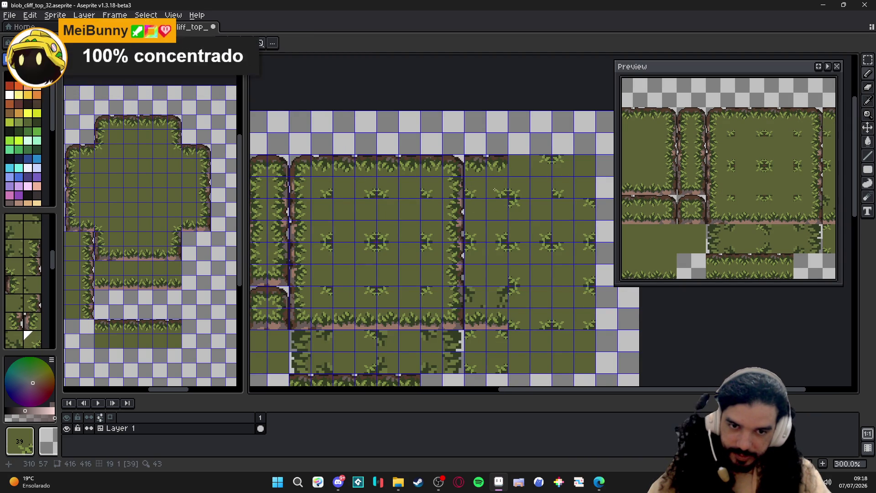
{"action": "scroll", "coordinate": [495, 189], "scroll_direction": "down", "scroll_amount": 1}
{"action": "scroll", "coordinate": [466, 261], "scroll_direction": "down", "scroll_amount": 1}
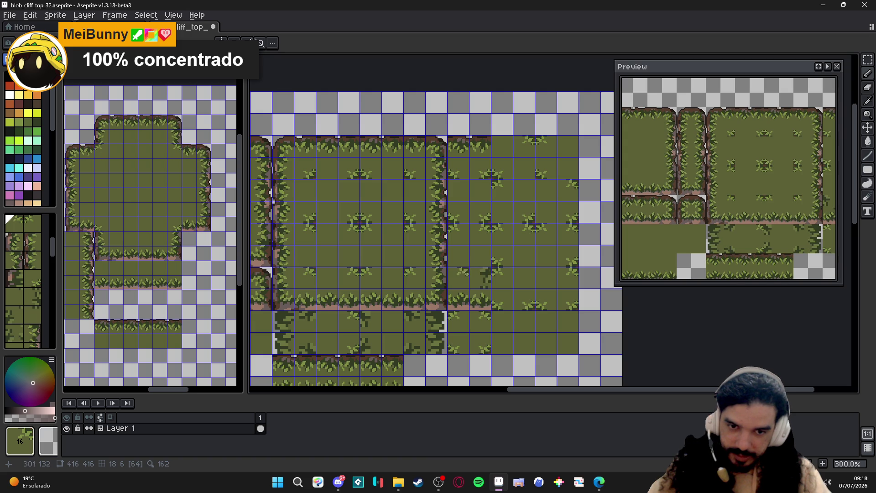
{"action": "scroll", "coordinate": [439, 275], "scroll_direction": "up", "scroll_amount": 1}
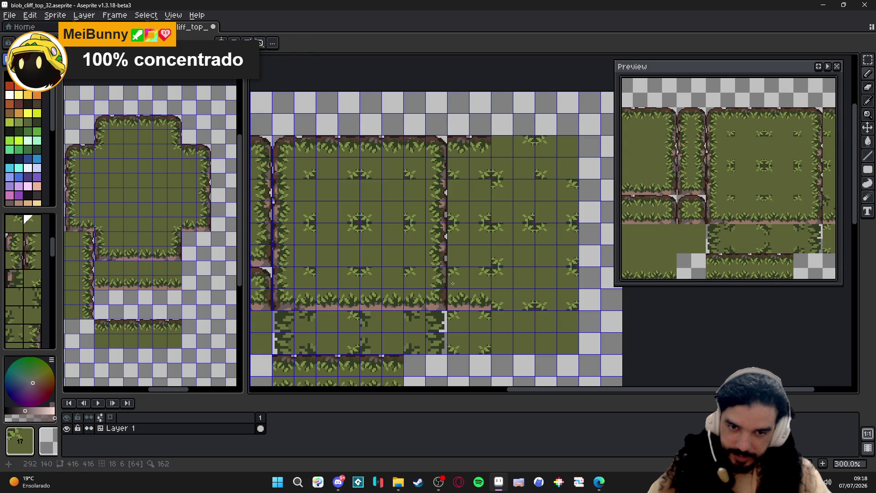
Look over the tilemap and save the tileset file
{"action": "mouse_move", "coordinate": [444, 253]}
{"action": "left_mouse_down"}
{"action": "mouse_move", "coordinate": [480, 219]}
{"action": "mouse_move", "coordinate": [469, 208]}
{"action": "mouse_move", "coordinate": [490, 216]}
{"action": "left_mouse_up"}
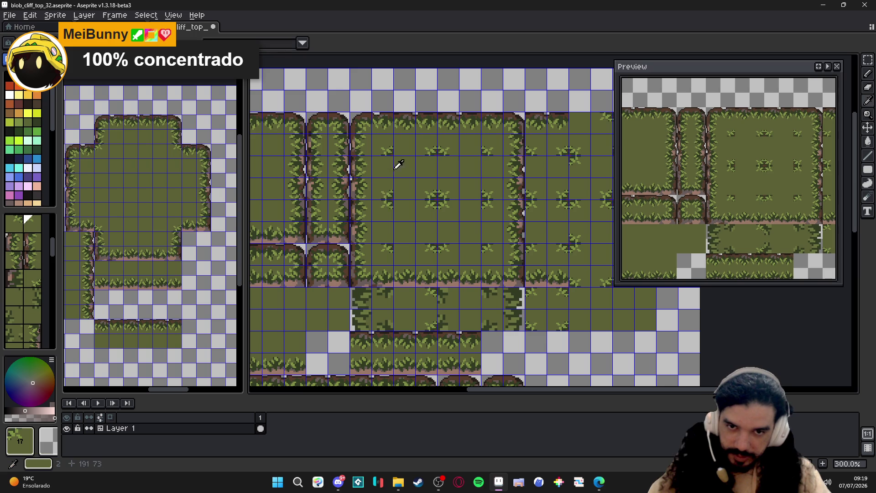
{"action": "left_click_drag", "start_coordinate": [495, 250], "coordinate": [488, 244]}
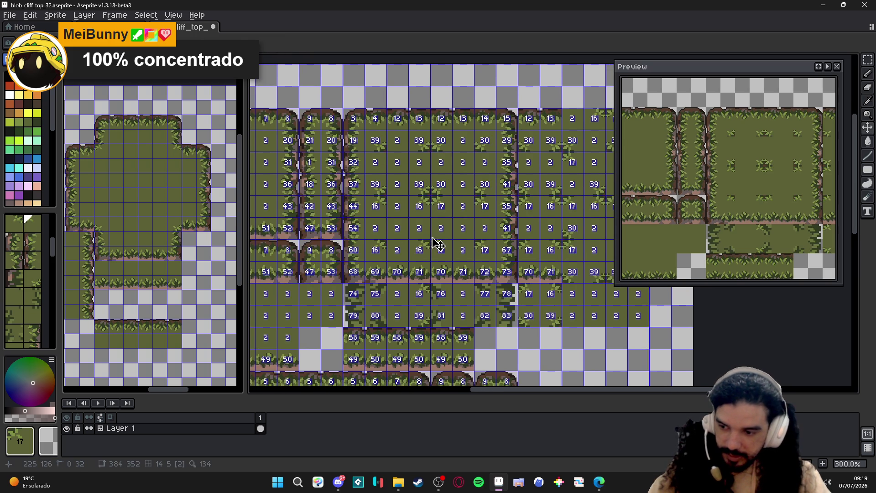
{"action": "key", "text": "ctrl+s"}
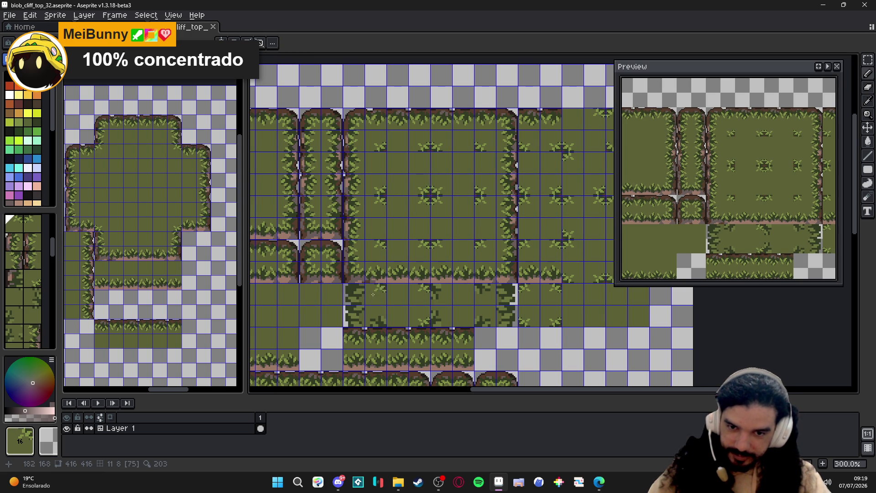
Stamp a grass-tuft tile, then pick up cliff-edge tiles from the canvas with the I eyedropper for reuse
{"action": "left_click", "coordinate": [402, 244]}
{"action": "left_click", "coordinate": [379, 141]}
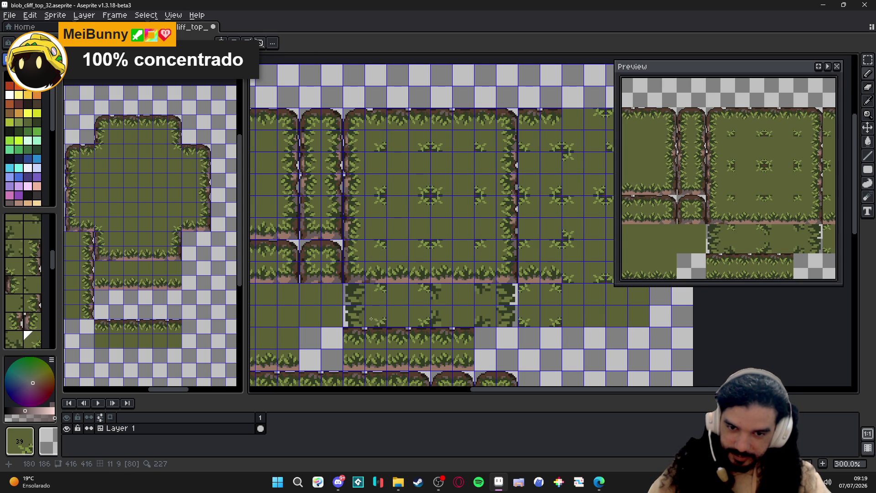
{"action": "left_click", "coordinate": [476, 253]}
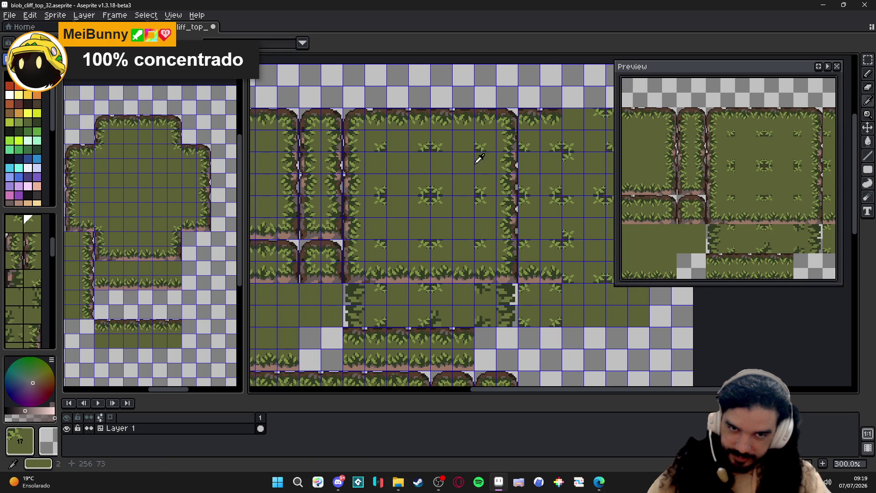
{"action": "left_click", "coordinate": [488, 144]}
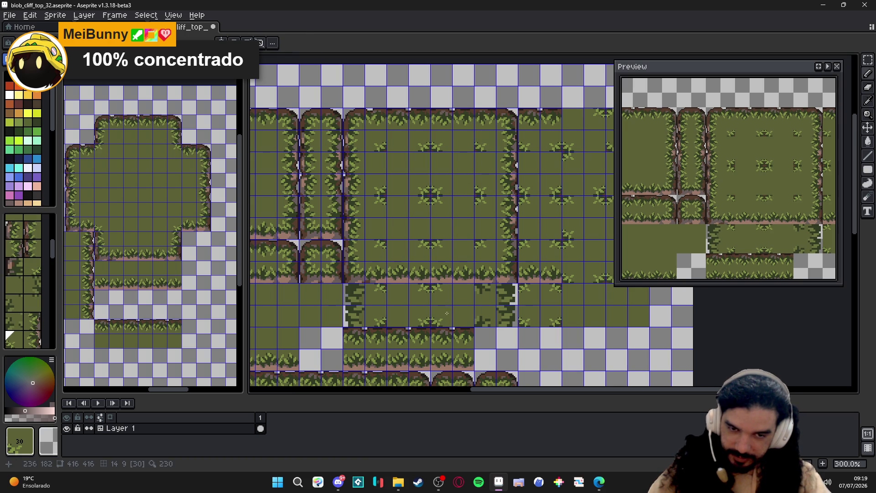
{"action": "key", "text": "i"}
{"action": "left_click", "coordinate": [485, 241]}
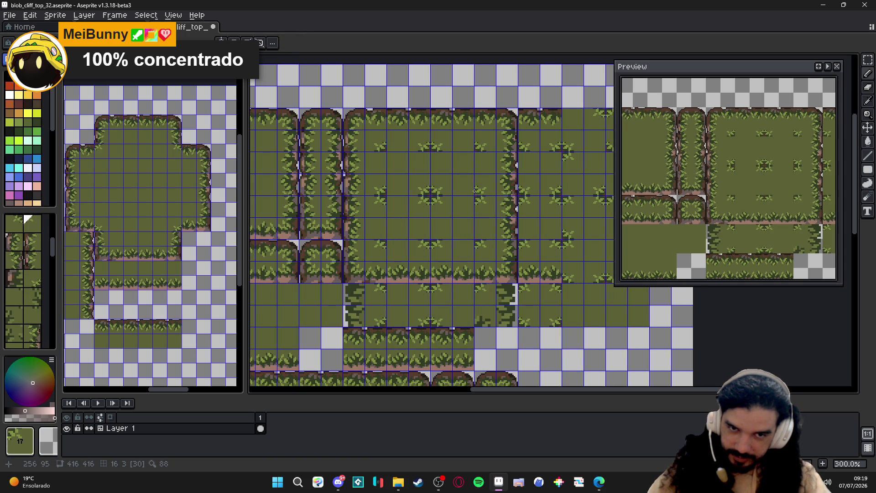
{"action": "left_click", "coordinate": [489, 319]}
{"action": "key", "text": "i"}
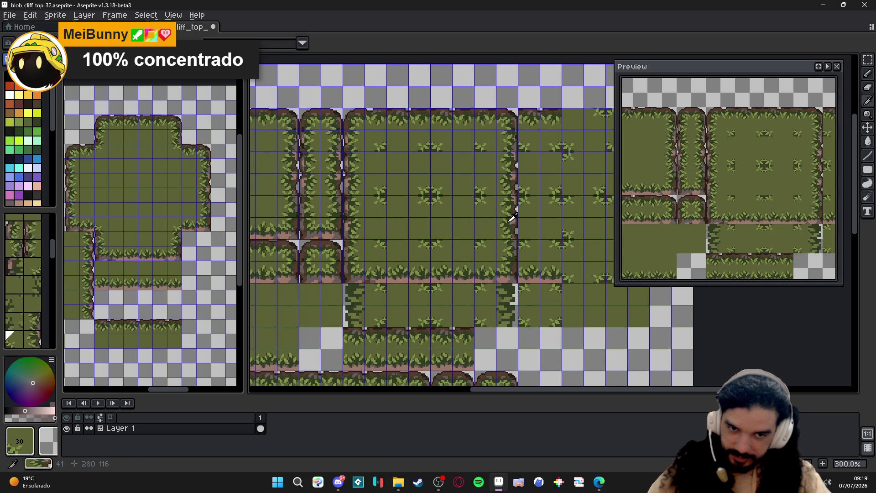
{"action": "left_click", "coordinate": [513, 218]}
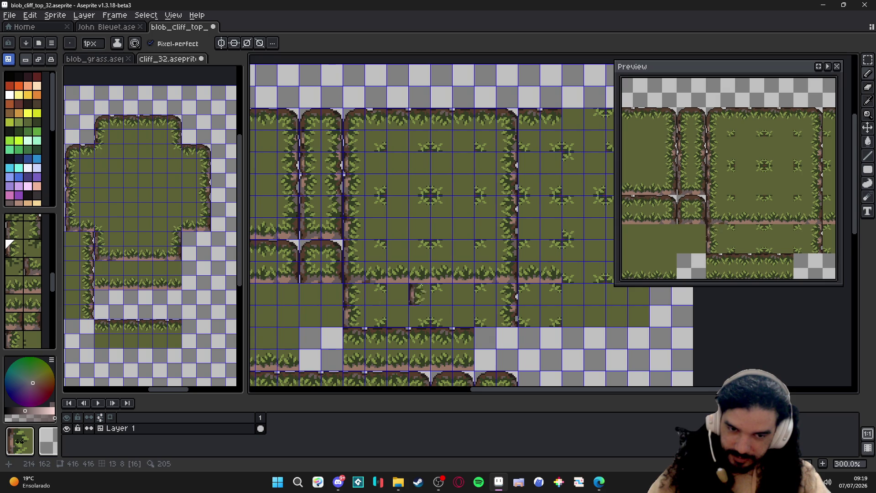
{"action": "scroll", "coordinate": [451, 282], "scroll_direction": "down", "scroll_amount": 1}
Bring the lower grassy section into view and stamp a bush tile into the grass
{"action": "left_click_drag", "start_coordinate": [483, 281], "coordinate": [483, 188]}
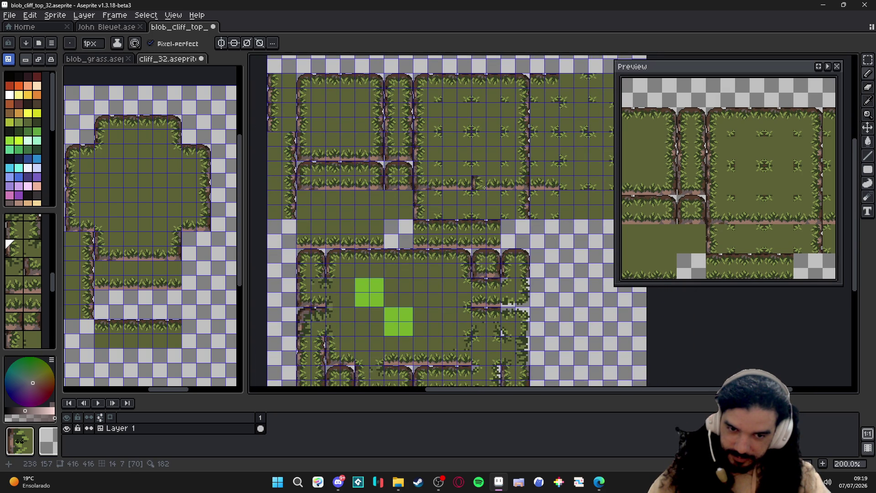
{"action": "scroll", "coordinate": [502, 334], "scroll_direction": "up", "scroll_amount": 1}
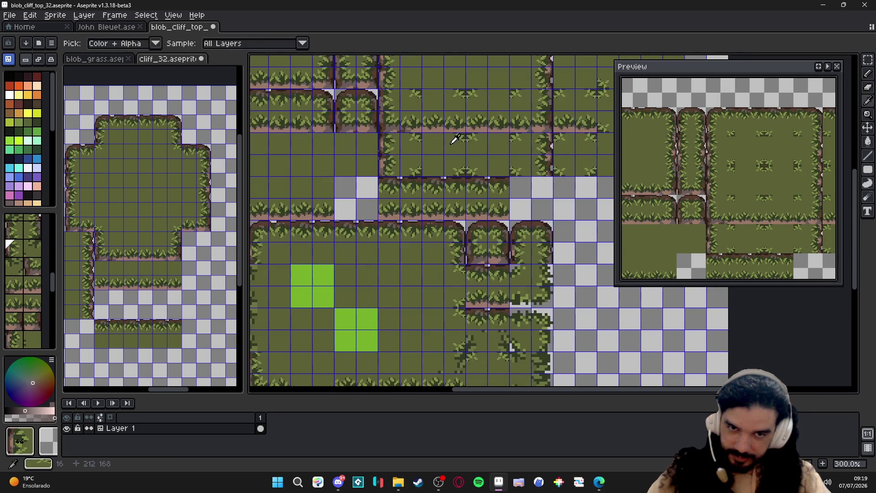
{"action": "left_click_drag", "start_coordinate": [502, 333], "coordinate": [498, 312]}
{"action": "left_click_drag", "start_coordinate": [459, 233], "coordinate": [439, 310]}
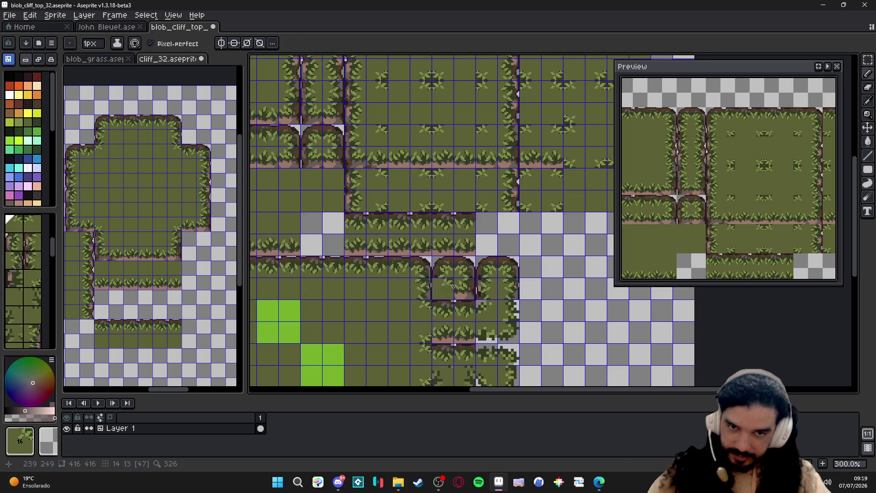
{"action": "left_click", "coordinate": [438, 310]}
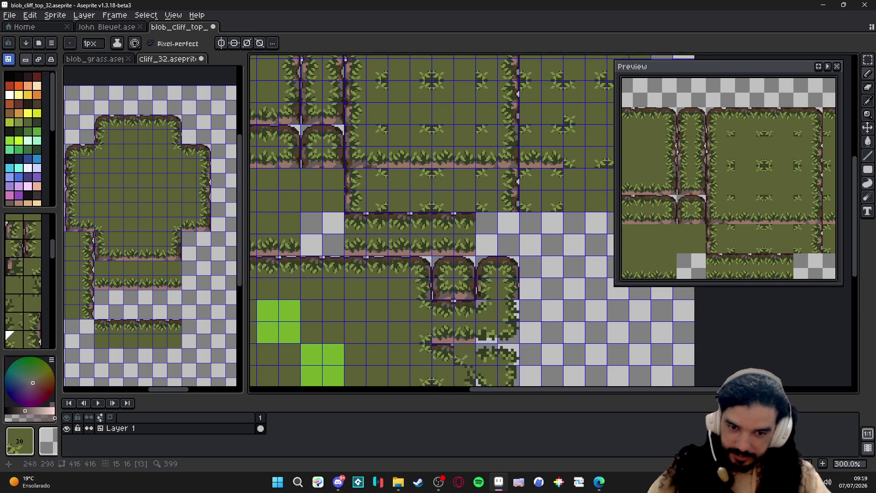
Pan down to the bottom-left tiles and zoom in on the bright green placeholder blocks
{"action": "left_click_drag", "start_coordinate": [460, 356], "coordinate": [422, 124]}
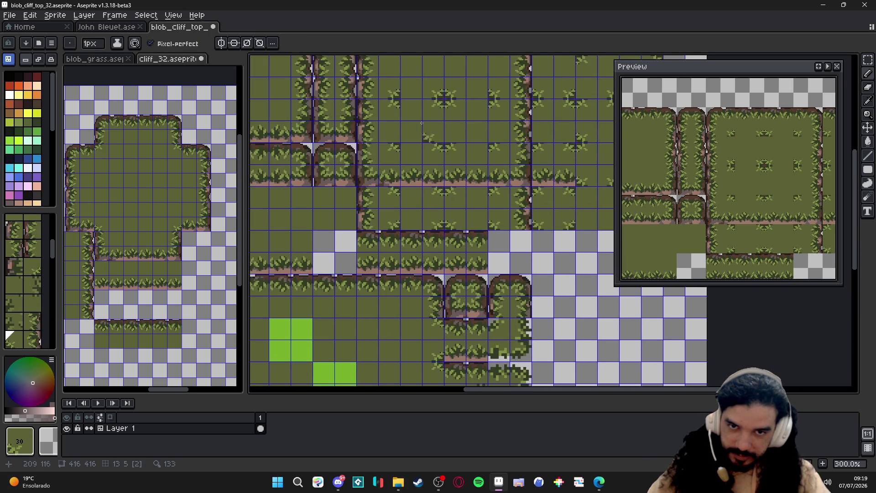
{"action": "left_click_drag", "start_coordinate": [432, 206], "coordinate": [438, 97]}
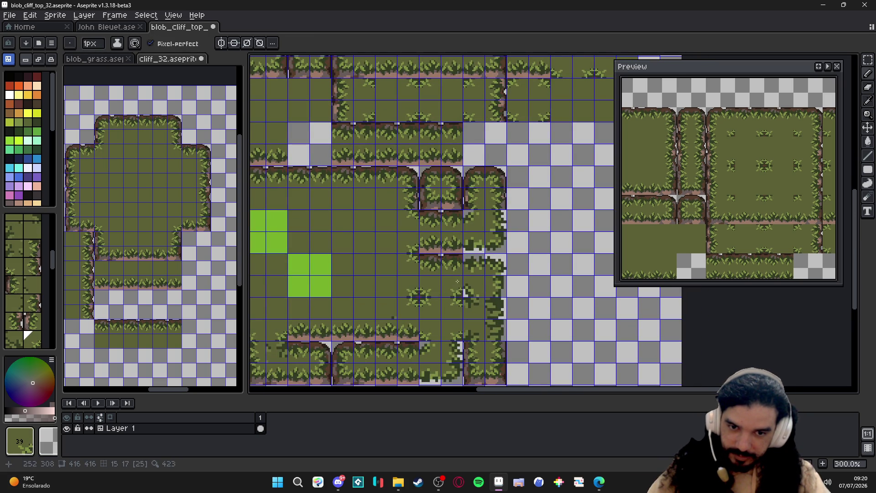
{"action": "left_click_drag", "start_coordinate": [458, 281], "coordinate": [452, 322]}
{"action": "left_click_drag", "start_coordinate": [453, 206], "coordinate": [452, 247]}
{"action": "mouse_move", "coordinate": [459, 137]}
{"action": "left_mouse_down"}
{"action": "mouse_move", "coordinate": [448, 192]}
{"action": "mouse_move", "coordinate": [445, 150]}
{"action": "left_mouse_up"}
{"action": "scroll", "coordinate": [459, 306], "scroll_direction": "up", "scroll_amount": 3}
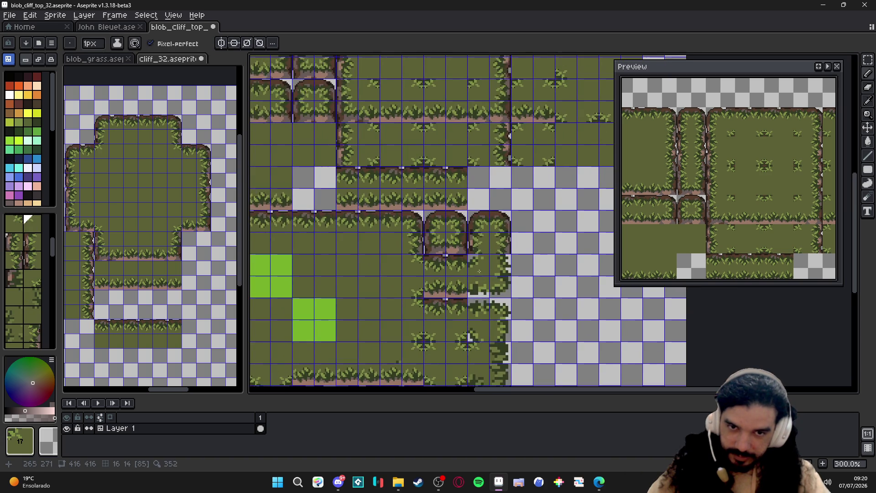
{"action": "mouse_move", "coordinate": [465, 178]}
{"action": "left_mouse_down"}
{"action": "mouse_move", "coordinate": [493, 264]}
{"action": "mouse_move", "coordinate": [473, 117]}
{"action": "left_mouse_up"}
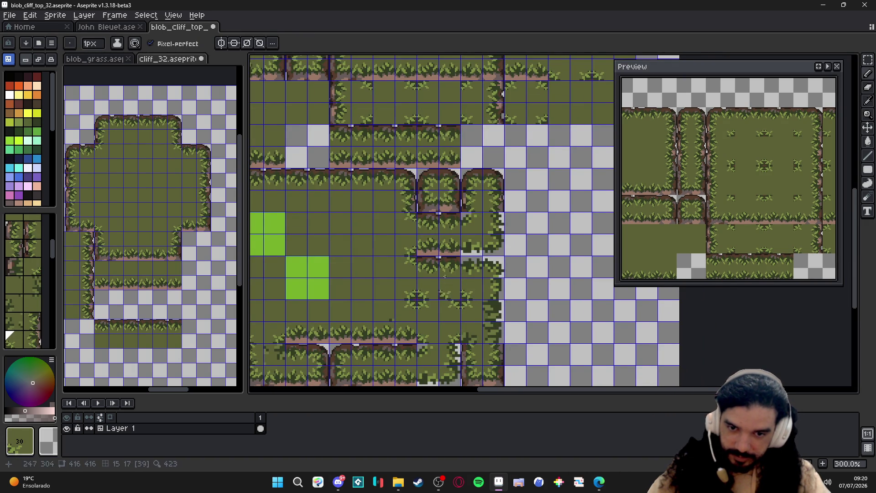
{"action": "left_click_drag", "start_coordinate": [438, 199], "coordinate": [426, 245]}
{"action": "scroll", "coordinate": [457, 331], "scroll_direction": "down", "scroll_amount": 1}
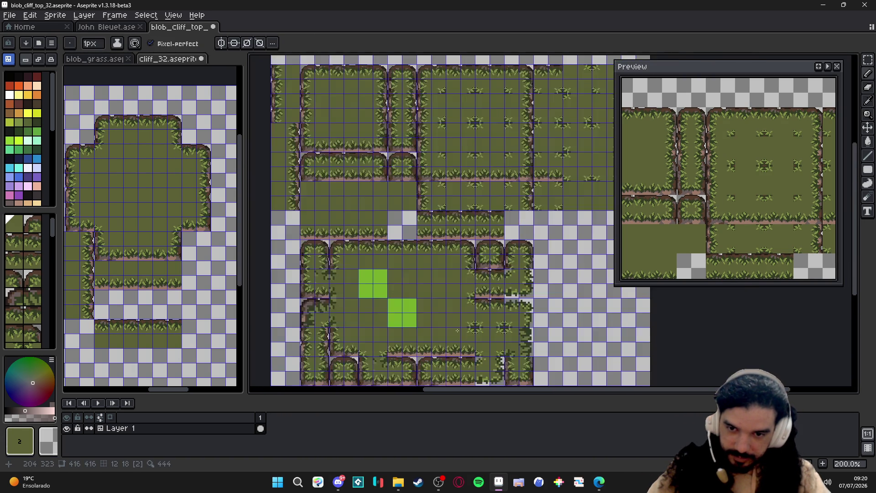
{"action": "left_click_drag", "start_coordinate": [332, 317], "coordinate": [339, 316]}
{"action": "scroll", "coordinate": [339, 315], "scroll_direction": "up", "scroll_amount": 1}
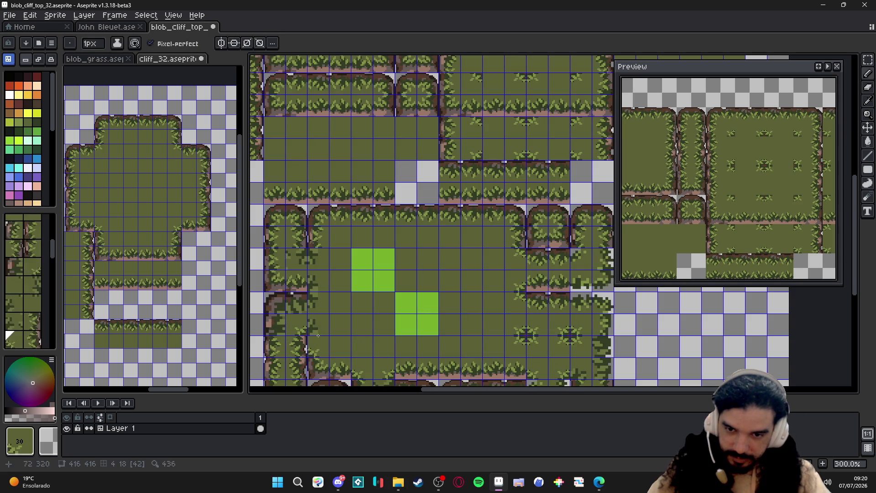
Alt-pick a tile and stamp a bush over a green placeholder, undo it, and pick another tile instead
{"action": "key", "text": "alt"}
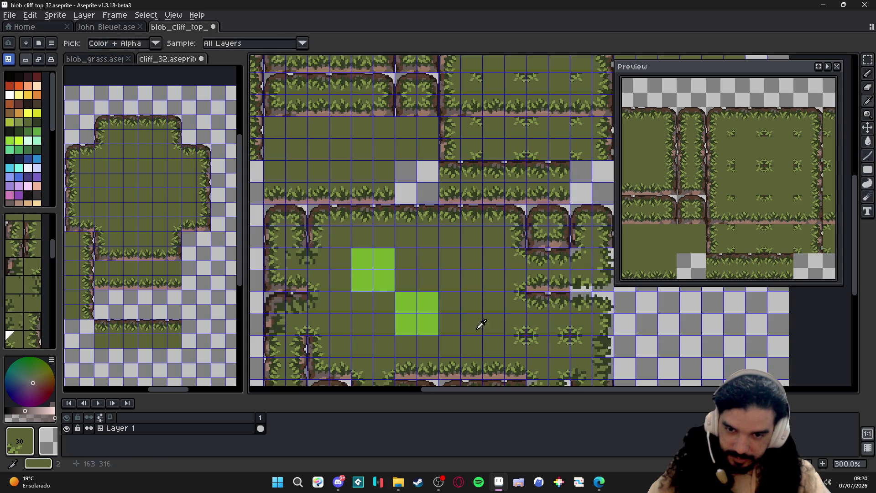
{"action": "left_click", "coordinate": [539, 336], "text": "alt"}
{"action": "left_click", "coordinate": [404, 305]}
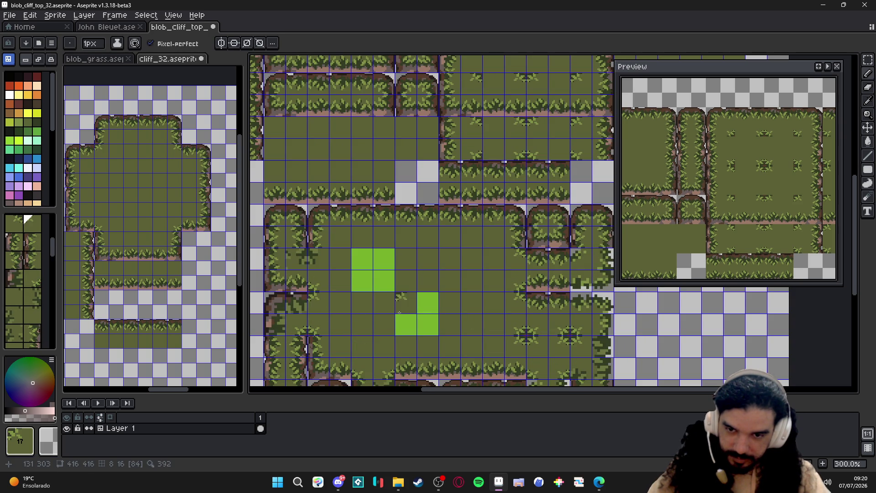
{"action": "key", "text": "ctrl+z"}
{"action": "scroll", "coordinate": [400, 310], "scroll_direction": "left", "scroll_amount": 1}
{"action": "scroll", "coordinate": [401, 309], "scroll_direction": "left", "scroll_amount": 1}
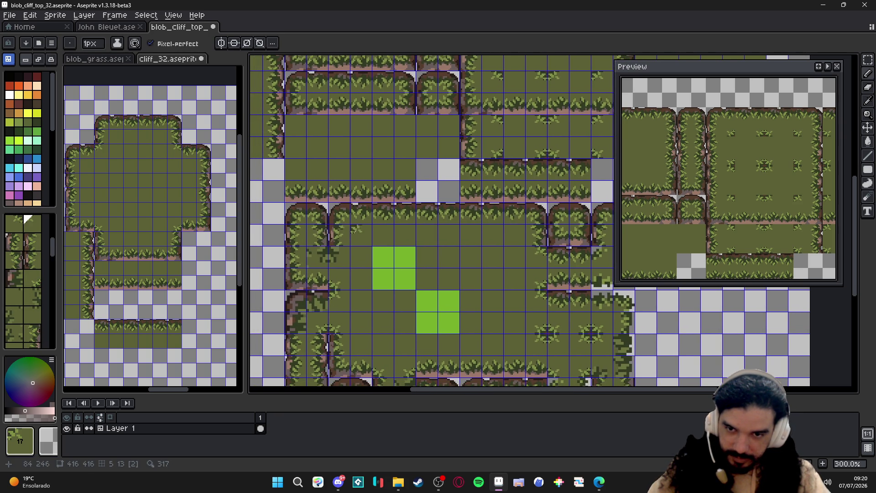
{"action": "left_click", "coordinate": [363, 208], "text": "alt"}
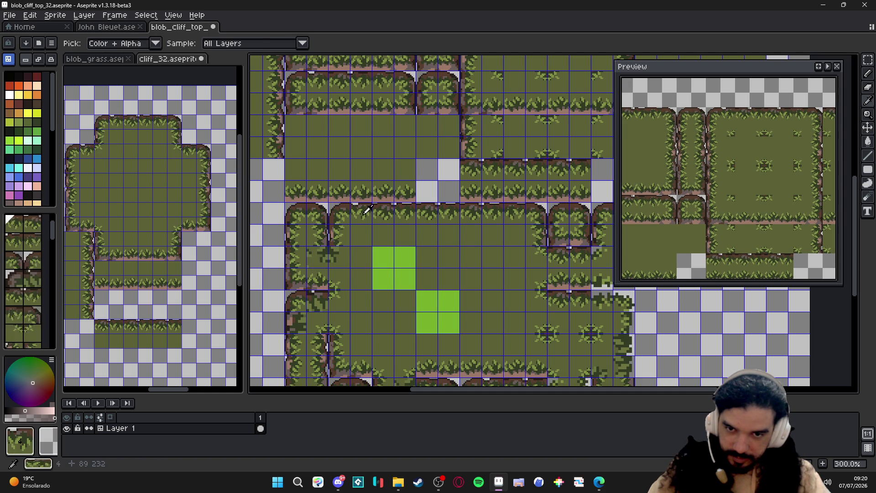
{"action": "key", "text": "alt"}
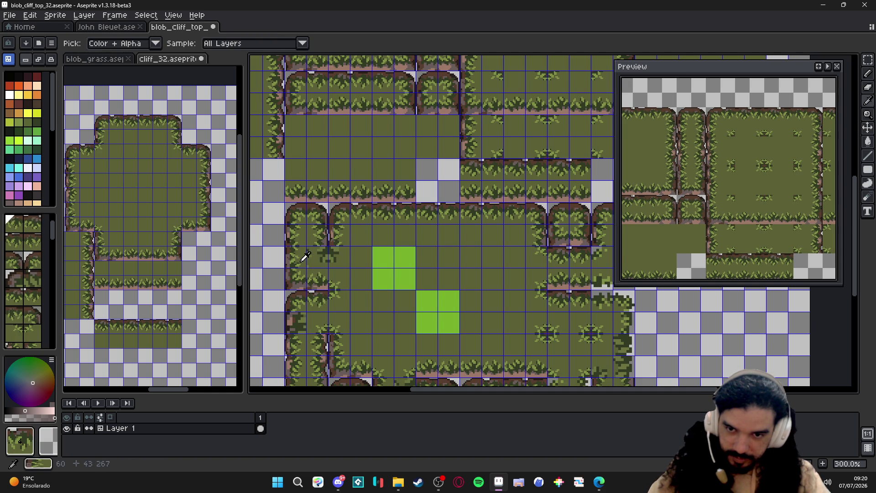
{"action": "left_click", "coordinate": [304, 234], "text": "alt"}
{"action": "scroll", "coordinate": [411, 240], "scroll_direction": "down", "scroll_amount": 1}
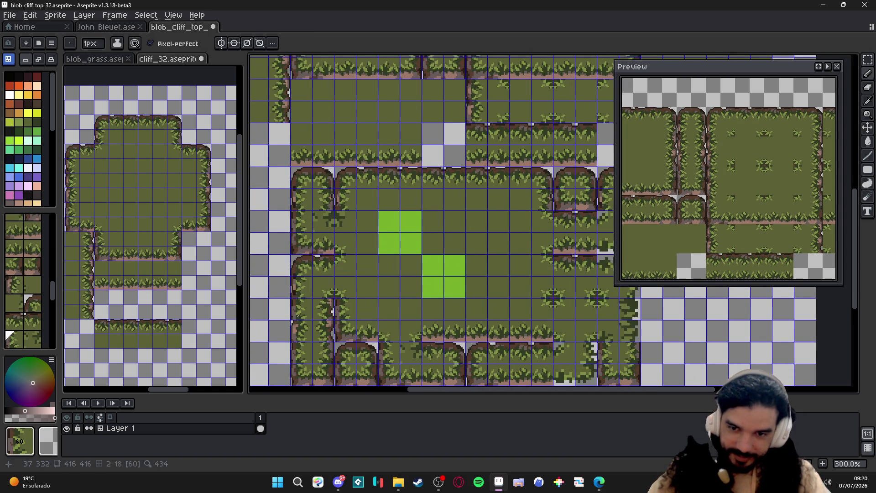
{"action": "scroll", "coordinate": [312, 216], "scroll_direction": "down", "scroll_amount": 1}
{"action": "mouse_move", "coordinate": [417, 177]}
{"action": "left_mouse_down"}
{"action": "mouse_move", "coordinate": [400, 204]}
{"action": "mouse_move", "coordinate": [400, 301]}
{"action": "left_mouse_up"}
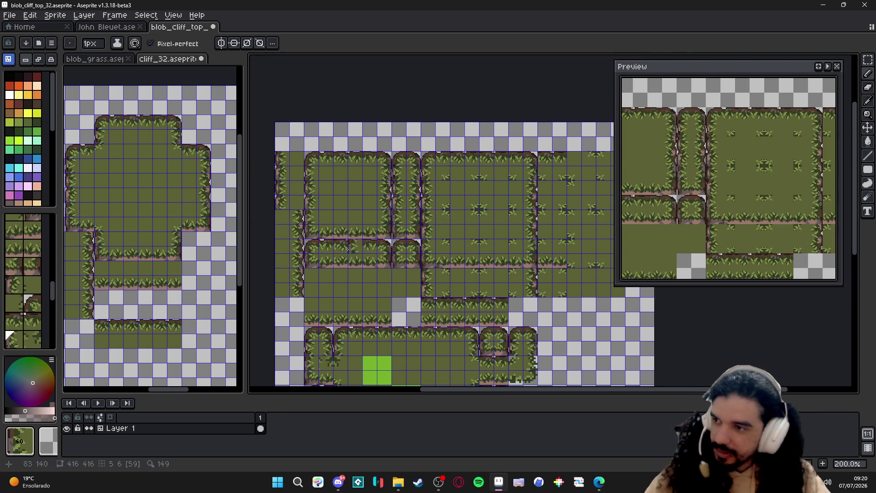
{"action": "scroll", "coordinate": [376, 218], "scroll_direction": "down", "scroll_amount": 3}
{"action": "scroll", "coordinate": [377, 219], "scroll_direction": "up", "scroll_amount": 2}
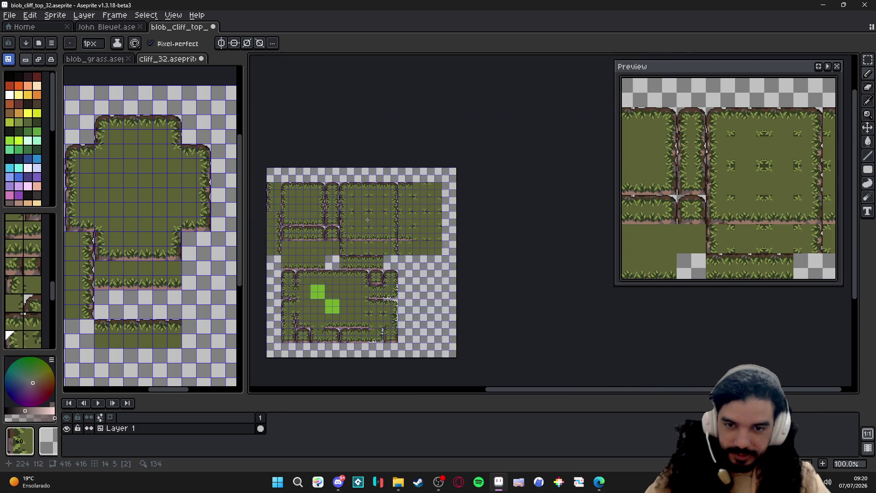
{"action": "scroll", "coordinate": [376, 218], "scroll_direction": "up", "scroll_amount": 2}
Save the tileset file and convert Layer 1 from a tilemap into a regular layer
{"action": "mouse_move", "coordinate": [411, 226]}
{"action": "left_mouse_down"}
{"action": "mouse_move", "coordinate": [463, 214]}
{"action": "mouse_move", "coordinate": [452, 216]}
{"action": "left_mouse_up"}
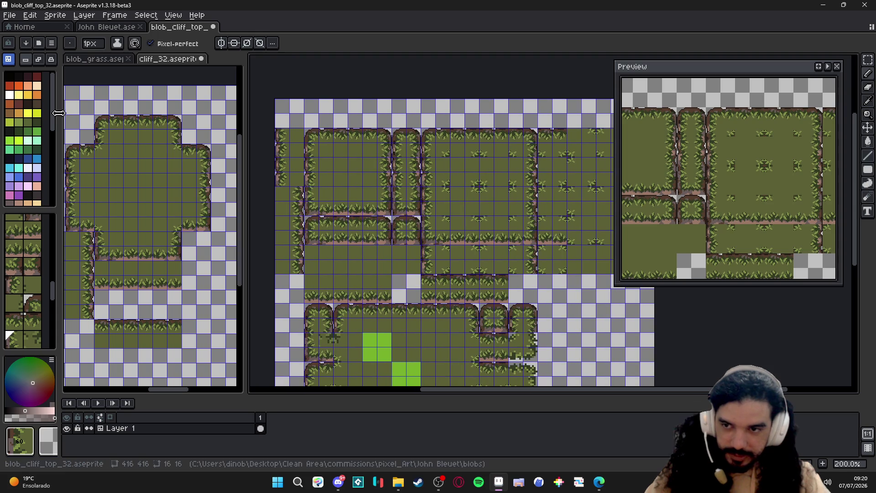
{"action": "key", "text": "ctrl+s"}
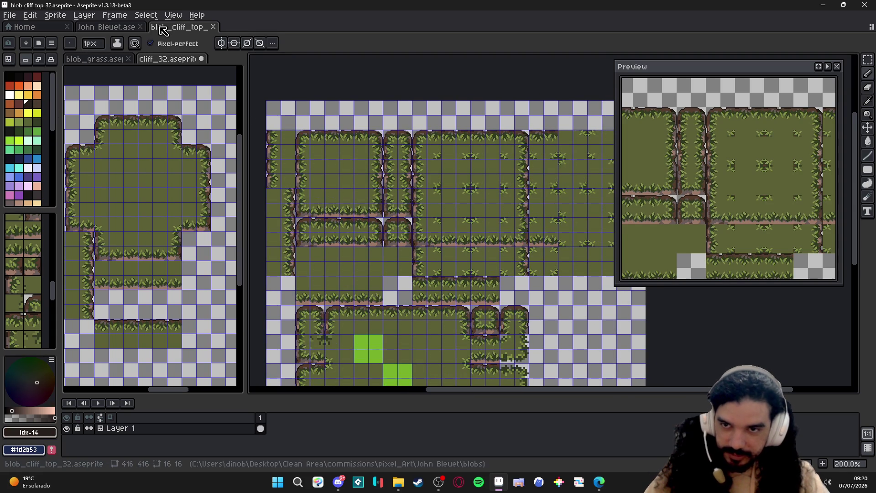
{"action": "right_click", "coordinate": [147, 440]}
{"action": "mouse_move", "coordinate": [180, 419]}
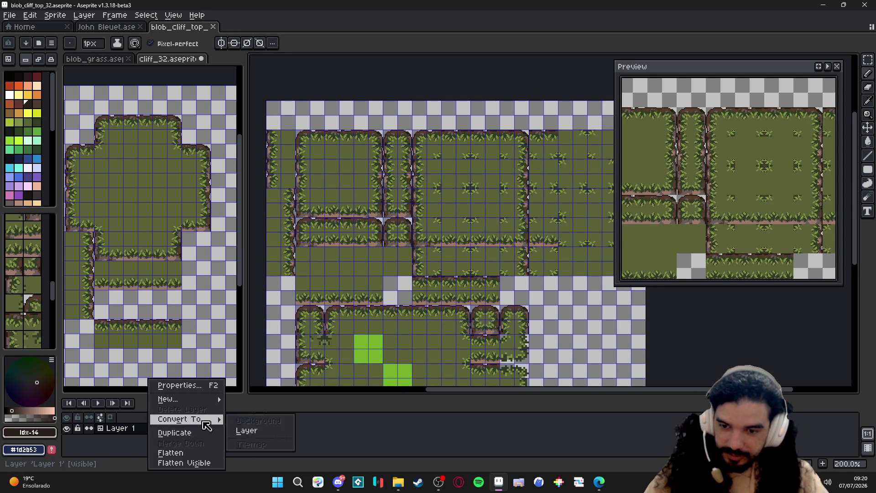
{"action": "left_click", "coordinate": [254, 434]}
Convert Layer 1 back into a tilemap, accepting the New Tileset defaults
{"action": "right_click", "coordinate": [179, 429]}
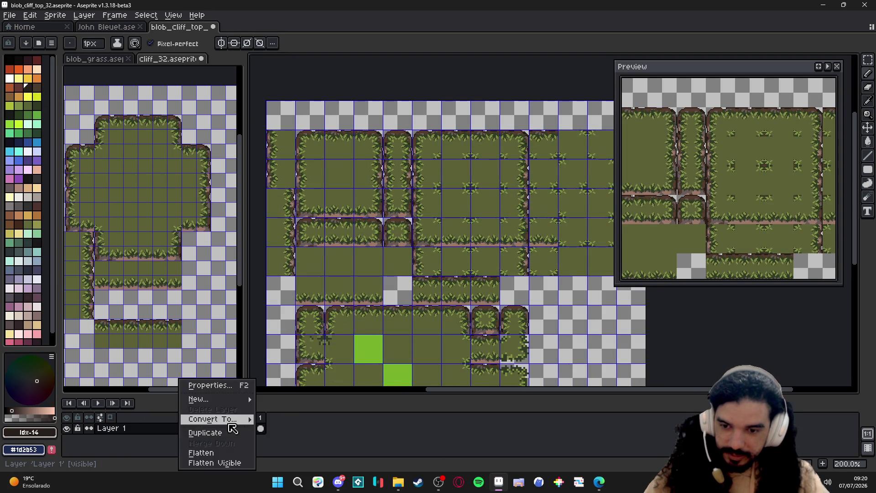
{"action": "left_click", "coordinate": [278, 445]}
{"action": "key", "text": "Return"}
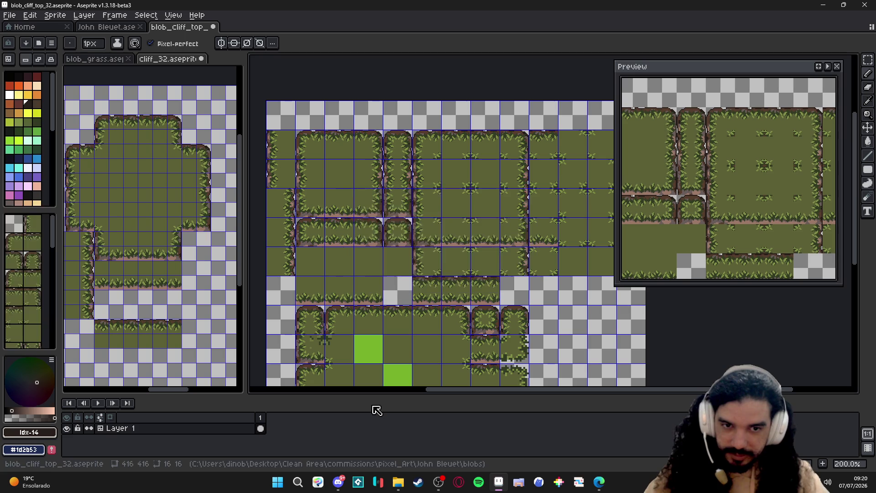
{"action": "scroll", "coordinate": [374, 262], "scroll_direction": "down", "scroll_amount": 2}
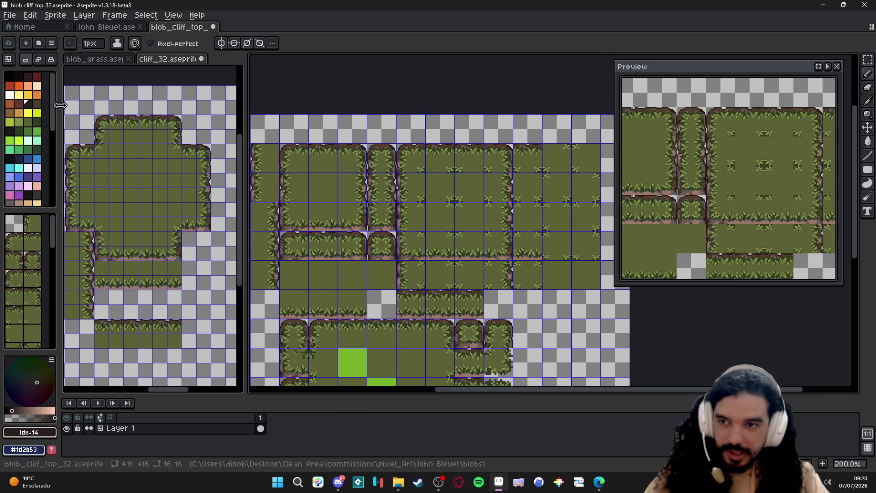
Scribble yellow test marks across the grass tiles with the pencil
{"action": "left_click", "coordinate": [31, 99]}
{"action": "mouse_move", "coordinate": [301, 199]}
{"action": "left_mouse_down"}
{"action": "mouse_move", "coordinate": [411, 364]}
{"action": "mouse_move", "coordinate": [342, 185]}
{"action": "left_mouse_up"}
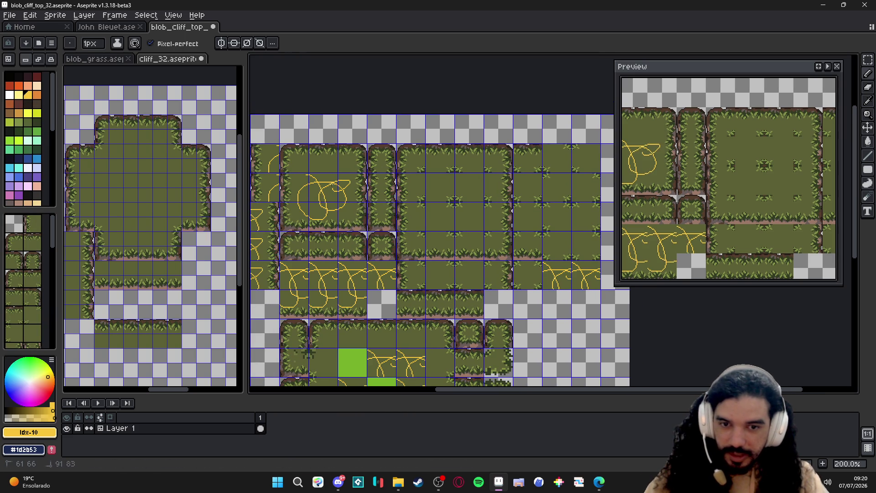
{"action": "left_click_drag", "start_coordinate": [426, 183], "coordinate": [479, 198]}
{"action": "left_click_drag", "start_coordinate": [452, 171], "coordinate": [493, 193]}
{"action": "scroll", "coordinate": [445, 178], "scroll_direction": "down", "scroll_amount": 1}
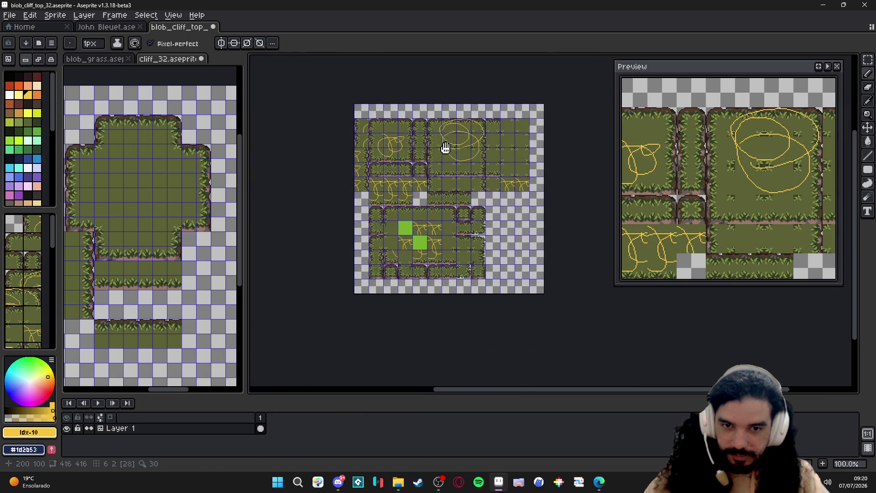
Undo every yellow scribble so the tileset and preview are clean again
{"action": "key", "text": "ctrl+z"}
{"action": "key", "text": "ctrl+z"}
{"action": "key", "text": "ctrl+z"}
{"action": "key", "text": "ctrl+z"}
{"action": "key", "text": "ctrl+z"}
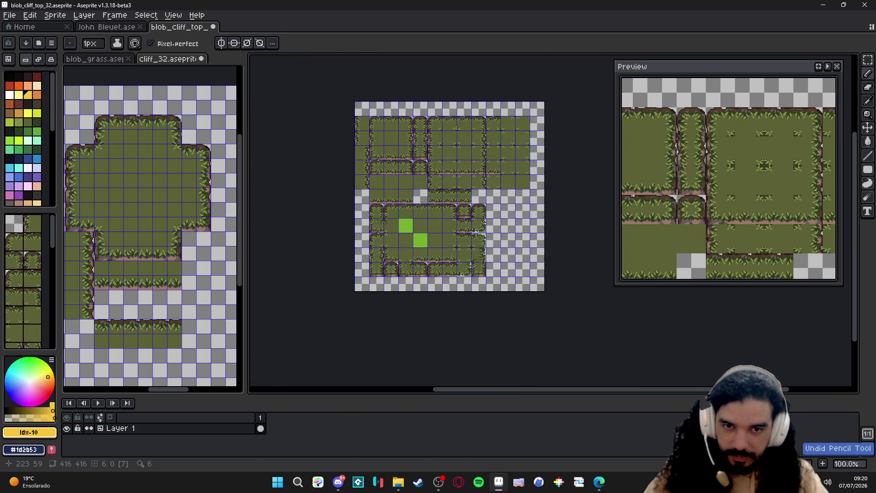
{"action": "mouse_move", "coordinate": [438, 129]}
{"action": "left_mouse_down"}
{"action": "mouse_move", "coordinate": [487, 145]}
{"action": "mouse_move", "coordinate": [473, 120]}
{"action": "left_mouse_up"}
{"action": "key", "text": "ctrl+z"}
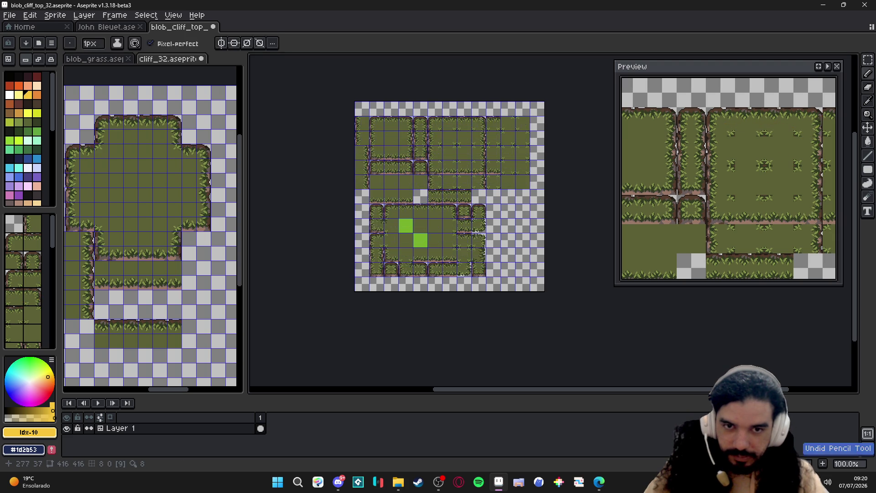
{"action": "key", "text": "ctrl+z"}
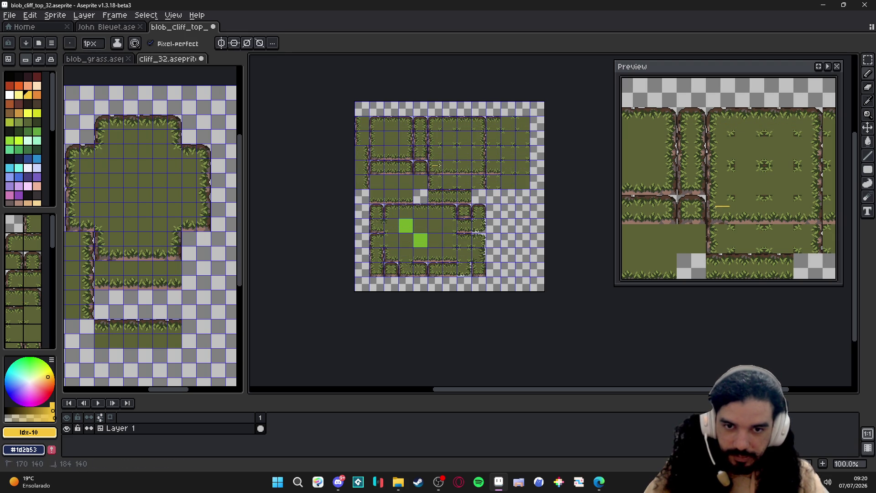
{"action": "key", "text": "ctrl+z"}
{"action": "scroll", "coordinate": [438, 172], "scroll_direction": "up", "scroll_amount": 2}
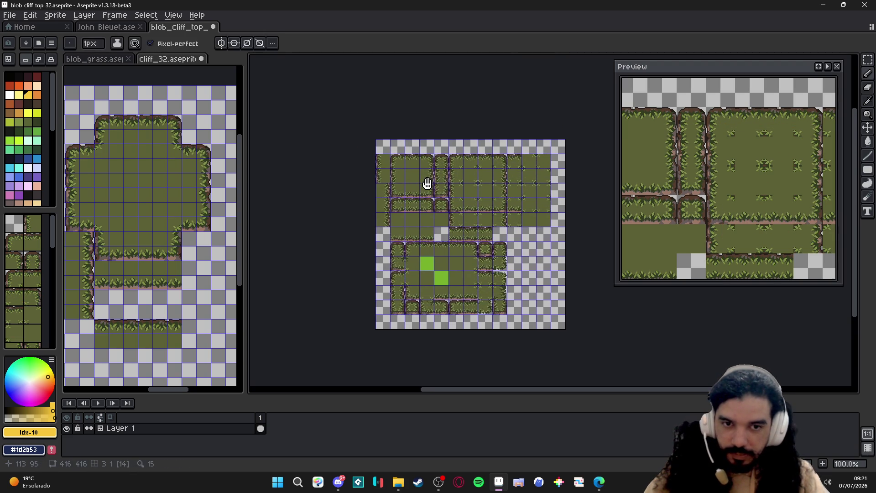
{"action": "left_click_drag", "start_coordinate": [439, 206], "coordinate": [377, 205]}
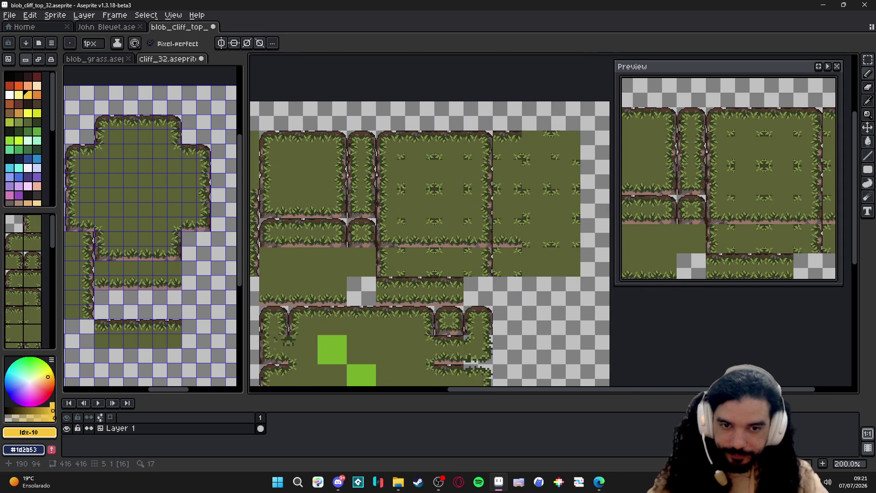
{"action": "scroll", "coordinate": [409, 210], "scroll_direction": "down", "scroll_amount": 1}
Leave the cliff tileset as is and bring up the blobs folder in File Explorer
{"action": "key", "text": "v"}
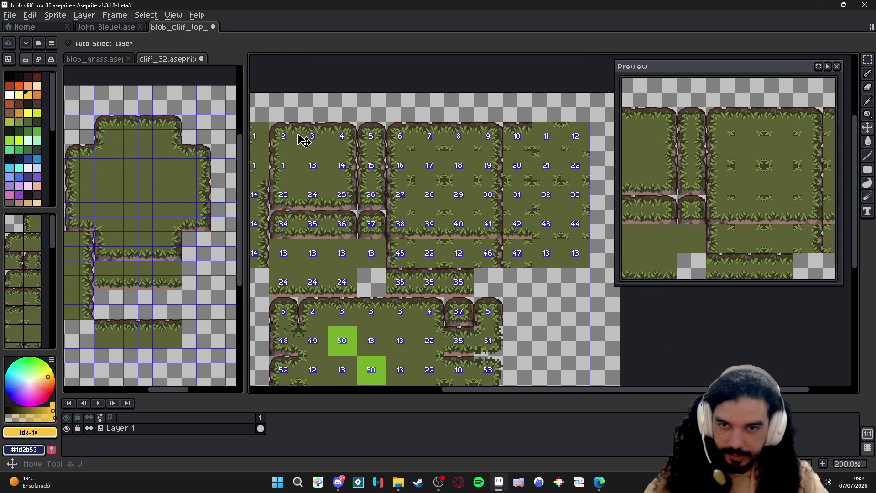
{"action": "key", "text": "m"}
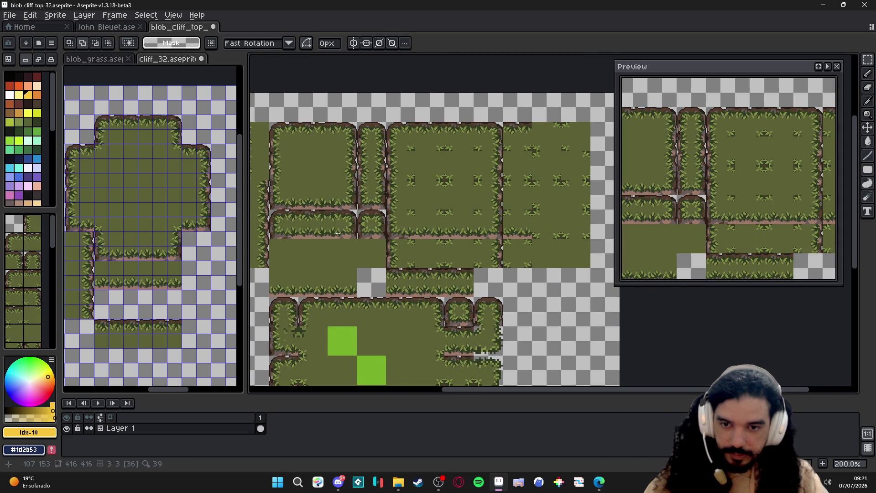
{"action": "scroll", "coordinate": [370, 226], "scroll_direction": "up", "scroll_amount": 1}
{"action": "mouse_move", "coordinate": [359, 231]}
{"action": "left_mouse_down"}
{"action": "mouse_move", "coordinate": [369, 226]}
{"action": "mouse_move", "coordinate": [357, 217]}
{"action": "mouse_move", "coordinate": [363, 222]}
{"action": "left_mouse_up"}
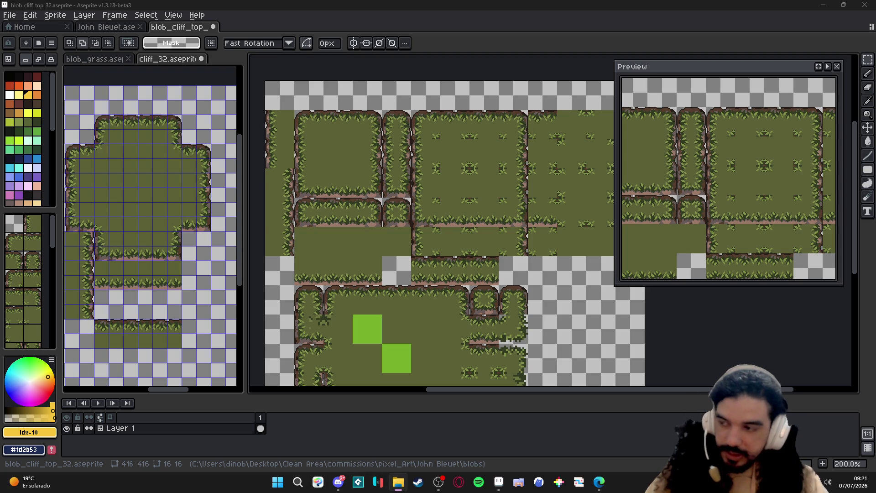
{"action": "left_click", "coordinate": [398, 482]}
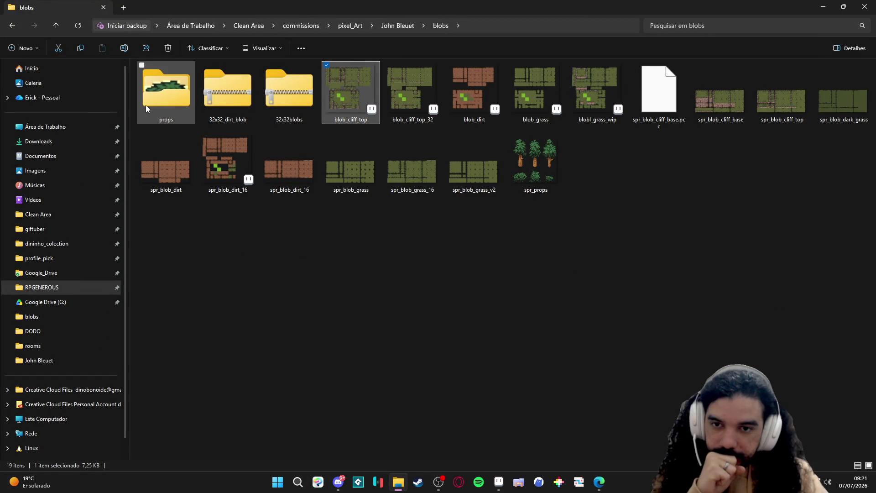
Browse from the project folder into tiled, pick the tileset PNG, and return to Aseprite
{"action": "left_click", "coordinate": [401, 25]}
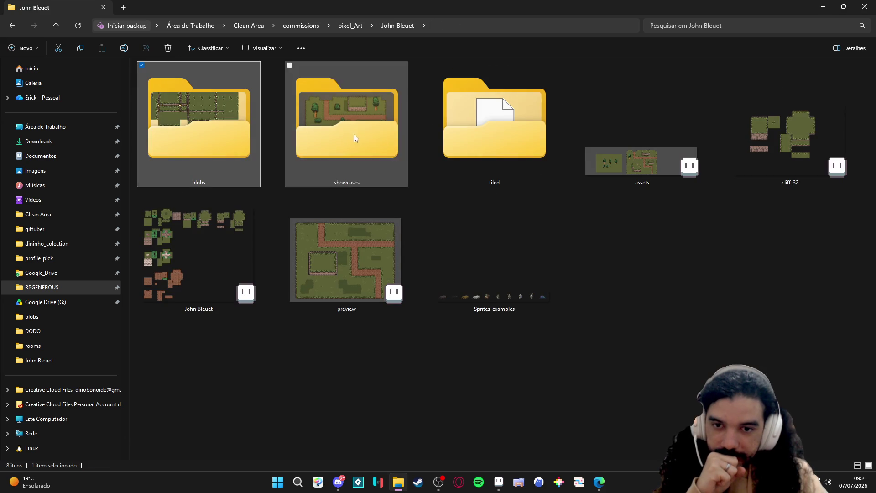
{"action": "left_click", "coordinate": [465, 130]}
{"action": "double_click", "coordinate": [465, 131]}
{"action": "left_click", "coordinate": [312, 107]}
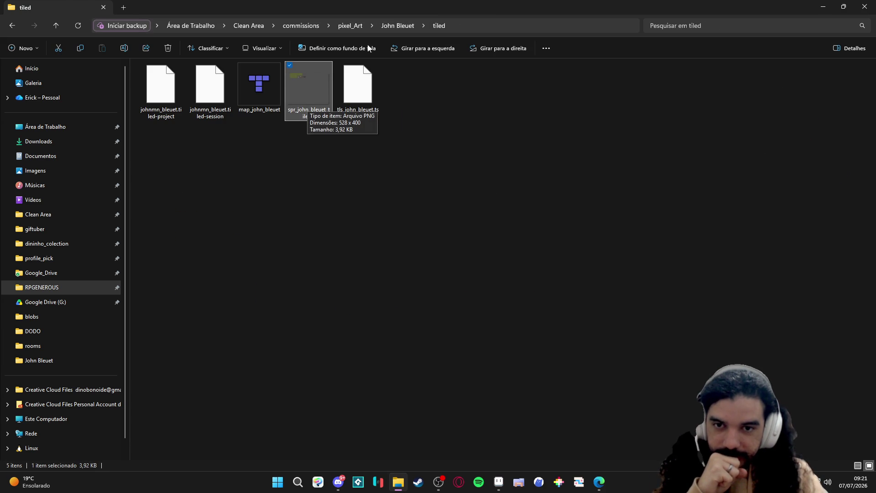
{"action": "key", "text": "alt+Tab"}
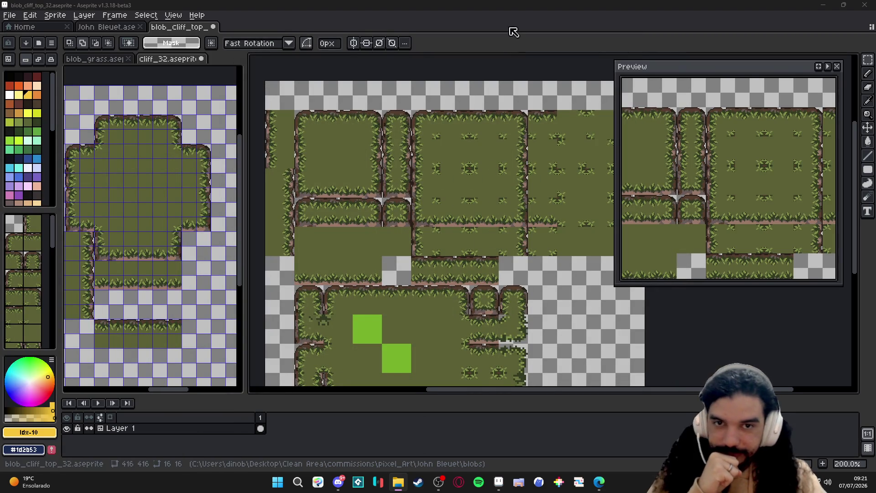
Open the tileset PNG and copy its top row of four plain grass tiles
{"action": "left_click", "coordinate": [514, 32]}
{"action": "scroll", "coordinate": [438, 226], "scroll_direction": "up", "scroll_amount": 3}
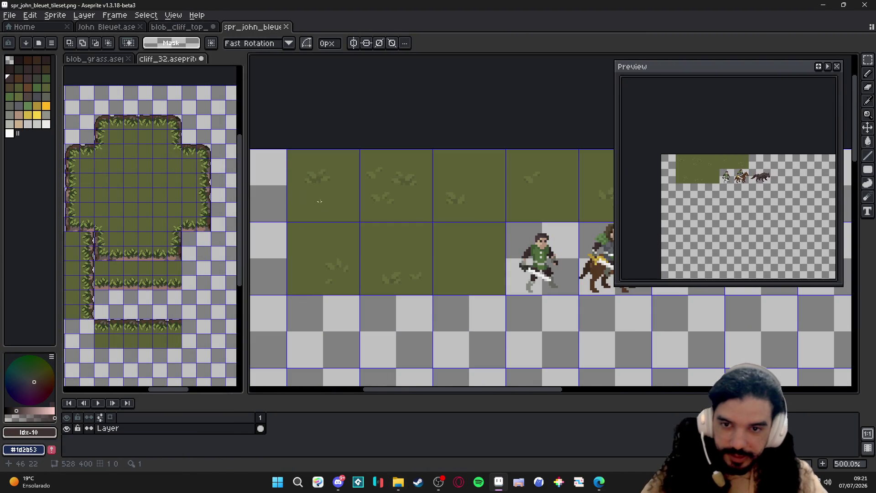
{"action": "key", "text": "v"}
{"action": "key", "text": "m"}
{"action": "left_click_drag", "start_coordinate": [324, 188], "coordinate": [513, 191]}
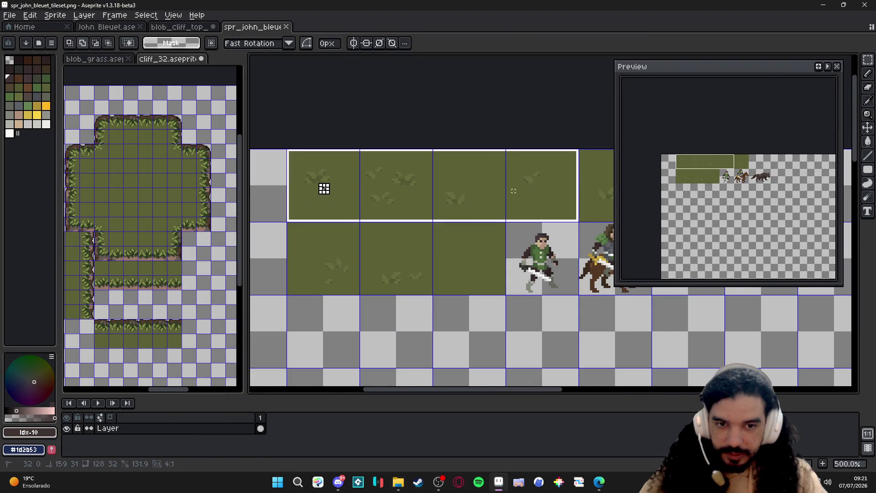
{"action": "left_click_drag", "start_coordinate": [571, 189], "coordinate": [590, 189]}
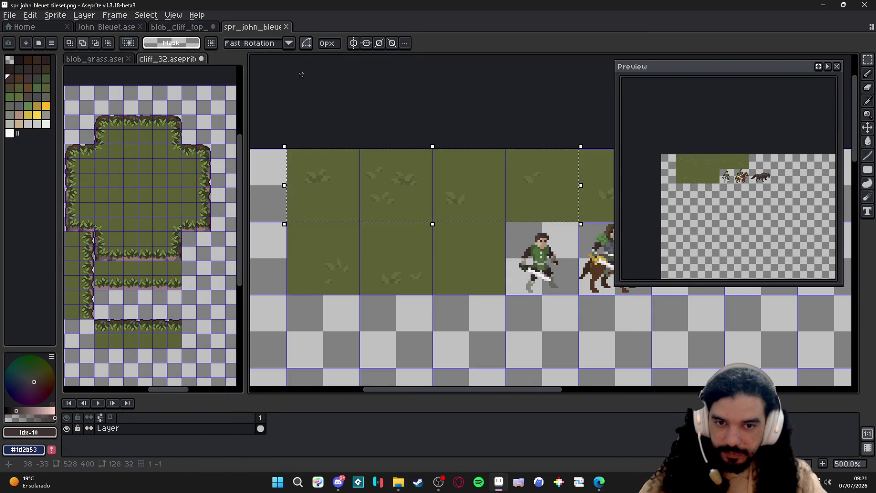
{"action": "key", "text": "ctrl+c"}
Paste the grass strip into blob_cliff_top's empty area, nudged onto the grid, and deselect
{"action": "left_click", "coordinate": [199, 27]}
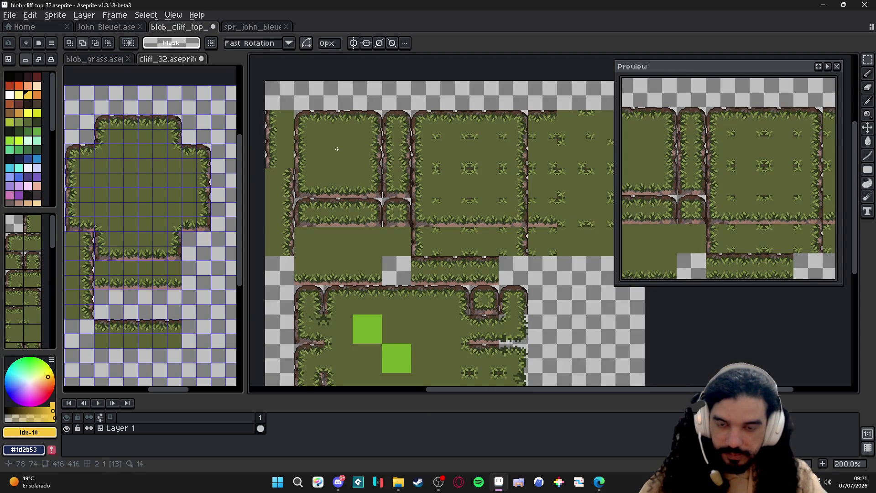
{"action": "scroll", "coordinate": [337, 206], "scroll_direction": "up", "scroll_amount": 2}
{"action": "key", "text": "v"}
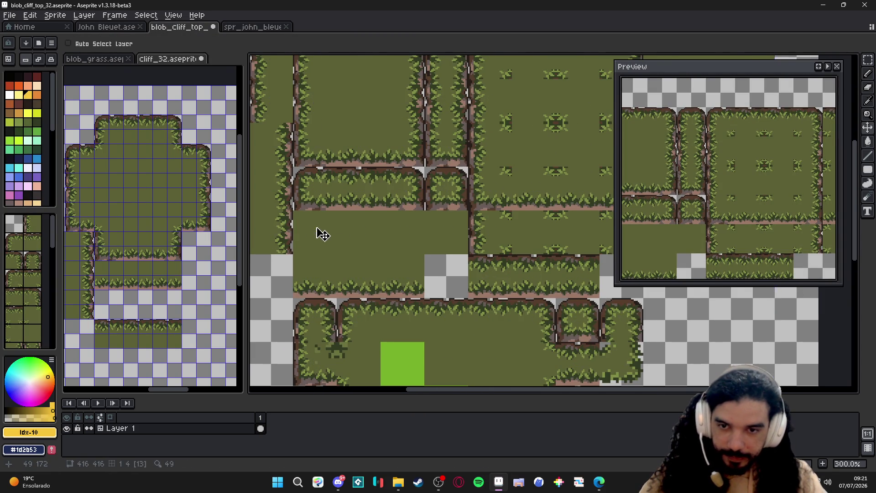
{"action": "scroll", "coordinate": [323, 235], "scroll_direction": "up", "scroll_amount": 1}
{"action": "scroll", "coordinate": [323, 235], "scroll_direction": "up", "scroll_amount": 1}
{"action": "scroll", "coordinate": [323, 229], "scroll_direction": "down", "scroll_amount": 1}
{"action": "key", "text": "ctrl+v"}
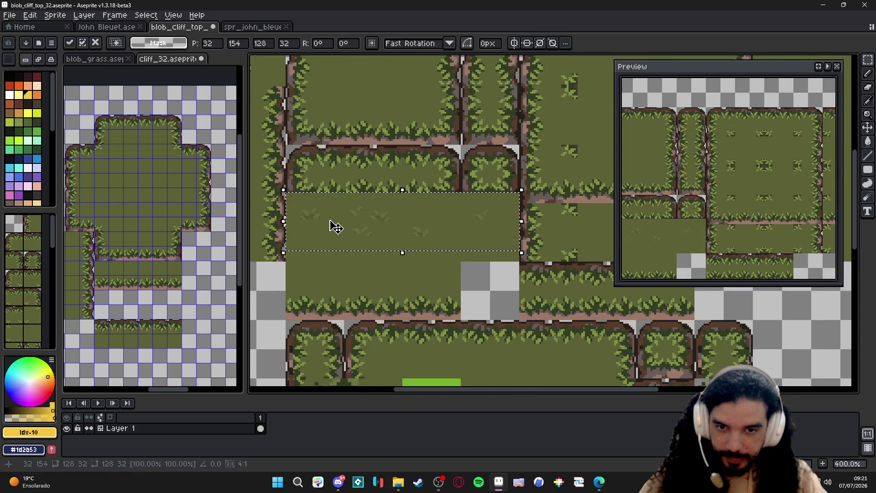
{"action": "scroll", "coordinate": [348, 228], "scroll_direction": "up", "scroll_amount": 1}
{"action": "key", "text": "Down"}
{"action": "key", "text": "Down"}
{"action": "key", "text": "Down"}
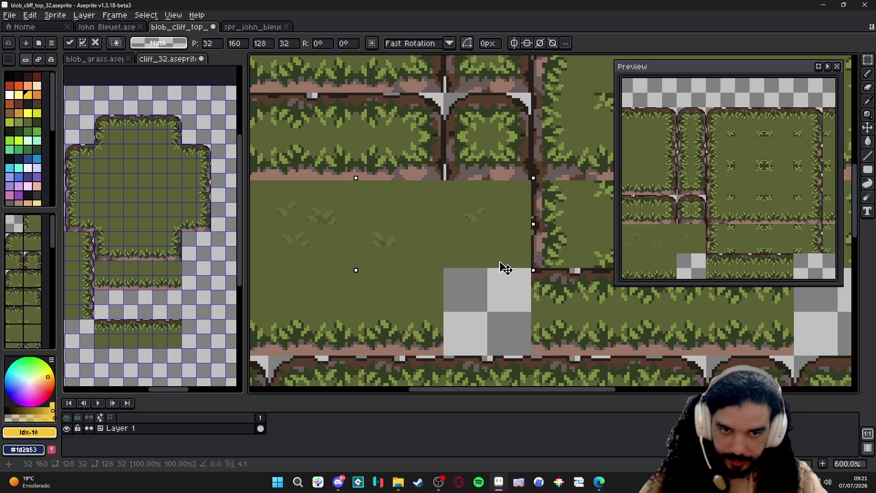
{"action": "left_click", "coordinate": [505, 267]}
{"action": "scroll", "coordinate": [505, 268], "scroll_direction": "down", "scroll_amount": 1}
{"action": "scroll", "coordinate": [505, 268], "scroll_direction": "down", "scroll_amount": 1}
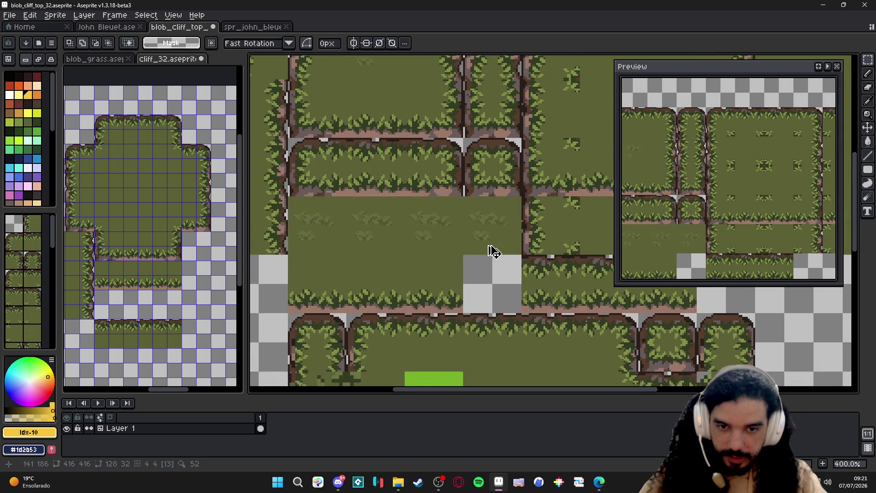
{"action": "scroll", "coordinate": [497, 253], "scroll_direction": "down", "scroll_amount": 2}
{"action": "scroll", "coordinate": [491, 245], "scroll_direction": "up", "scroll_amount": 1}
{"action": "scroll", "coordinate": [480, 240], "scroll_direction": "up", "scroll_amount": 1}
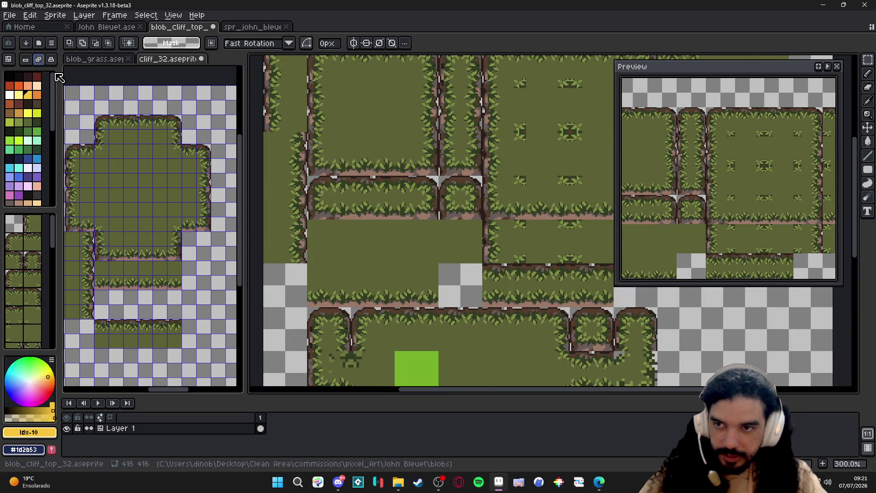
{"action": "scroll", "coordinate": [494, 259], "scroll_direction": "up", "scroll_amount": 1}
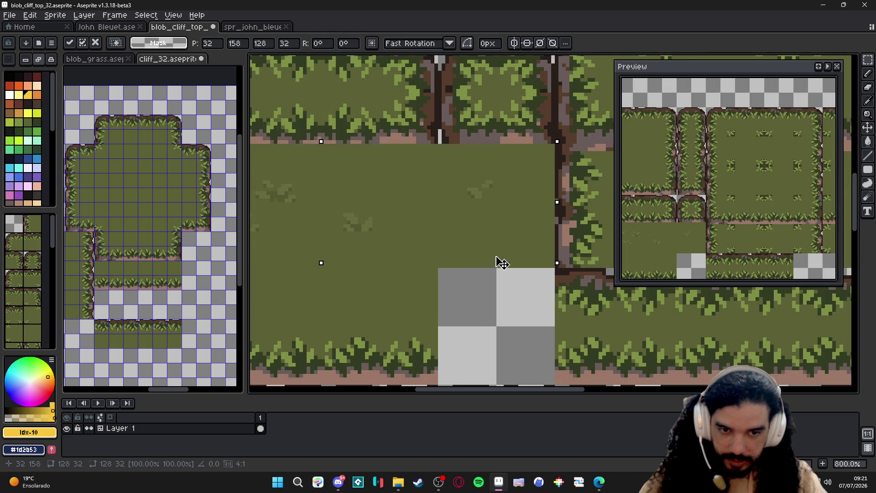
{"action": "key", "text": "Down"}
{"action": "key", "text": "Down"}
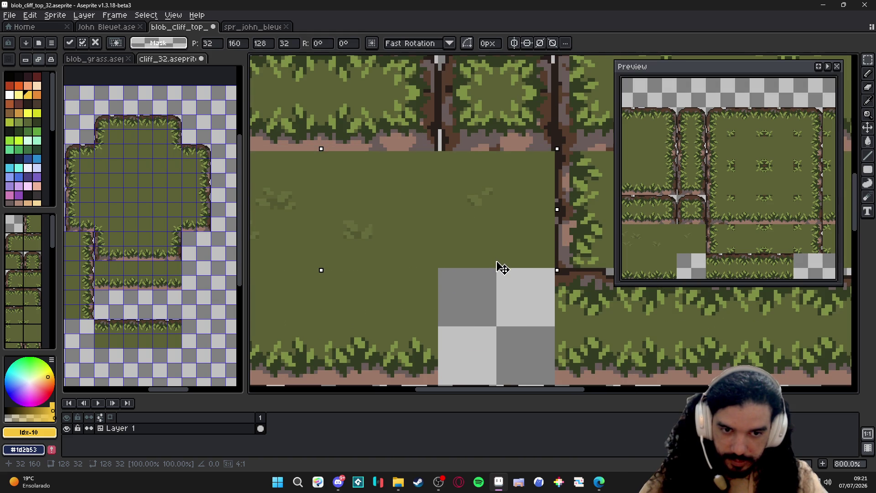
{"action": "scroll", "coordinate": [503, 268], "scroll_direction": "down", "scroll_amount": 1}
{"action": "key", "text": "ctrl+d"}
{"action": "scroll", "coordinate": [438, 205], "scroll_direction": "down", "scroll_amount": 2}
{"action": "scroll", "coordinate": [384, 205], "scroll_direction": "up", "scroll_amount": 1}
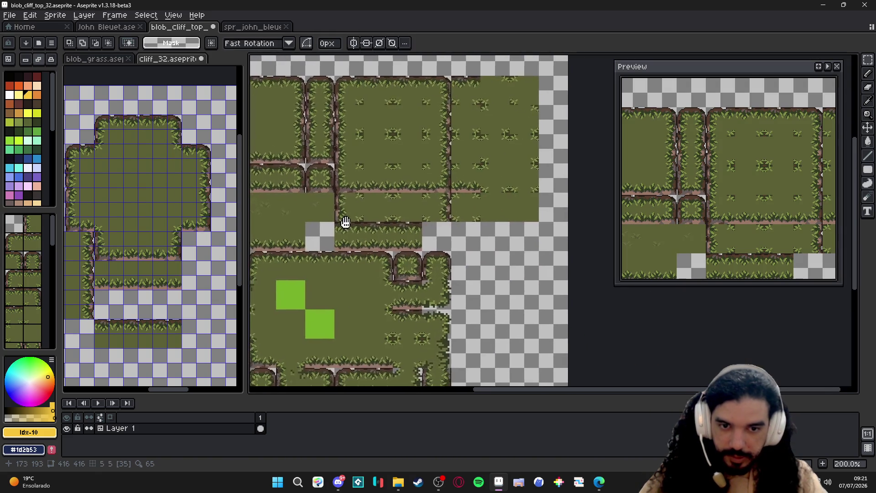
Align a two-tile grass patch to the grid and save the rearranged cliff tileset
{"action": "left_click", "coordinate": [252, 26]}
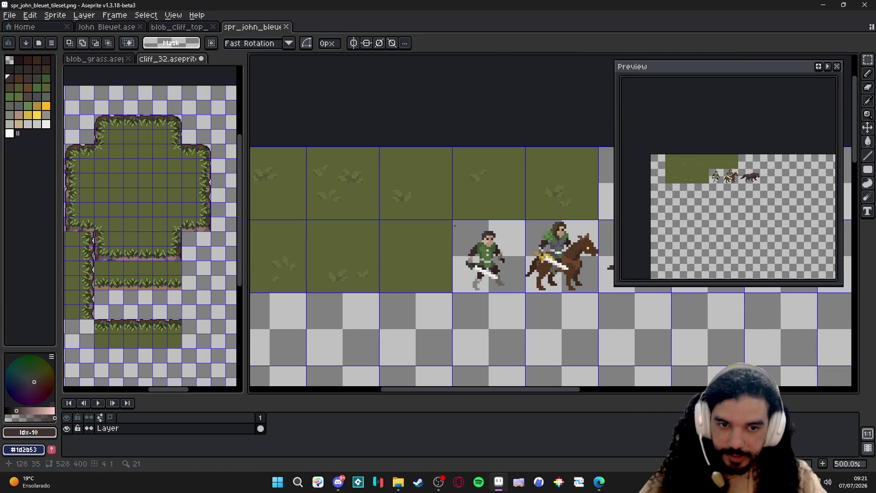
{"action": "left_click_drag", "start_coordinate": [383, 253], "coordinate": [445, 240]}
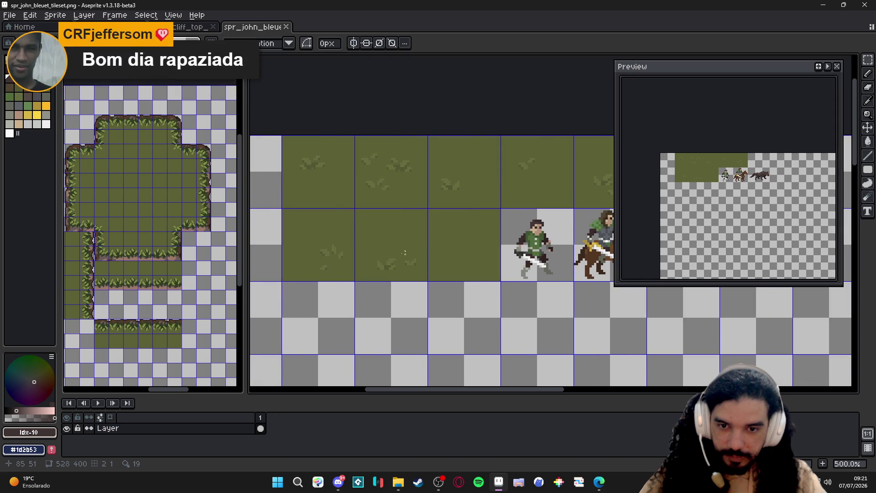
{"action": "key", "text": "ctrl+Tab"}
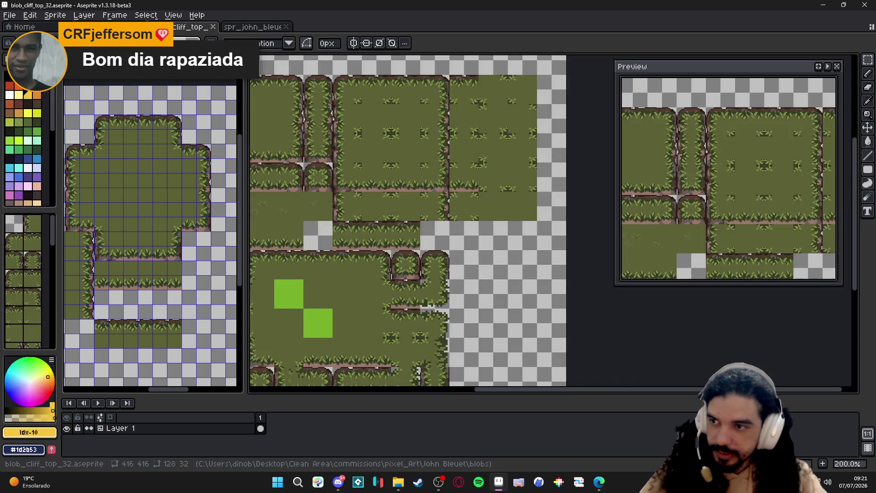
{"action": "left_click_drag", "start_coordinate": [419, 297], "coordinate": [403, 256]}
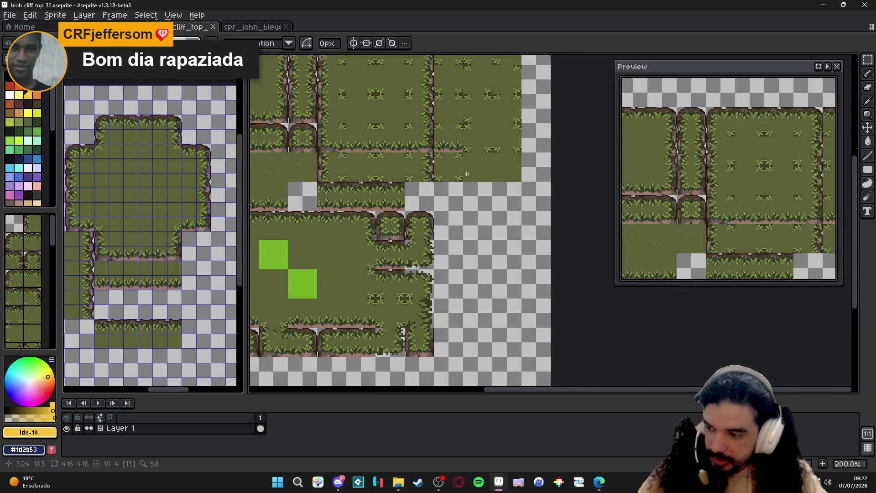
{"action": "scroll", "coordinate": [467, 173], "scroll_direction": "up", "scroll_amount": 3}
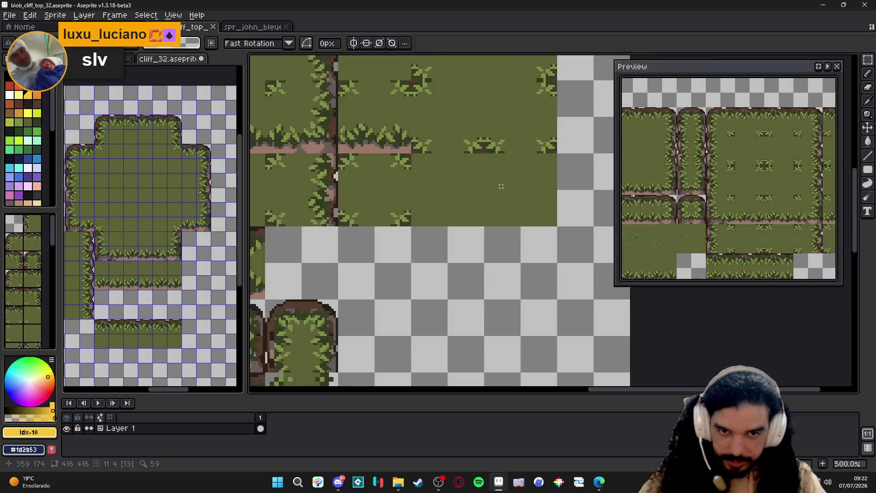
{"action": "left_click_drag", "start_coordinate": [432, 164], "coordinate": [541, 203]}
{"action": "scroll", "coordinate": [480, 260], "scroll_direction": "up", "scroll_amount": 2}
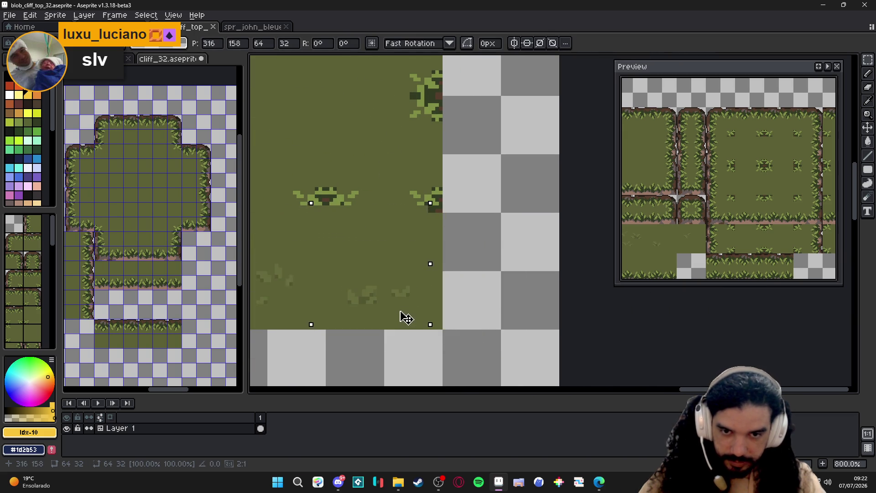
{"action": "left_click_drag", "start_coordinate": [408, 318], "coordinate": [420, 322]}
{"action": "key", "text": "Escape"}
{"action": "scroll", "coordinate": [421, 323], "scroll_direction": "down", "scroll_amount": 5}
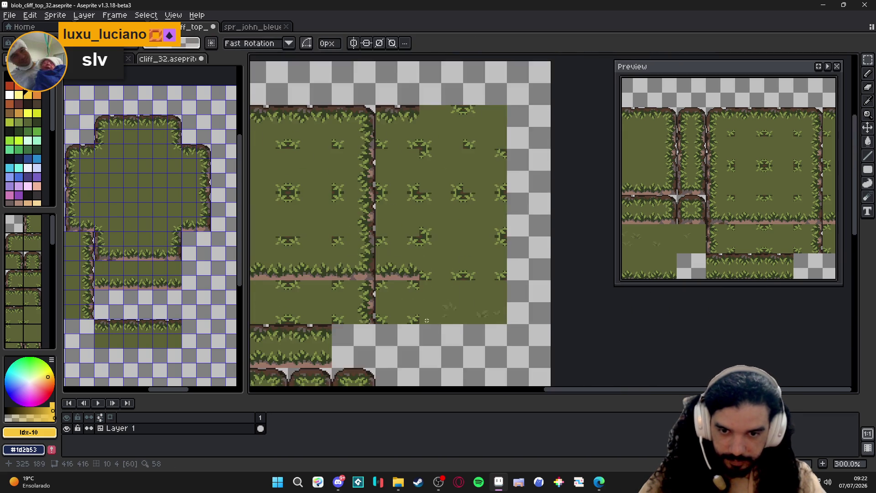
{"action": "key", "text": "ctrl+s"}
{"action": "scroll", "coordinate": [467, 279], "scroll_direction": "up", "scroll_amount": 1}
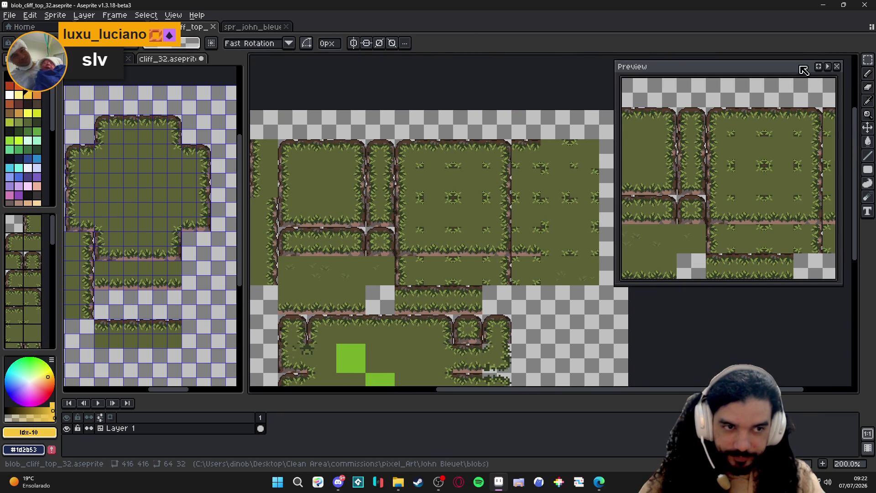
Narrow the Preview panel and marquee-select the top 352×160 block of tiles
{"action": "left_click_drag", "start_coordinate": [619, 171], "coordinate": [709, 172]}
{"action": "left_click_drag", "start_coordinate": [479, 199], "coordinate": [551, 194]}
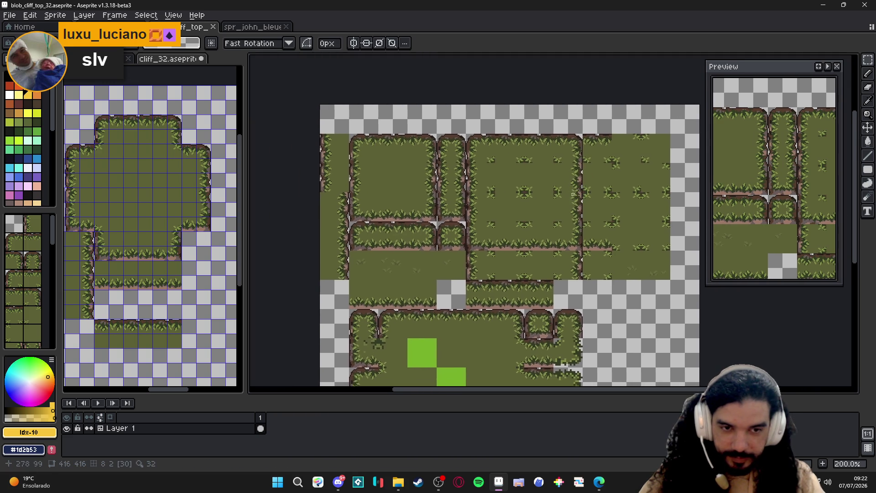
{"action": "left_click_drag", "start_coordinate": [668, 279], "coordinate": [349, 137]}
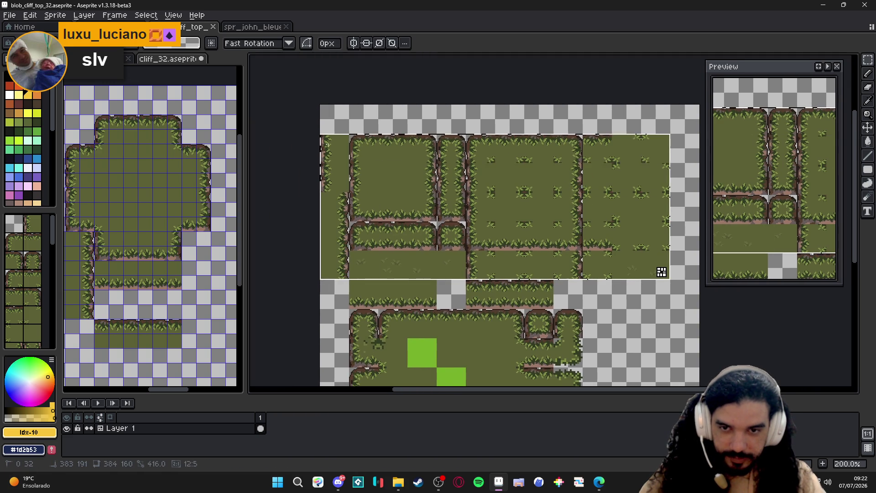
Copy the block, create a new 352×160 sprite, and paste the tiles into it
{"action": "key", "text": "ctrl+d"}
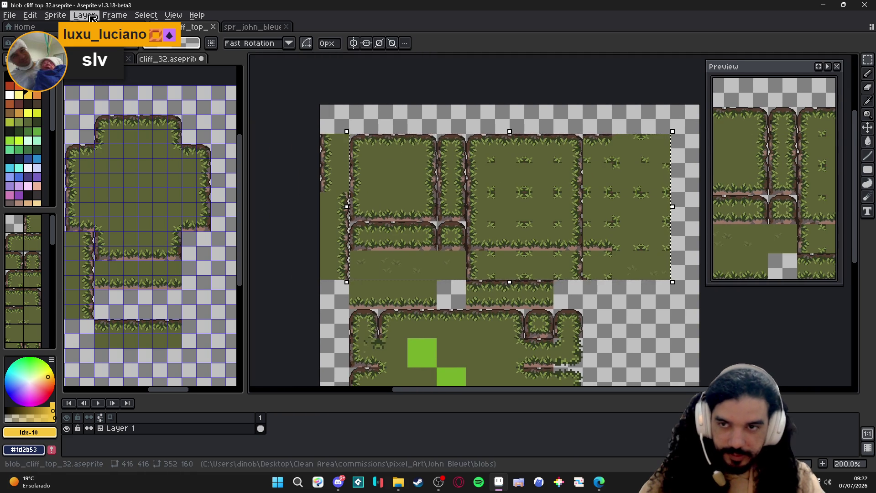
{"action": "left_click", "coordinate": [10, 15]}
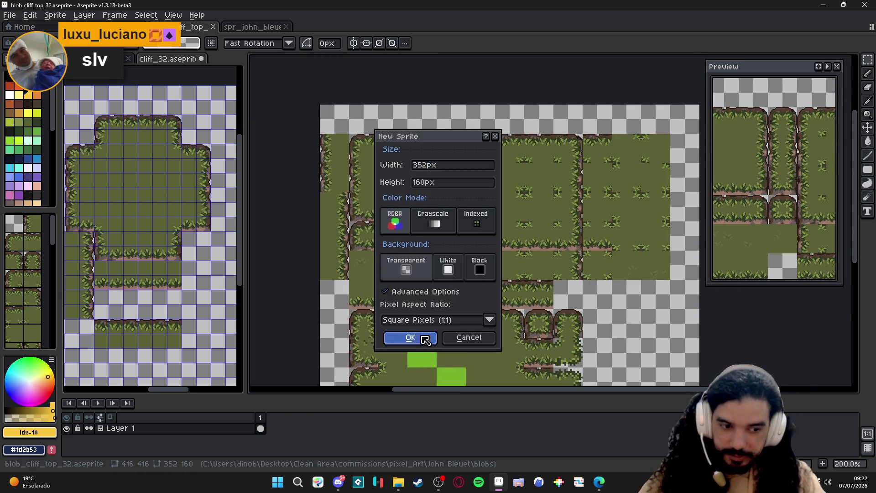
{"action": "left_click", "coordinate": [419, 339]}
{"action": "key", "text": "ctrl+v"}
{"action": "key", "text": "Escape"}
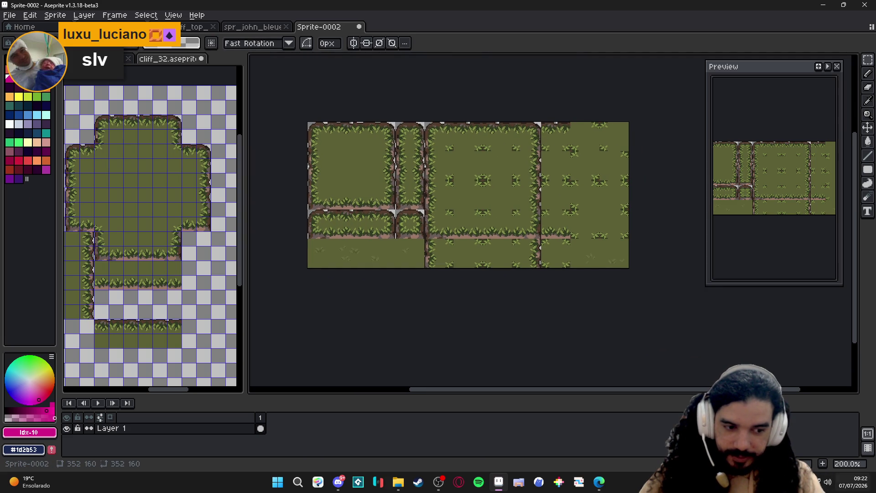
{"action": "left_click_drag", "start_coordinate": [393, 181], "coordinate": [390, 195]}
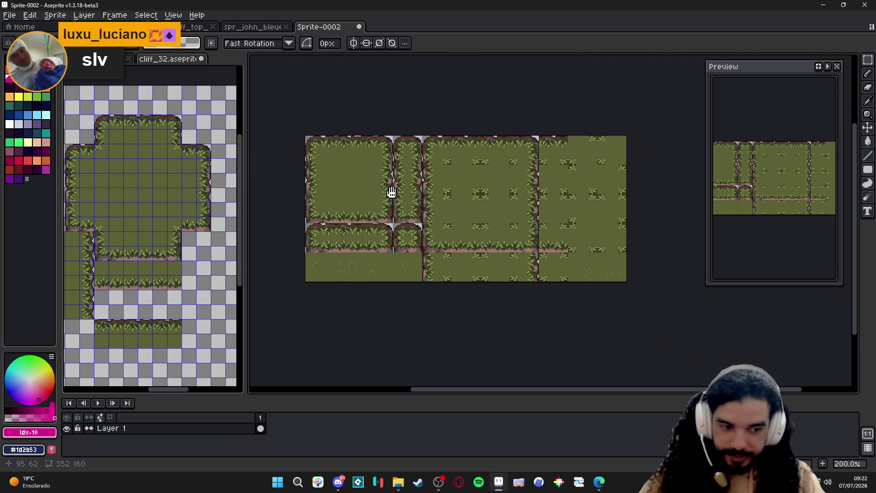
{"action": "left_click", "coordinate": [11, 15]}
{"action": "mouse_move", "coordinate": [41, 115]}
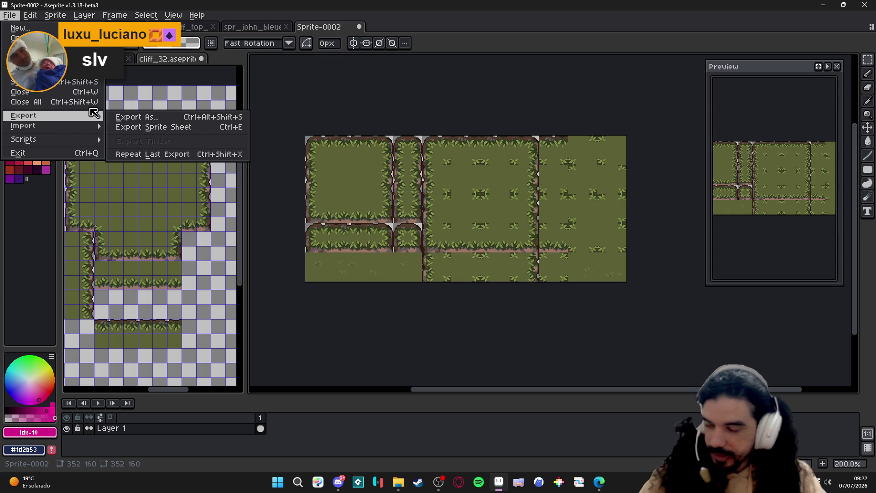
Export the sprite as spr_blob_cliff_top_32.png in the blobs folder
{"action": "left_click", "coordinate": [28, 83]}
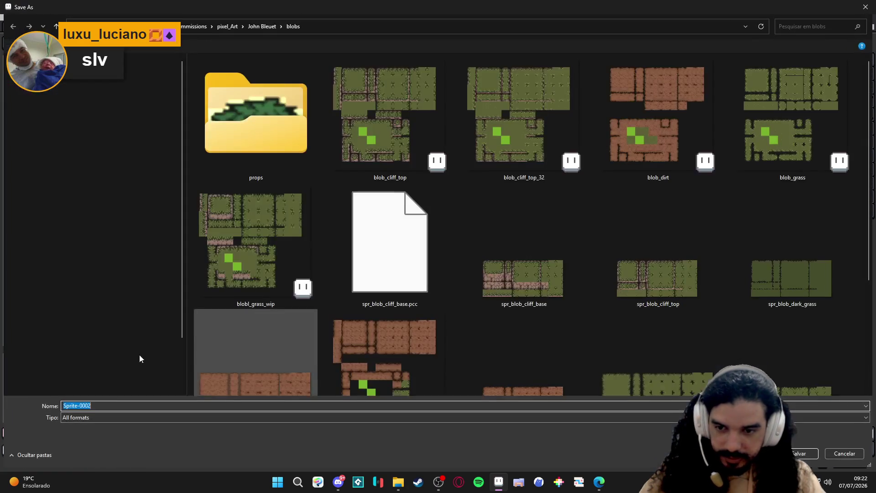
{"action": "left_click", "coordinate": [96, 418]}
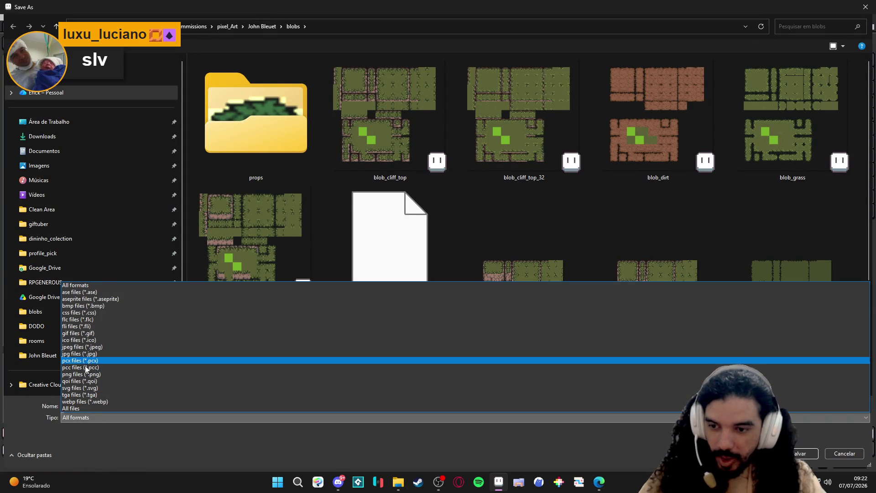
{"action": "left_click", "coordinate": [81, 375]}
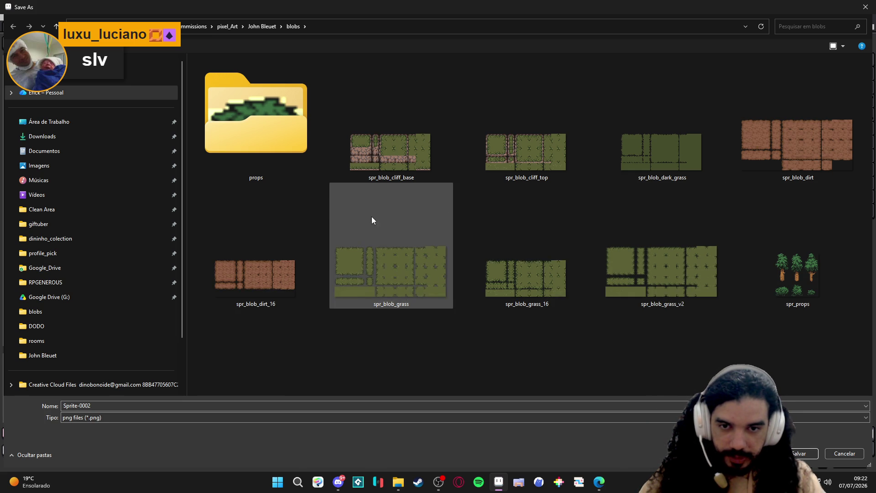
{"action": "left_click", "coordinate": [548, 157]}
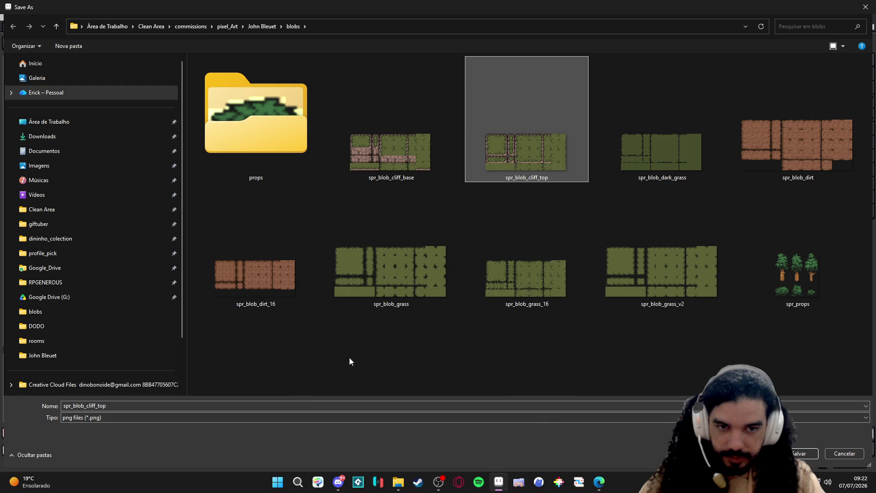
{"action": "left_click", "coordinate": [132, 406]}
{"action": "type", "text": "_"}
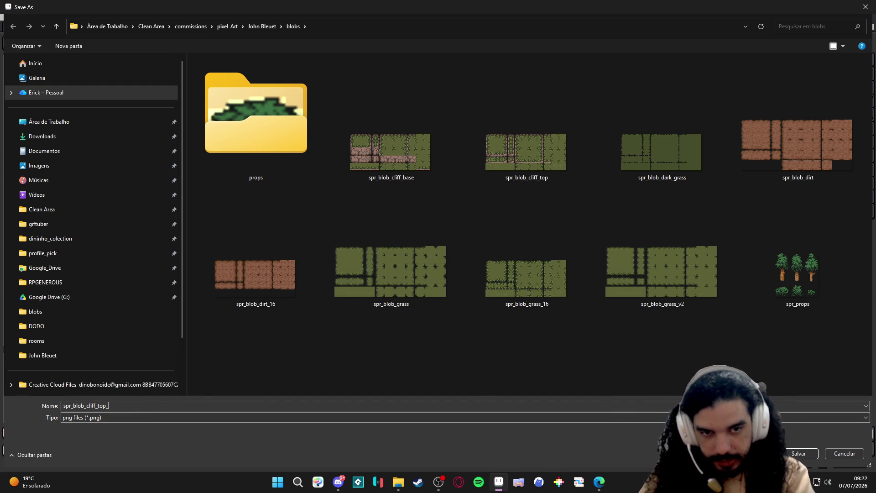
{"action": "type", "text": "32"}
{"action": "key", "text": "Return"}
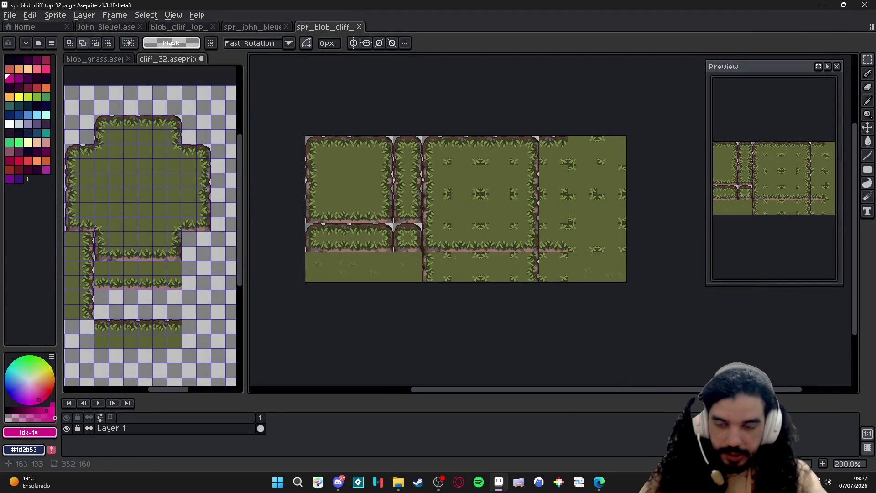
{"action": "scroll", "coordinate": [444, 251], "scroll_direction": "down", "scroll_amount": 1}
{"action": "scroll", "coordinate": [407, 240], "scroll_direction": "up", "scroll_amount": 1}
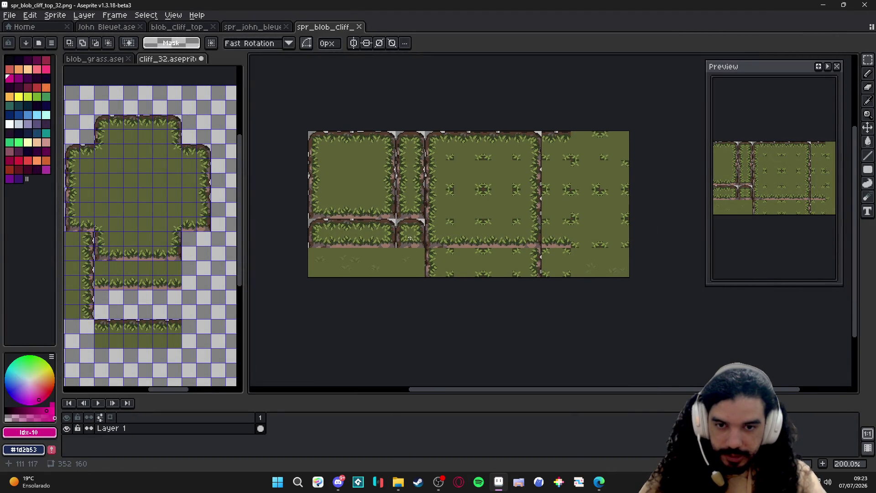
Show the grid and set its cell size to 32×32 pixels
{"action": "key", "text": "ctrl+apostrophe"}
{"action": "key", "text": "ctrl+apostrophe"}
{"action": "key", "text": "ctrl+apostrophe"}
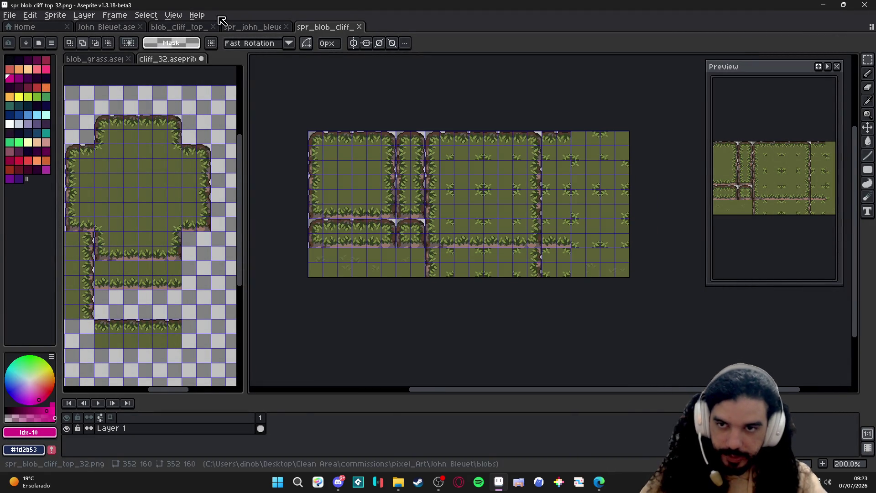
{"action": "left_click", "coordinate": [173, 15]}
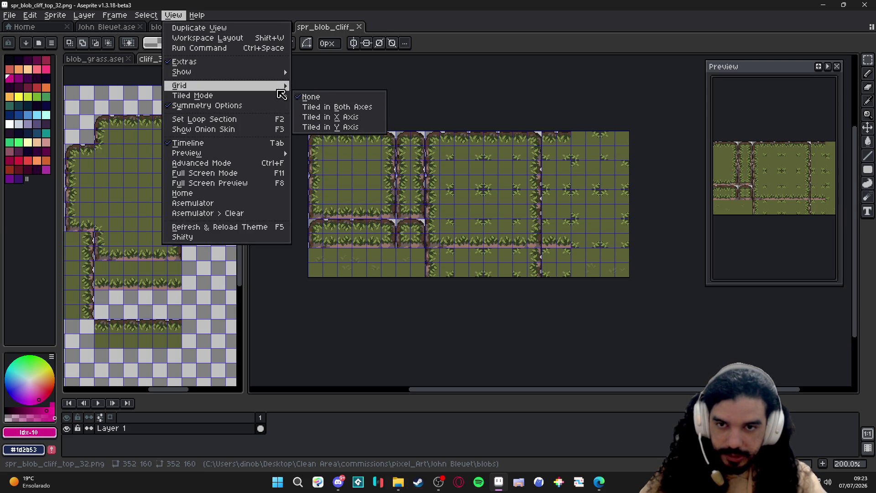
{"action": "mouse_move", "coordinate": [179, 86]}
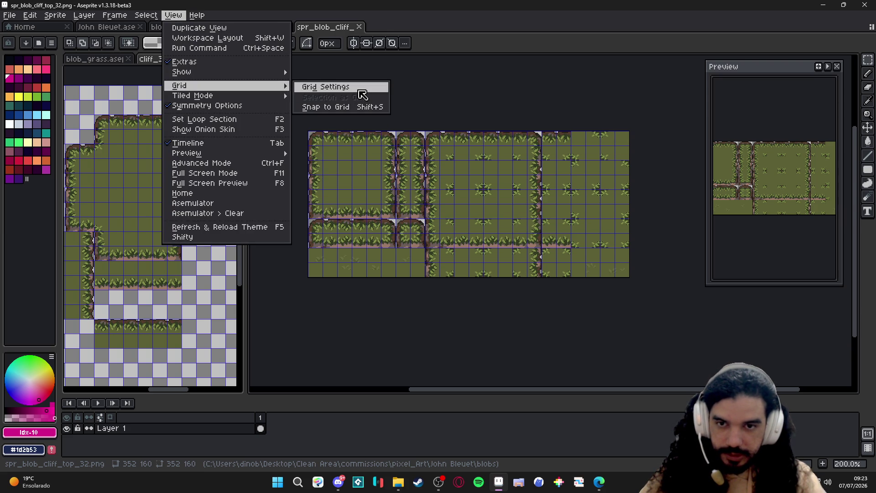
{"action": "left_click", "coordinate": [326, 87]}
{"action": "key", "text": "Tab"}
{"action": "key", "text": "Tab"}
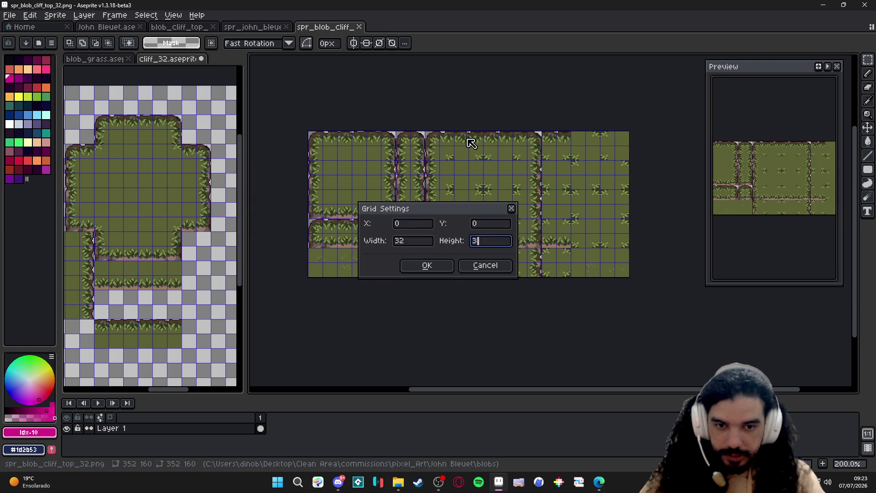
{"action": "key", "text": "Return"}
{"action": "scroll", "coordinate": [466, 138], "scroll_direction": "up", "scroll_amount": 1}
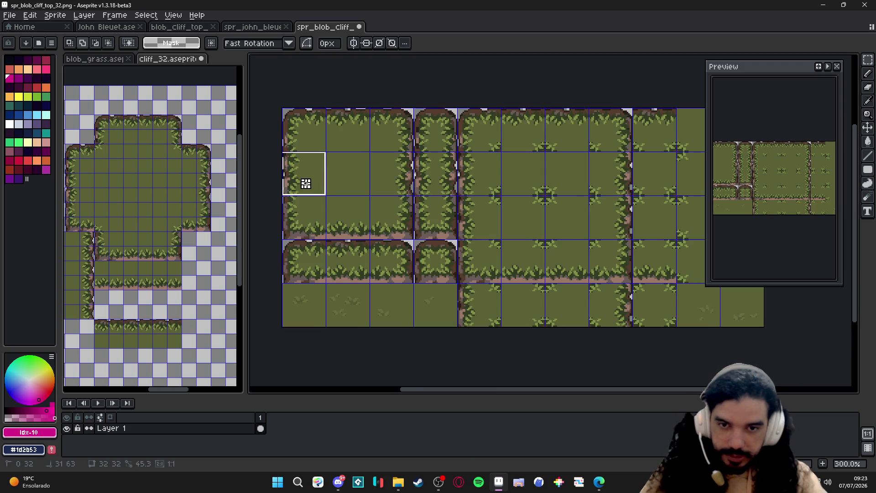
Clear the left tiles of the second row to transparency and deselect
{"action": "left_click_drag", "start_coordinate": [288, 158], "coordinate": [411, 188]}
{"action": "key", "text": "Delete"}
{"action": "key", "text": "Delete"}
{"action": "mouse_move", "coordinate": [417, 157]}
{"action": "left_mouse_down"}
{"action": "mouse_move", "coordinate": [467, 204]}
{"action": "mouse_move", "coordinate": [301, 206]}
{"action": "mouse_move", "coordinate": [319, 197]}
{"action": "left_mouse_up"}
{"action": "key", "text": "Escape"}
{"action": "left_click_drag", "start_coordinate": [473, 239], "coordinate": [441, 240]}
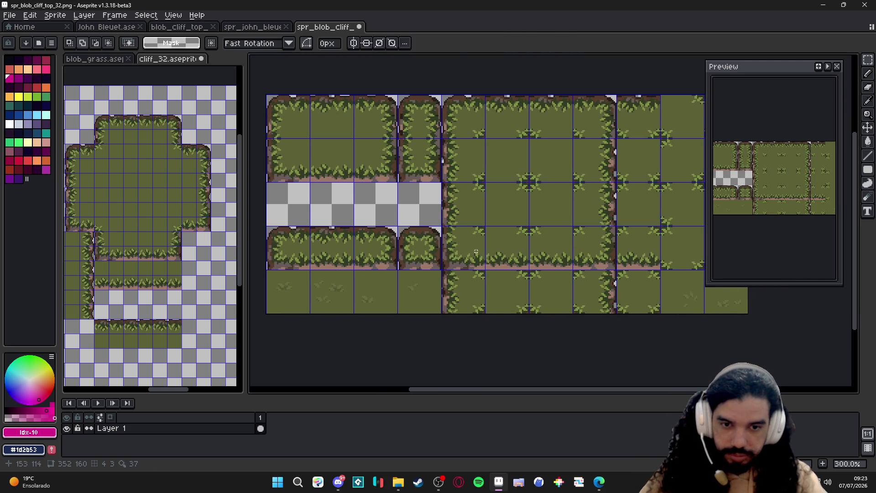
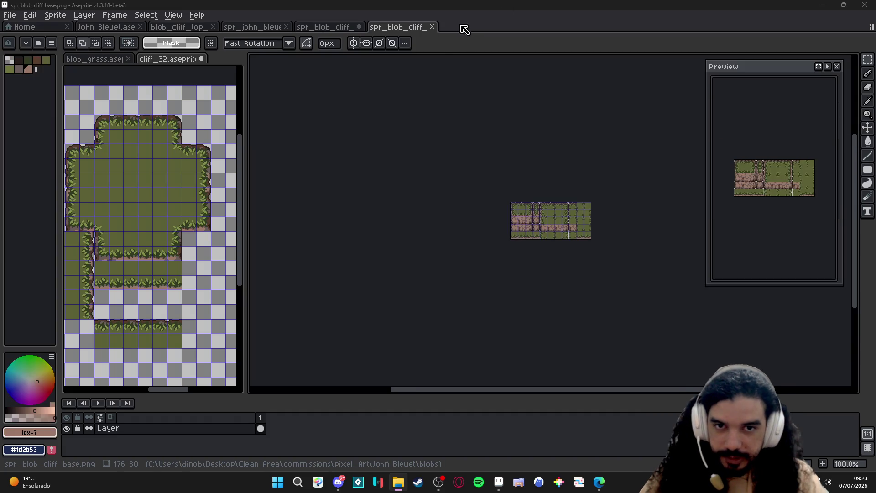
Dock the cliff base sprite into the left split, widen the splitter and recenter it
{"action": "left_click_drag", "start_coordinate": [414, 29], "coordinate": [212, 58]}
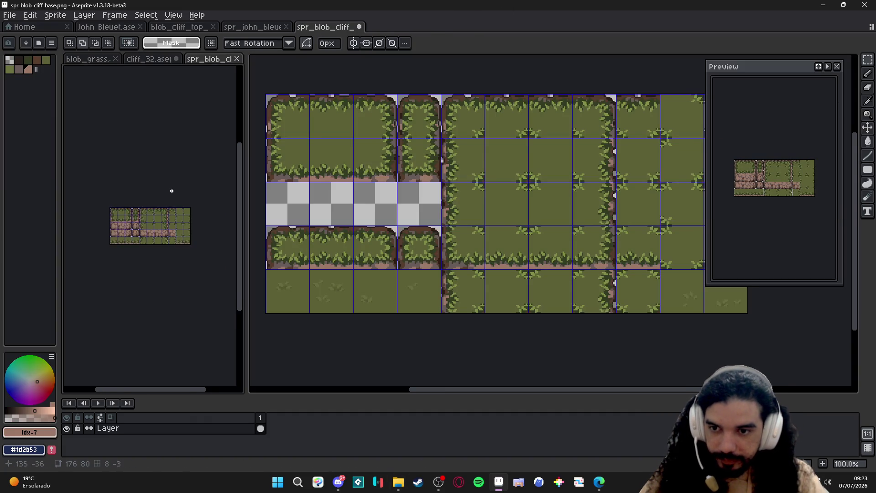
{"action": "left_click_drag", "start_coordinate": [141, 246], "coordinate": [141, 220]}
{"action": "left_click_drag", "start_coordinate": [245, 251], "coordinate": [338, 250]}
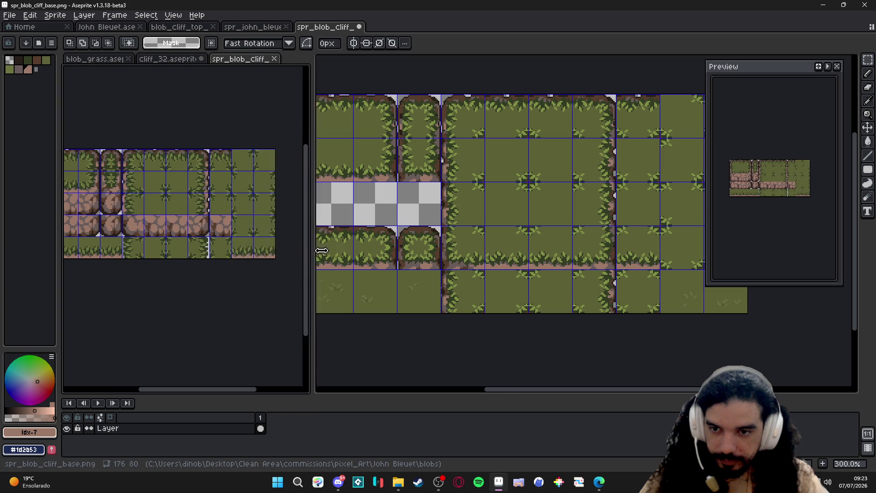
{"action": "left_click_drag", "start_coordinate": [197, 224], "coordinate": [175, 215]}
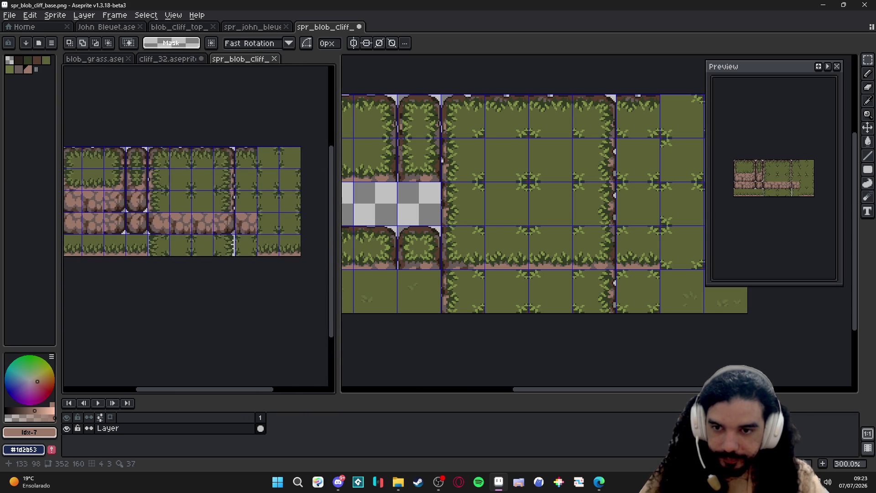
Focus the cliff top tileset on the right and pan it into view
{"action": "left_click", "coordinate": [580, 218]}
{"action": "left_click_drag", "start_coordinate": [579, 218], "coordinate": [618, 205]}
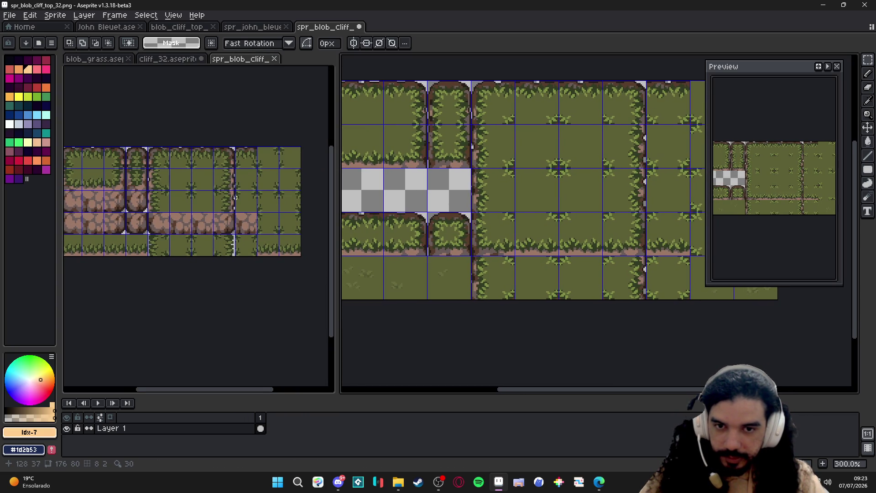
{"action": "scroll", "coordinate": [185, 199], "scroll_direction": "down", "scroll_amount": 1}
{"action": "scroll", "coordinate": [498, 178], "scroll_direction": "up", "scroll_amount": 1}
{"action": "mouse_move", "coordinate": [507, 192]}
{"action": "left_mouse_down"}
{"action": "mouse_move", "coordinate": [499, 178]}
{"action": "mouse_move", "coordinate": [568, 172]}
{"action": "mouse_move", "coordinate": [366, 155]}
{"action": "mouse_move", "coordinate": [555, 171]}
{"action": "left_mouse_up"}
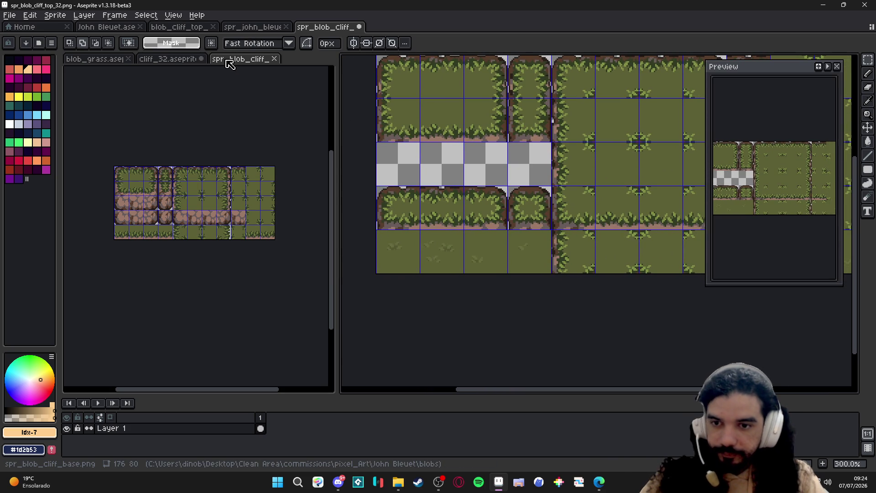
Bring the cliff_32 document into the side panel and pan to its rock-base tiles
{"action": "left_click", "coordinate": [257, 27]}
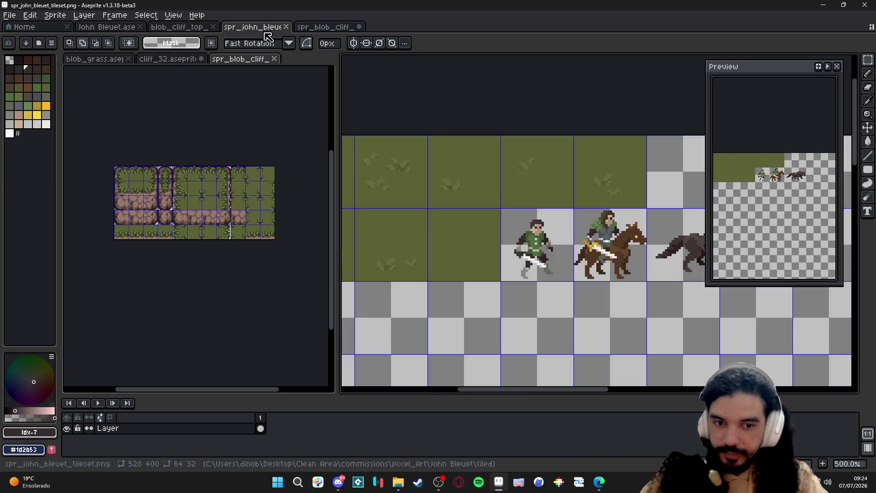
{"action": "left_click", "coordinate": [322, 27]}
{"action": "left_click", "coordinate": [167, 59]}
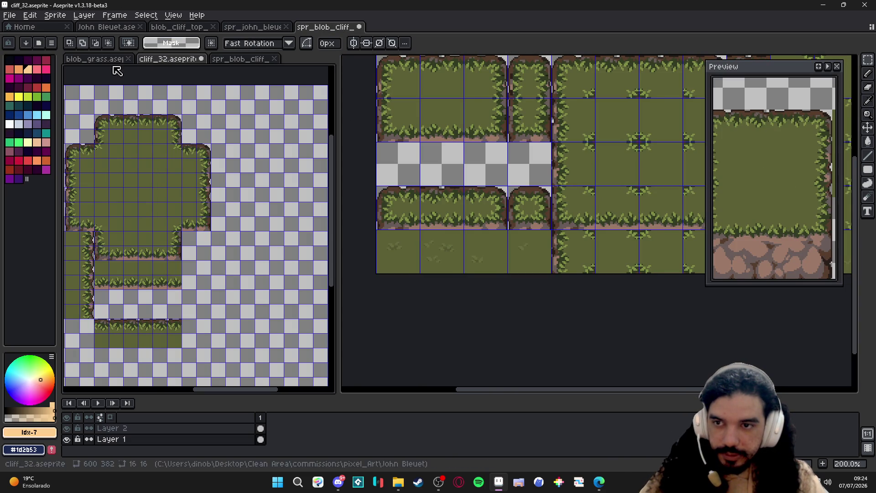
{"action": "left_click", "coordinate": [104, 60]}
{"action": "left_click", "coordinate": [167, 59]}
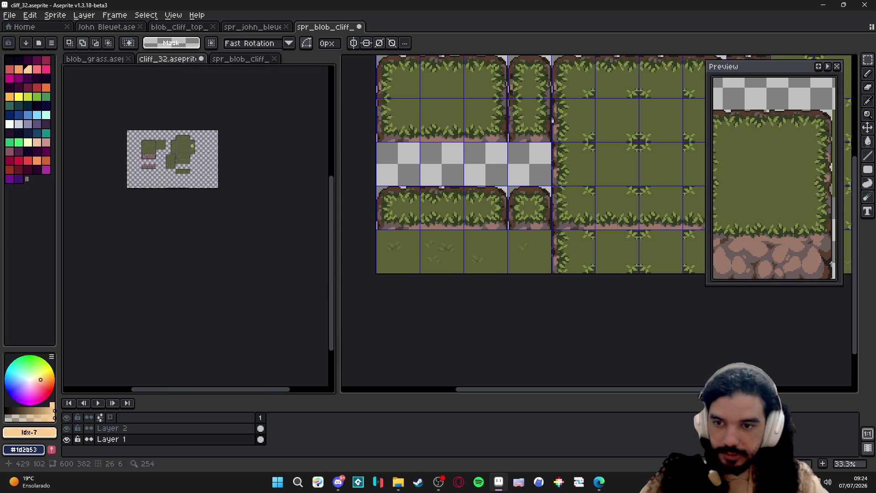
{"action": "scroll", "coordinate": [156, 163], "scroll_direction": "up", "scroll_amount": 2}
{"action": "scroll", "coordinate": [156, 163], "scroll_direction": "up", "scroll_amount": 2}
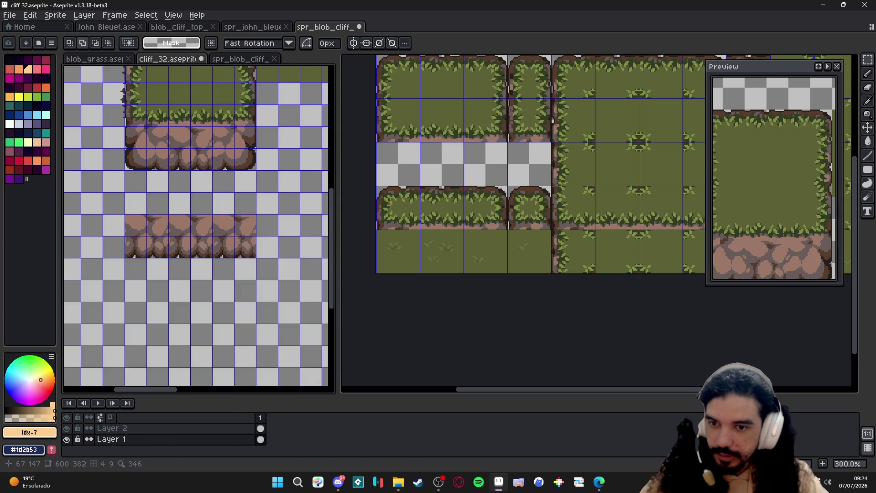
{"action": "left_click_drag", "start_coordinate": [165, 152], "coordinate": [206, 193]}
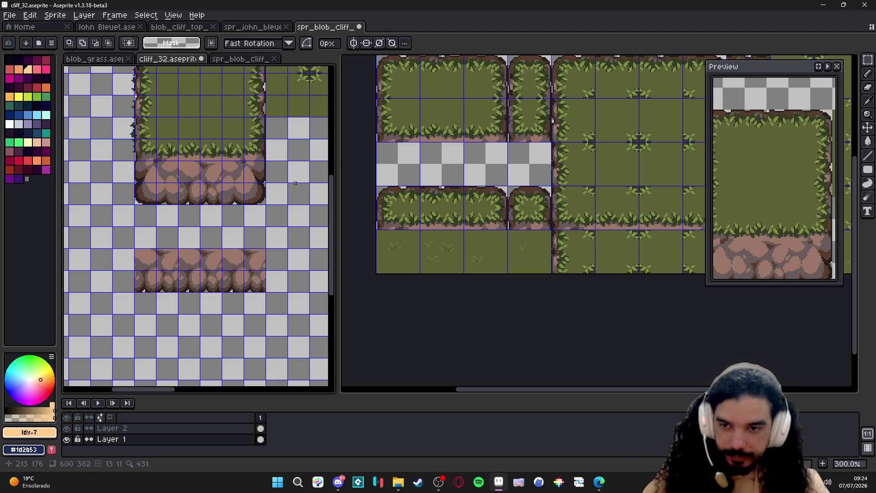
Select a 32px rock base tile in cliff_32 and check the grid settings unchanged
{"action": "key", "text": "m"}
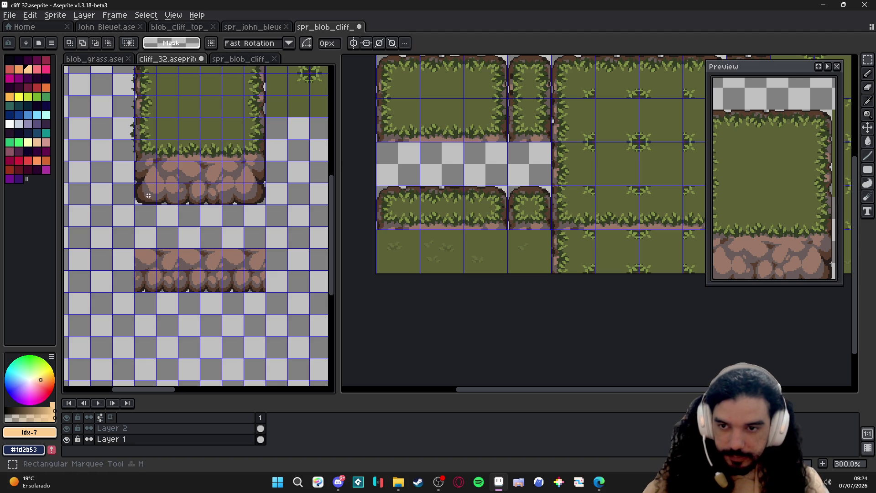
{"action": "left_click_drag", "start_coordinate": [147, 195], "coordinate": [174, 167]}
{"action": "scroll", "coordinate": [171, 192], "scroll_direction": "up", "scroll_amount": 1}
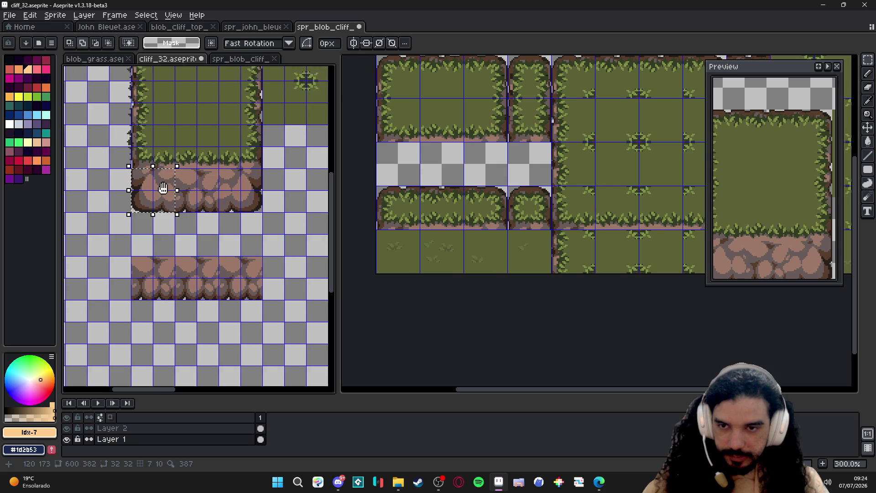
{"action": "left_click", "coordinate": [174, 14]}
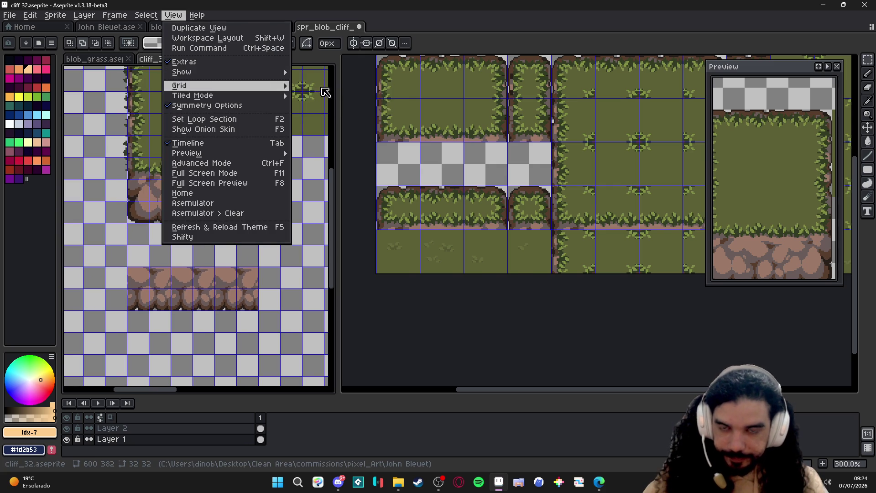
{"action": "left_click", "coordinate": [343, 96]}
{"action": "key", "text": "Tab"}
{"action": "key", "text": "Tab"}
{"action": "key", "text": "Tab"}
{"action": "key", "text": "Return"}
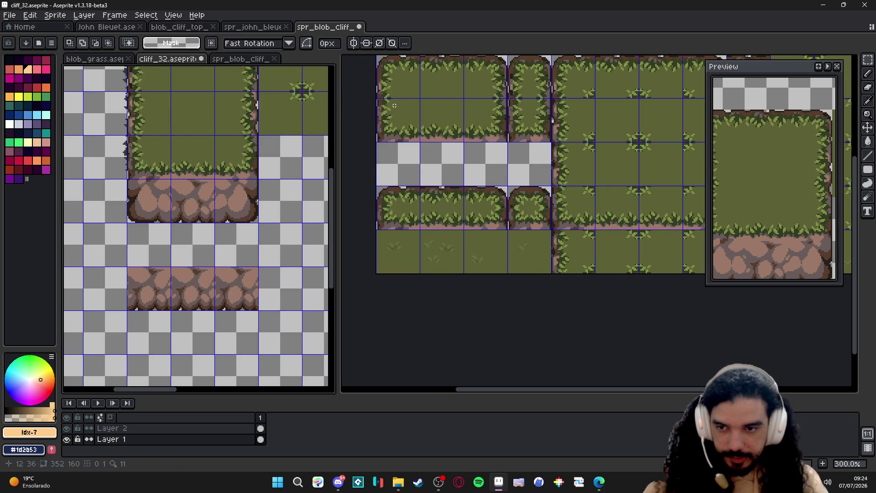
Move a rock tile into the empty strip of the cliff top tileset and drop it
{"action": "left_click", "coordinate": [165, 202]}
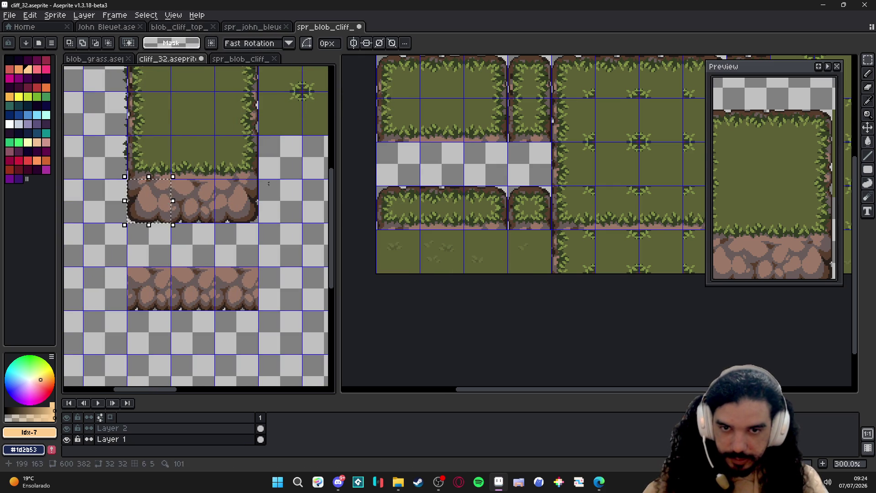
{"action": "left_click", "coordinate": [411, 143]}
{"action": "left_click_drag", "start_coordinate": [529, 295], "coordinate": [398, 165]}
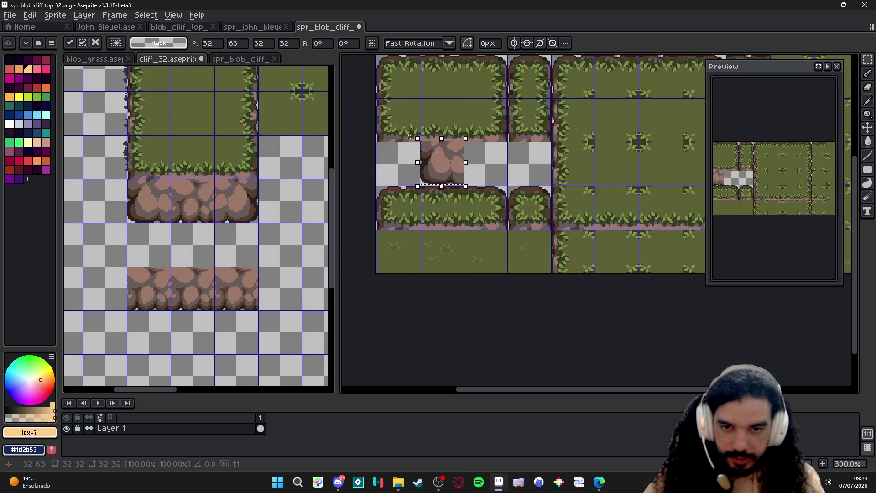
{"action": "key", "text": "ctrl+d"}
Copy a rock tile from cliff_32 and paste it into the empty strip
{"action": "double_click", "coordinate": [236, 200]}
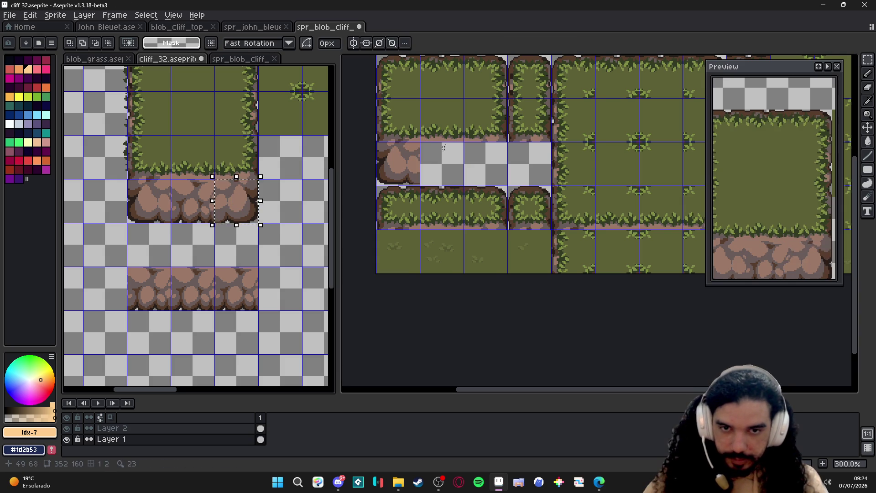
{"action": "key", "text": "ctrl+c"}
{"action": "left_click", "coordinate": [616, 288]}
{"action": "key", "text": "ctrl+v"}
{"action": "mouse_move", "coordinate": [617, 295]}
{"action": "left_mouse_down"}
{"action": "mouse_move", "coordinate": [617, 250]}
{"action": "mouse_move", "coordinate": [486, 163]}
{"action": "left_mouse_up"}
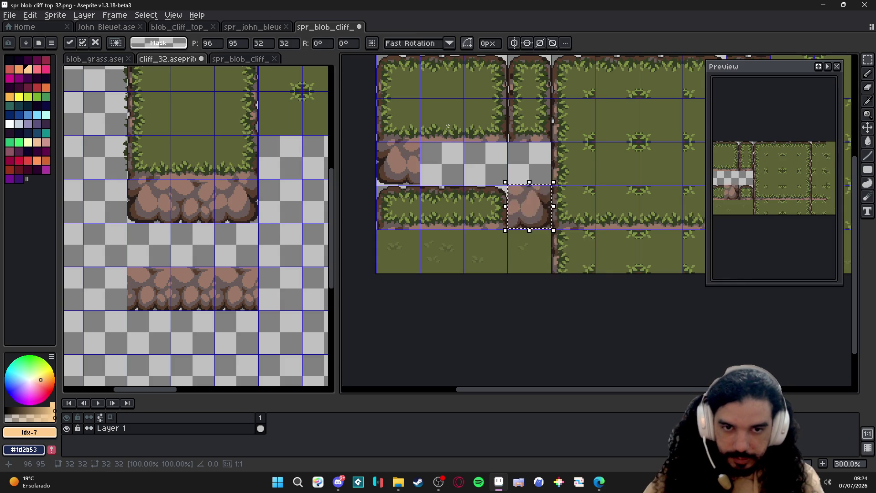
{"action": "key", "text": "Escape"}
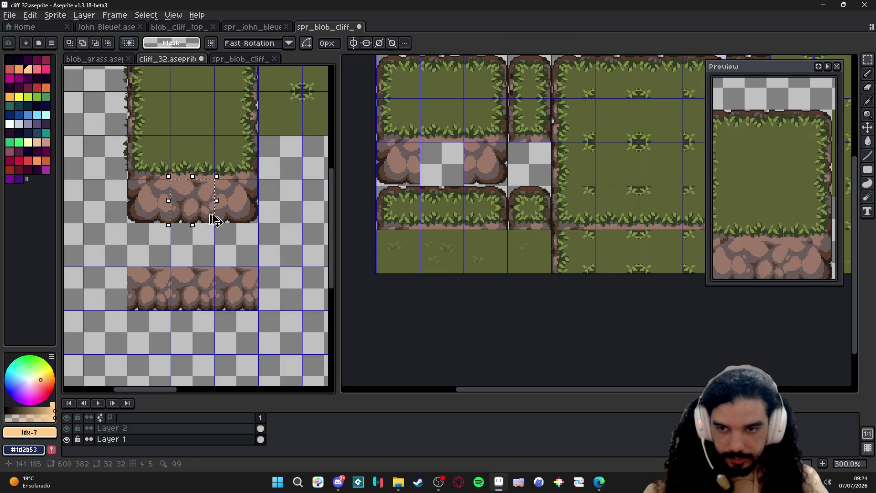
Copy a second rock tile into the strip, then return to cliff_32
{"action": "double_click", "coordinate": [192, 203]}
{"action": "key", "text": "ctrl+c"}
{"action": "left_click", "coordinate": [574, 274]}
{"action": "key", "text": "ctrl+v"}
{"action": "mouse_move", "coordinate": [574, 287]}
{"action": "left_mouse_down"}
{"action": "mouse_move", "coordinate": [574, 250]}
{"action": "mouse_move", "coordinate": [441, 162]}
{"action": "left_mouse_up"}
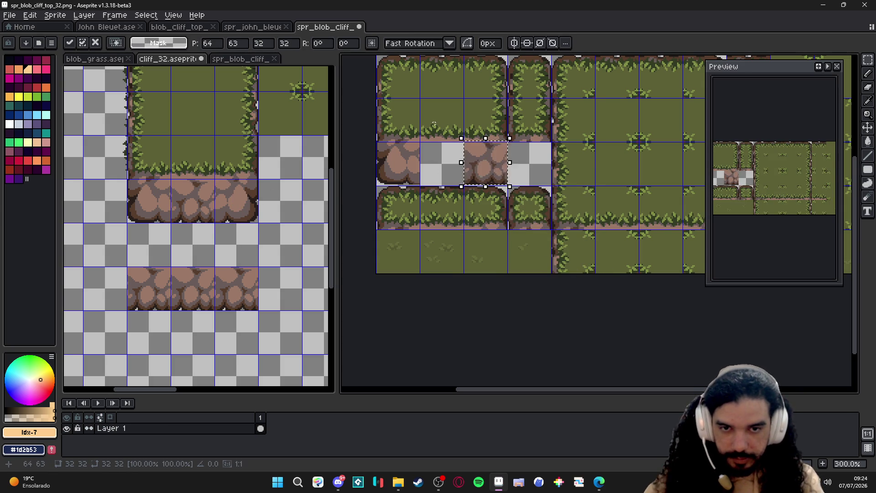
{"action": "key", "text": "Escape"}
{"action": "scroll", "coordinate": [527, 171], "scroll_direction": "right", "scroll_amount": 1}
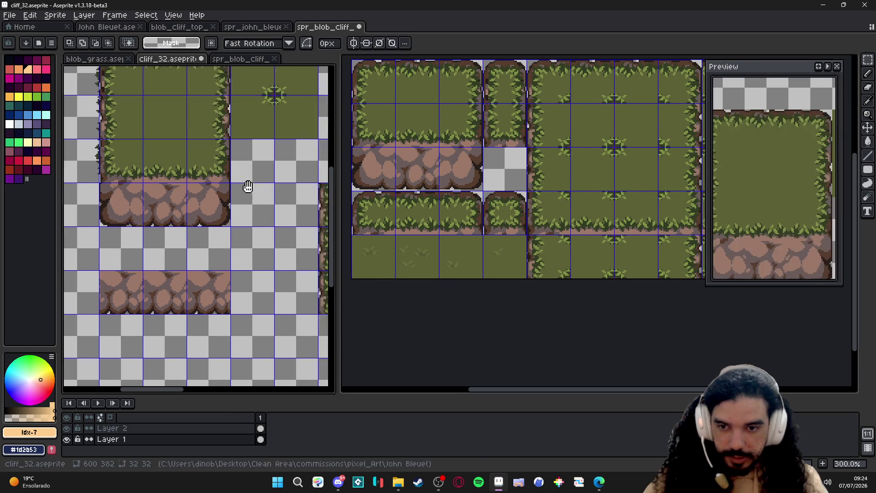
{"action": "left_click", "coordinate": [279, 243]}
{"action": "scroll", "coordinate": [279, 243], "scroll_direction": "down", "scroll_amount": 2}
{"action": "scroll", "coordinate": [280, 243], "scroll_direction": "up", "scroll_amount": 2}
{"action": "scroll", "coordinate": [233, 190], "scroll_direction": "down", "scroll_amount": 1}
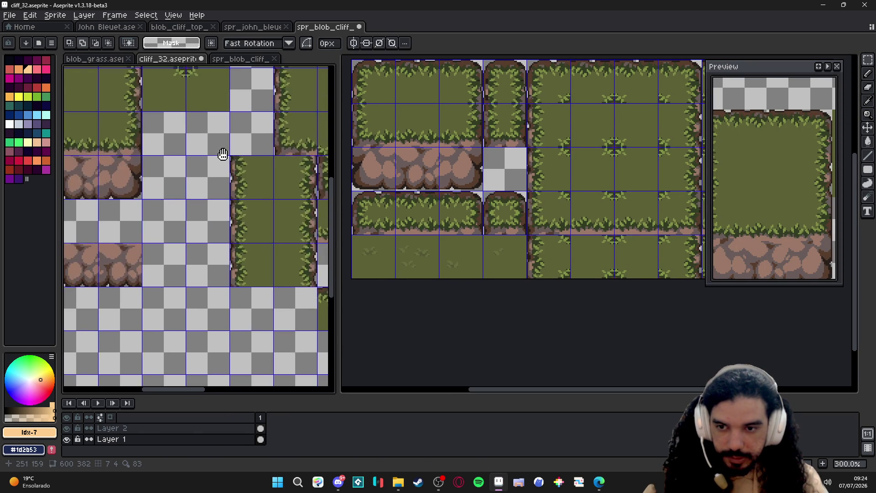
{"action": "left_click_drag", "start_coordinate": [205, 183], "coordinate": [233, 190]}
{"action": "scroll", "coordinate": [234, 190], "scroll_direction": "down", "scroll_amount": 1}
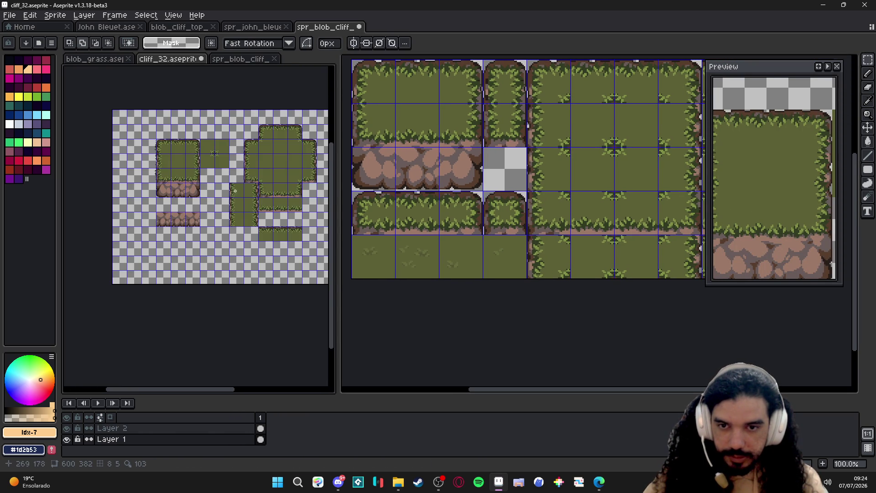
{"action": "scroll", "coordinate": [216, 178], "scroll_direction": "down", "scroll_amount": 1}
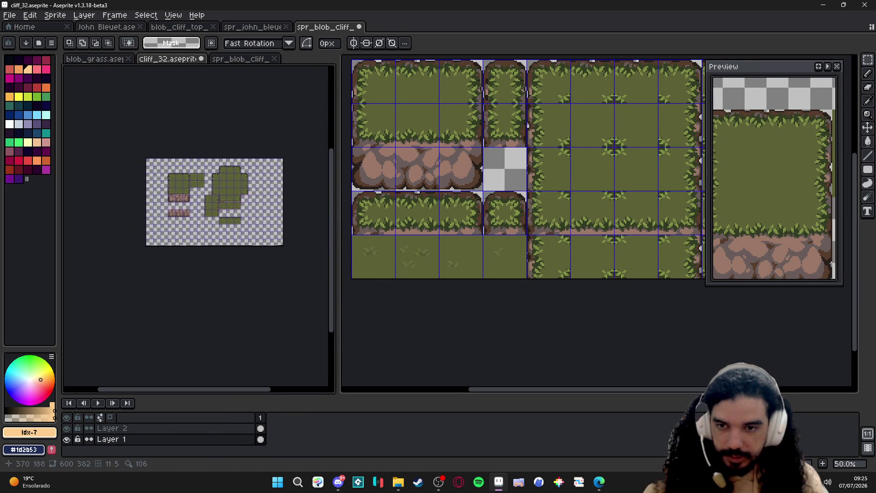
{"action": "scroll", "coordinate": [493, 160], "scroll_direction": "up", "scroll_amount": 1}
{"action": "scroll", "coordinate": [494, 160], "scroll_direction": "up", "scroll_amount": 1}
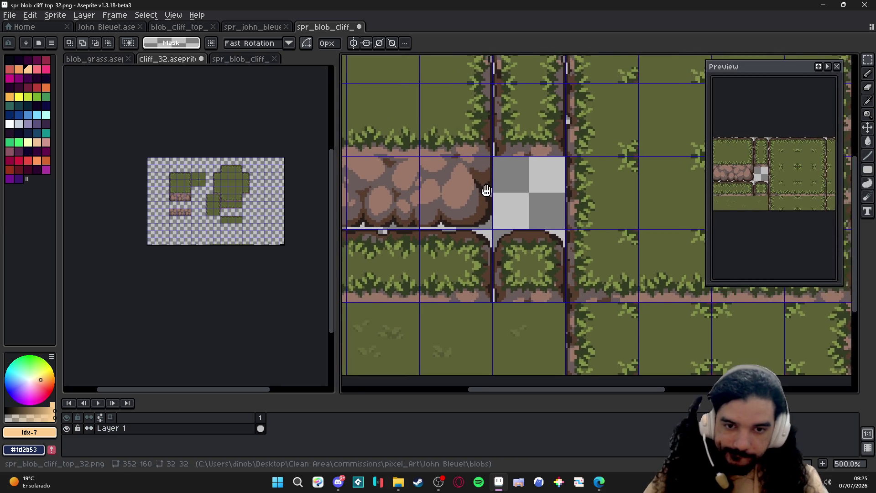
{"action": "scroll", "coordinate": [497, 192], "scroll_direction": "up", "scroll_amount": 2}
Move part of a rock tile into the empty checker tile and commit it
{"action": "left_click_drag", "start_coordinate": [491, 238], "coordinate": [438, 128]}
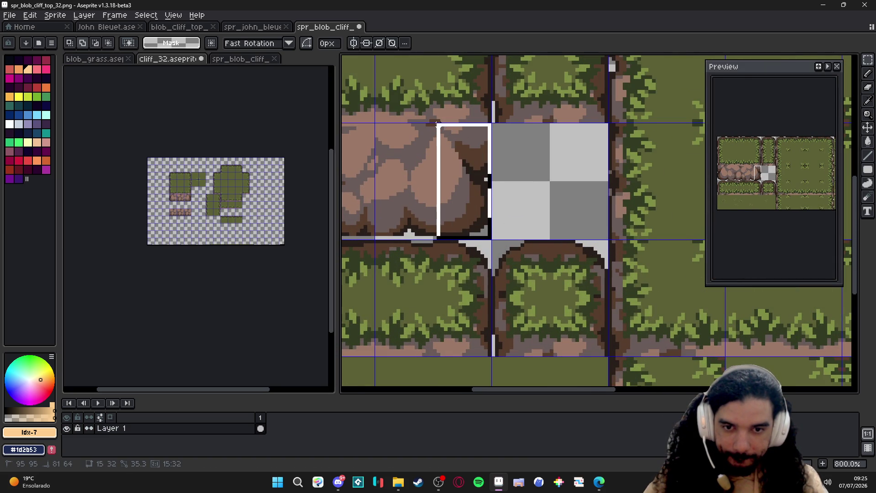
{"action": "left_click_drag", "start_coordinate": [465, 180], "coordinate": [606, 180]}
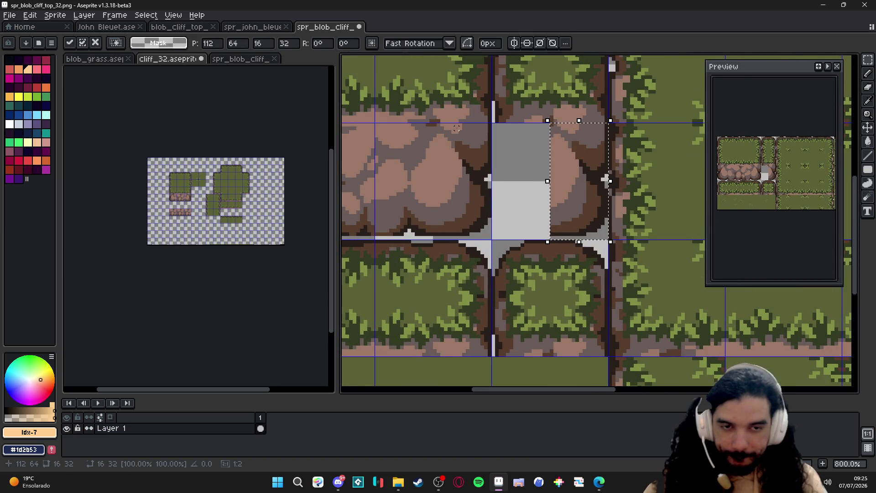
{"action": "key", "text": "Escape"}
{"action": "scroll", "coordinate": [521, 191], "scroll_direction": "down", "scroll_amount": 1}
{"action": "scroll", "coordinate": [472, 241], "scroll_direction": "up", "scroll_amount": 1}
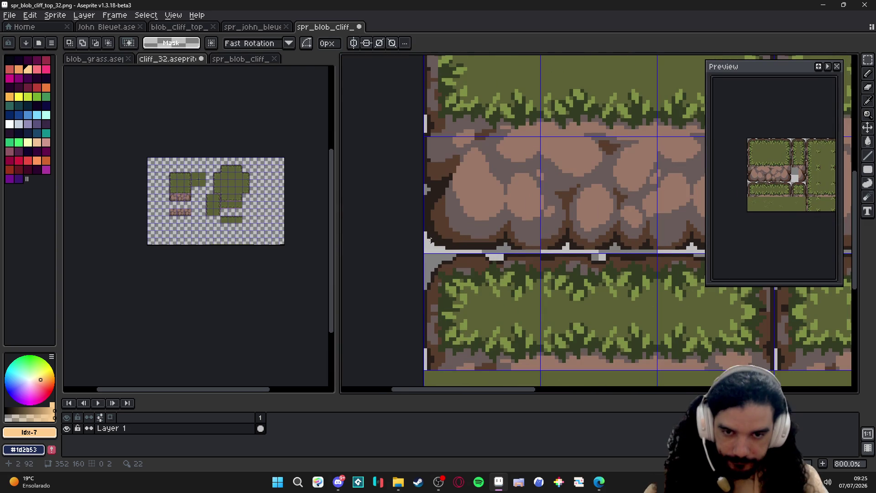
Shift the rocky cliff band right into the grey gap and drop the selection
{"action": "left_click_drag", "start_coordinate": [427, 252], "coordinate": [480, 136]}
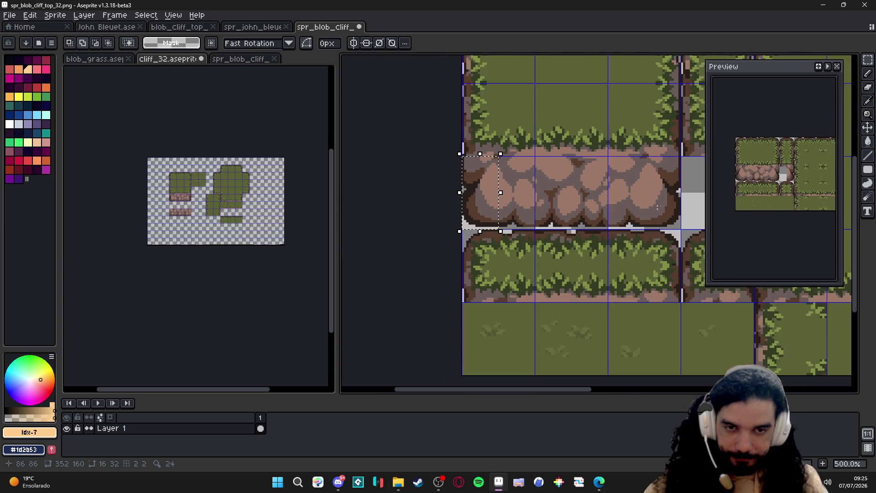
{"action": "scroll", "coordinate": [480, 171], "scroll_direction": "down", "scroll_amount": 2}
{"action": "left_click_drag", "start_coordinate": [358, 212], "coordinate": [568, 213]}
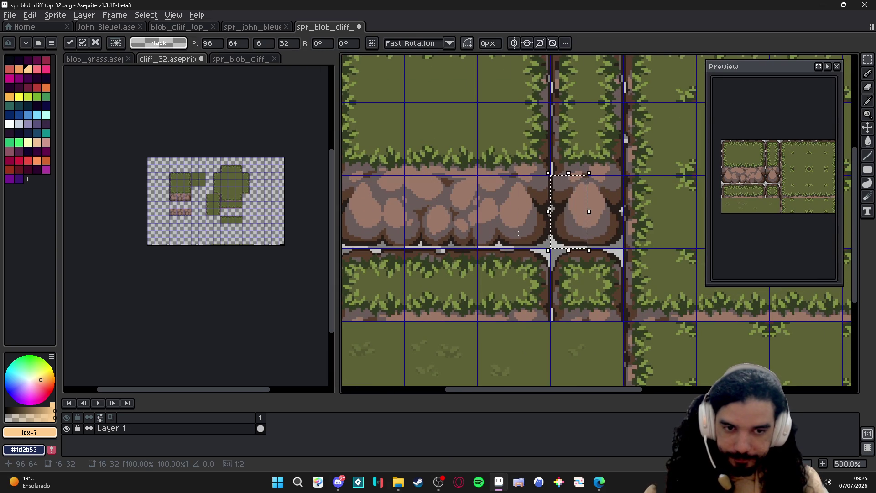
{"action": "key", "text": "ctrl+d"}
{"action": "scroll", "coordinate": [587, 220], "scroll_direction": "down", "scroll_amount": 1}
{"action": "scroll", "coordinate": [576, 243], "scroll_direction": "down", "scroll_amount": 1}
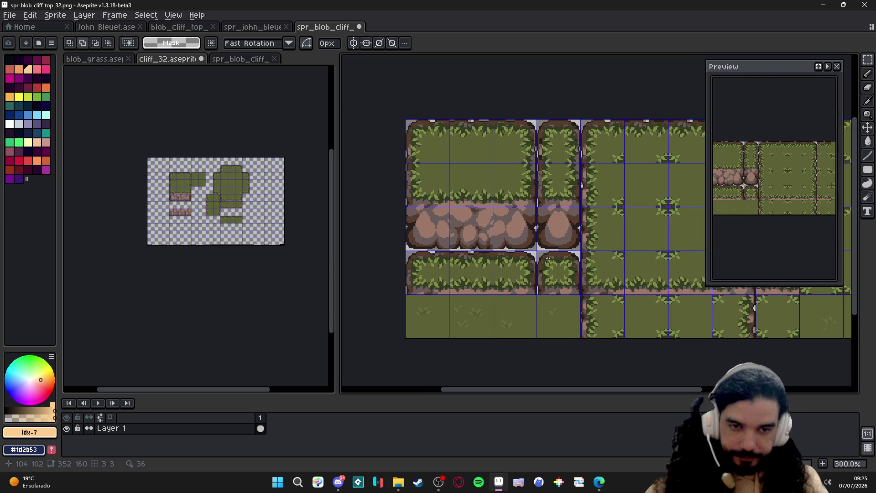
{"action": "scroll", "coordinate": [560, 273], "scroll_direction": "down", "scroll_amount": 1}
{"action": "left_click_drag", "start_coordinate": [560, 274], "coordinate": [528, 279]}
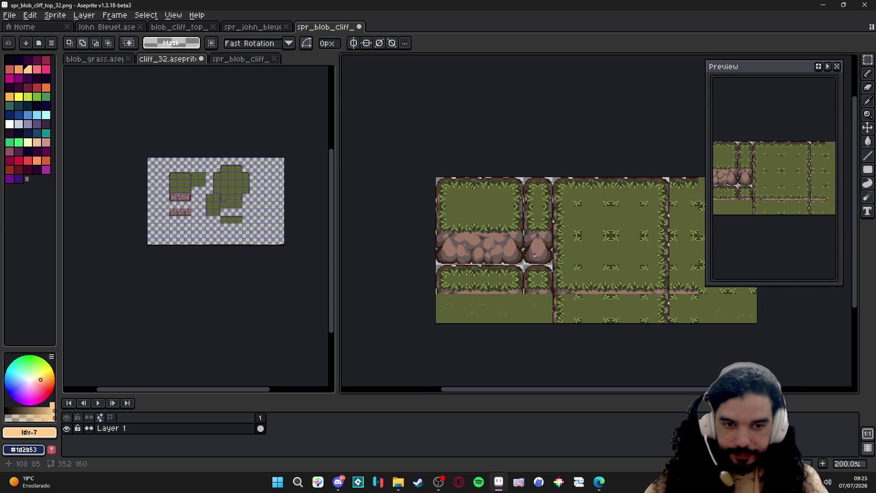
{"action": "scroll", "coordinate": [536, 255], "scroll_direction": "up", "scroll_amount": 2}
{"action": "scroll", "coordinate": [536, 254], "scroll_direction": "down", "scroll_amount": 1}
{"action": "left_click_drag", "start_coordinate": [536, 255], "coordinate": [523, 265]}
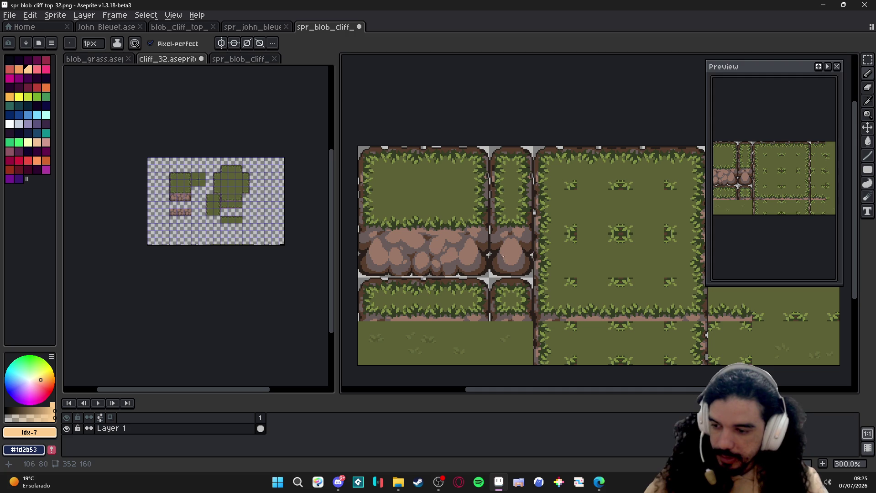
{"action": "scroll", "coordinate": [504, 259], "scroll_direction": "up", "scroll_amount": 2}
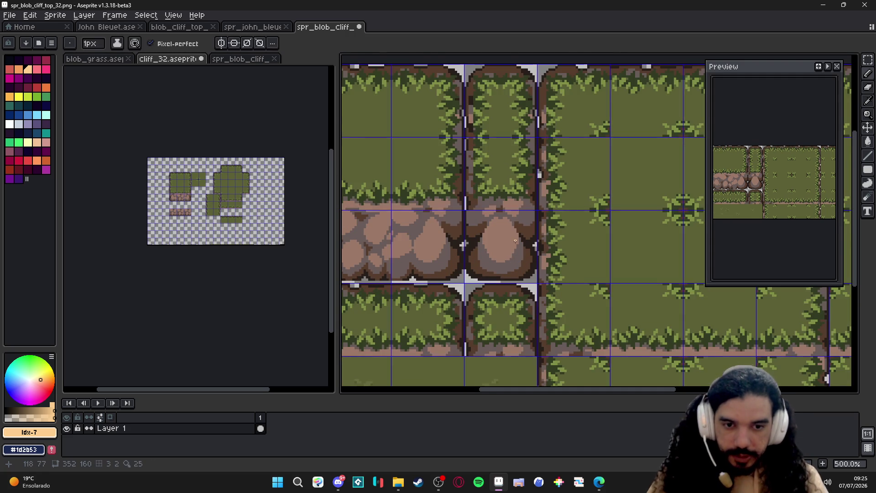
{"action": "scroll", "coordinate": [503, 259], "scroll_direction": "up", "scroll_amount": 2}
Enable Tiled Mode, move the symmetry axis onto the narrow tile and repaint its rock grey-brown
{"action": "left_click", "coordinate": [221, 42]}
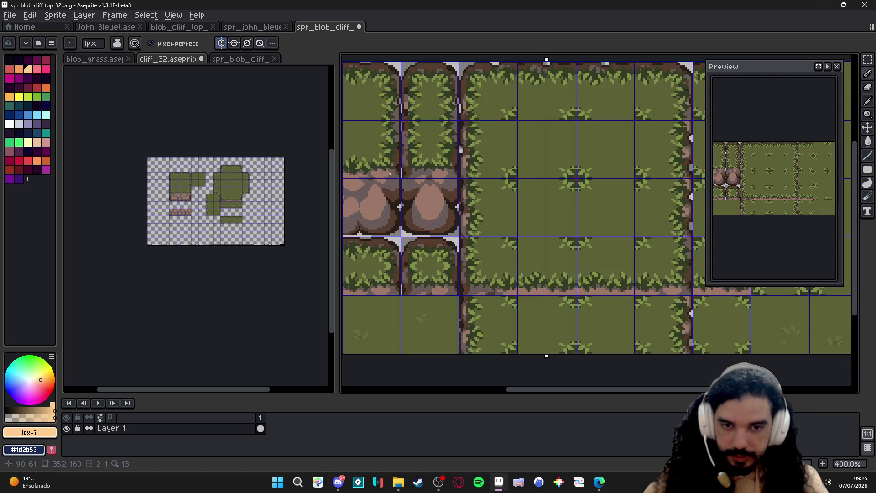
{"action": "left_click_drag", "start_coordinate": [546, 60], "coordinate": [428, 60]}
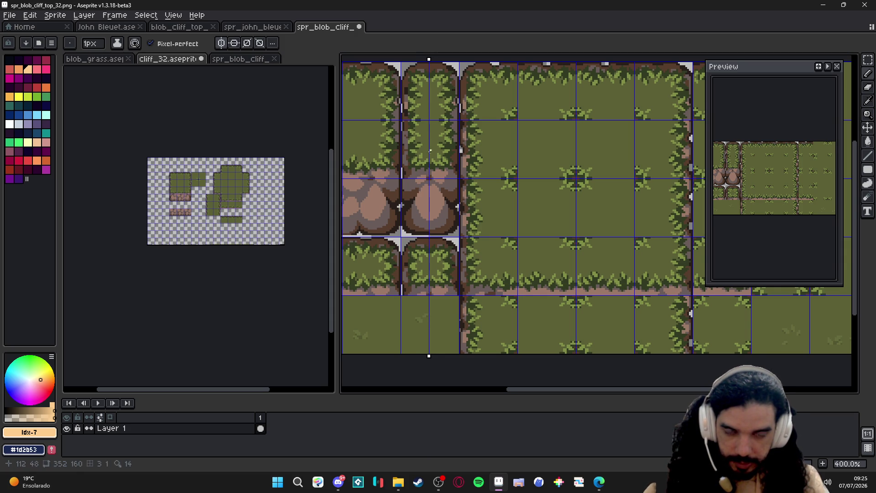
{"action": "scroll", "coordinate": [430, 150], "scroll_direction": "up", "scroll_amount": 2}
{"action": "scroll", "coordinate": [424, 171], "scroll_direction": "up", "scroll_amount": 2}
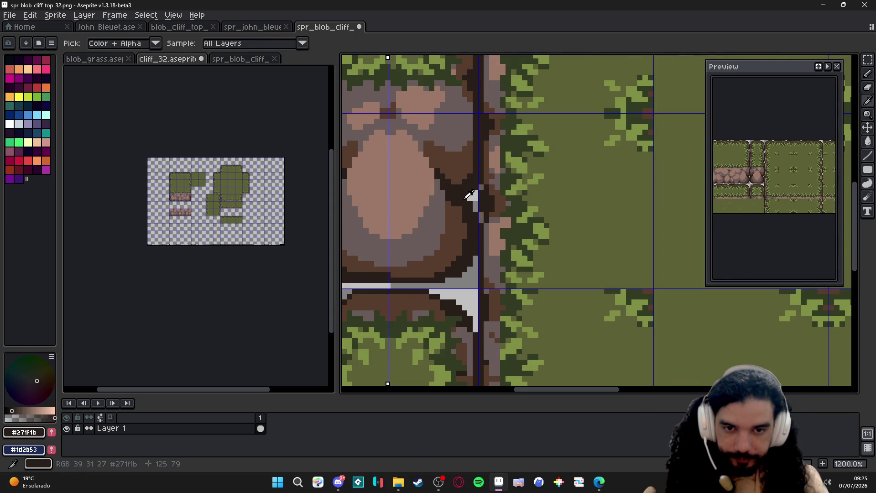
{"action": "left_click", "coordinate": [456, 173]}
{"action": "left_click", "coordinate": [446, 179], "text": "alt"}
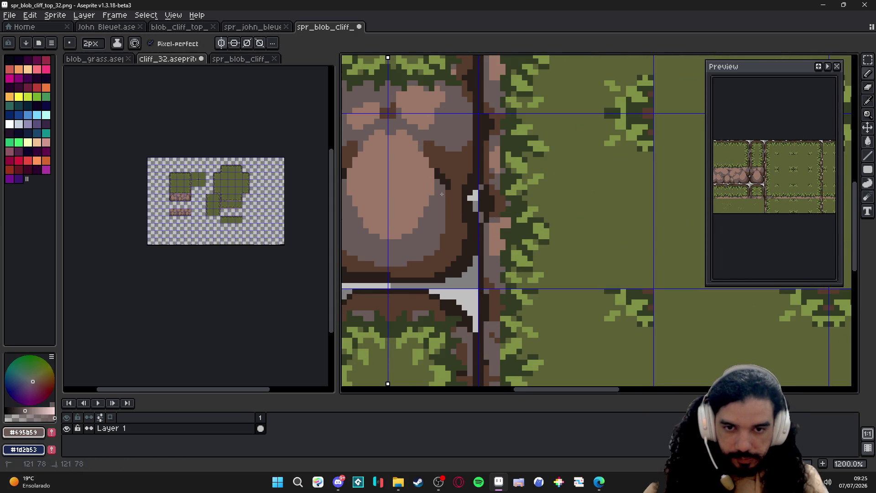
{"action": "mouse_move", "coordinate": [435, 173]}
{"action": "left_mouse_down"}
{"action": "mouse_move", "coordinate": [432, 146]}
{"action": "mouse_move", "coordinate": [439, 171]}
{"action": "mouse_move", "coordinate": [448, 174]}
{"action": "left_mouse_up"}
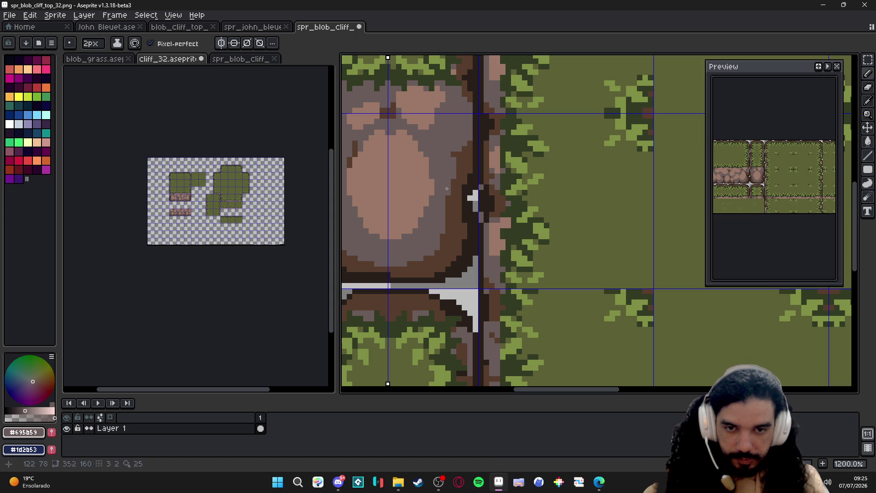
{"action": "scroll", "coordinate": [447, 190], "scroll_direction": "down", "scroll_amount": 2}
{"action": "scroll", "coordinate": [425, 226], "scroll_direction": "up", "scroll_amount": 2}
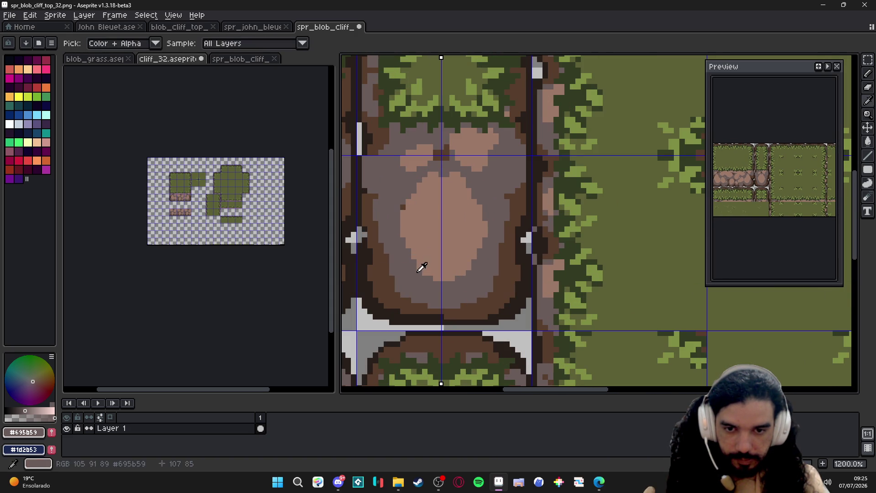
{"action": "mouse_move", "coordinate": [421, 271]}
{"action": "left_mouse_down"}
{"action": "mouse_move", "coordinate": [460, 270]}
{"action": "mouse_move", "coordinate": [459, 247]}
{"action": "mouse_move", "coordinate": [474, 248]}
{"action": "left_mouse_up"}
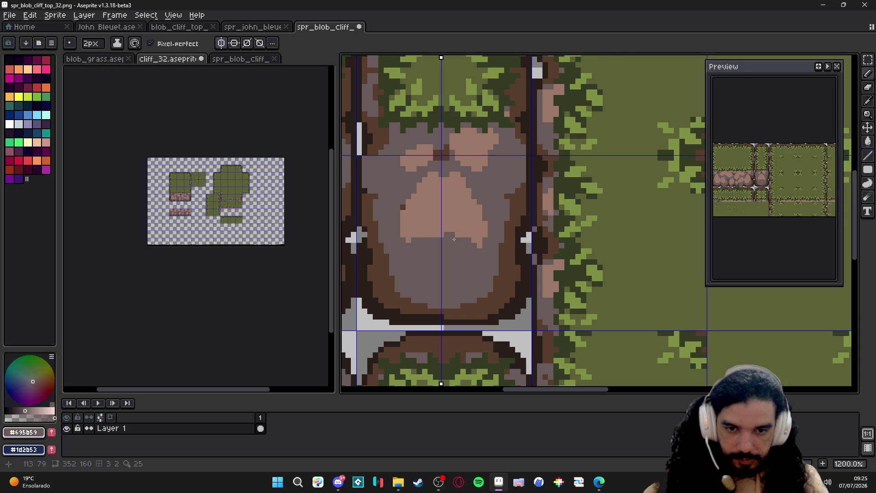
{"action": "scroll", "coordinate": [436, 240], "scroll_direction": "down", "scroll_amount": 2}
{"action": "scroll", "coordinate": [466, 234], "scroll_direction": "up", "scroll_amount": 2}
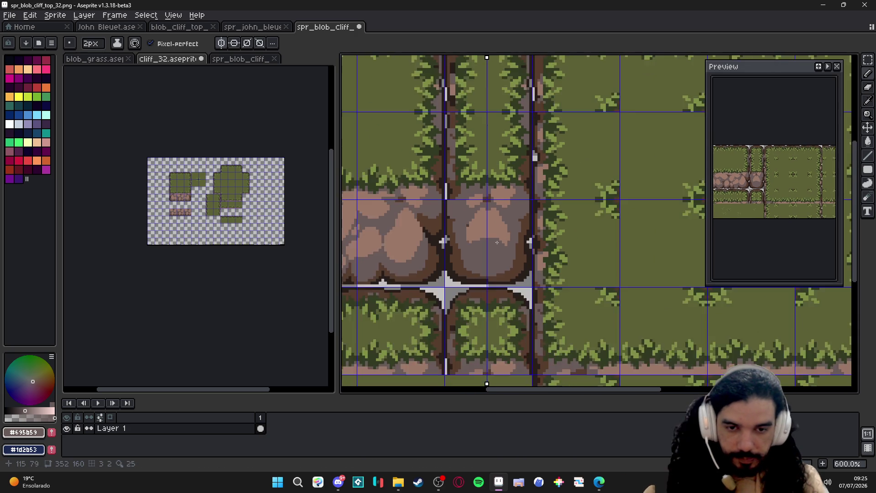
Draw a dark brown vertical line along the rock edge and touch up grey pixels
{"action": "left_click", "coordinate": [484, 228], "text": "alt"}
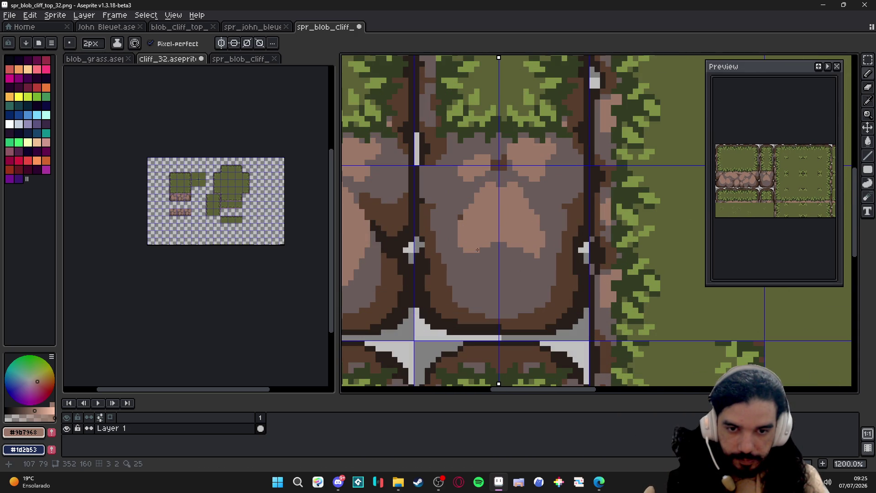
{"action": "left_click", "coordinate": [459, 226], "text": "alt"}
{"action": "left_click", "coordinate": [431, 202], "text": "alt"}
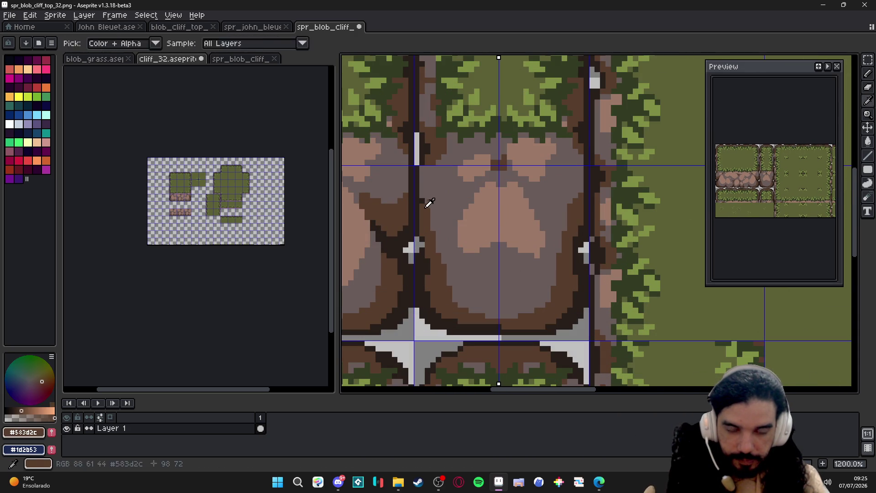
{"action": "left_click_drag", "start_coordinate": [423, 168], "coordinate": [422, 185]}
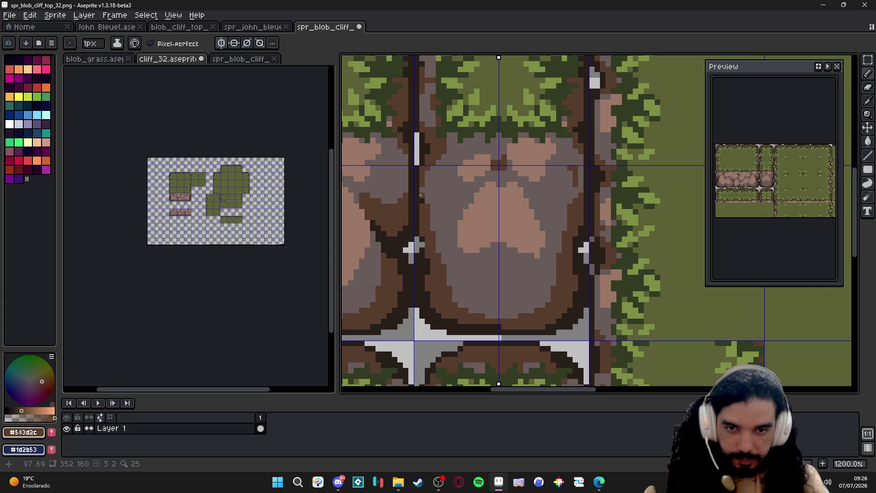
{"action": "scroll", "coordinate": [428, 177], "scroll_direction": "down", "scroll_amount": 3}
{"action": "scroll", "coordinate": [489, 232], "scroll_direction": "up", "scroll_amount": 3}
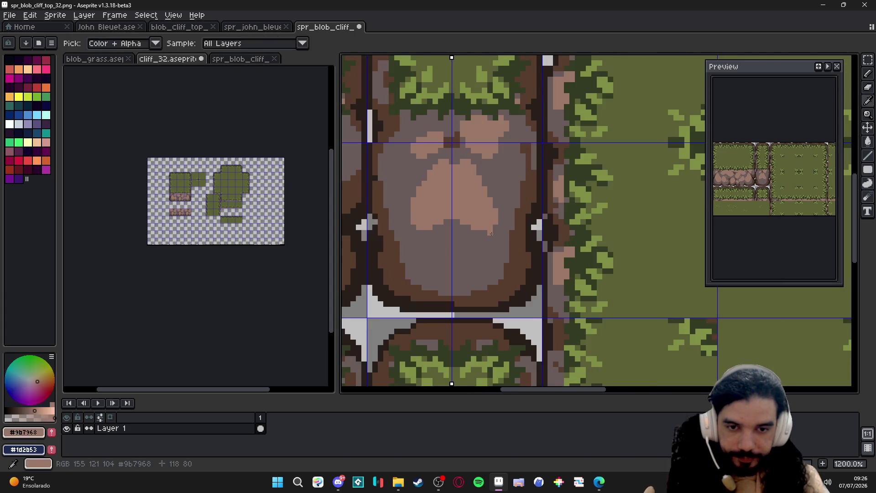
{"action": "left_click", "coordinate": [490, 231], "text": "alt"}
{"action": "left_click", "coordinate": [469, 168], "text": "alt"}
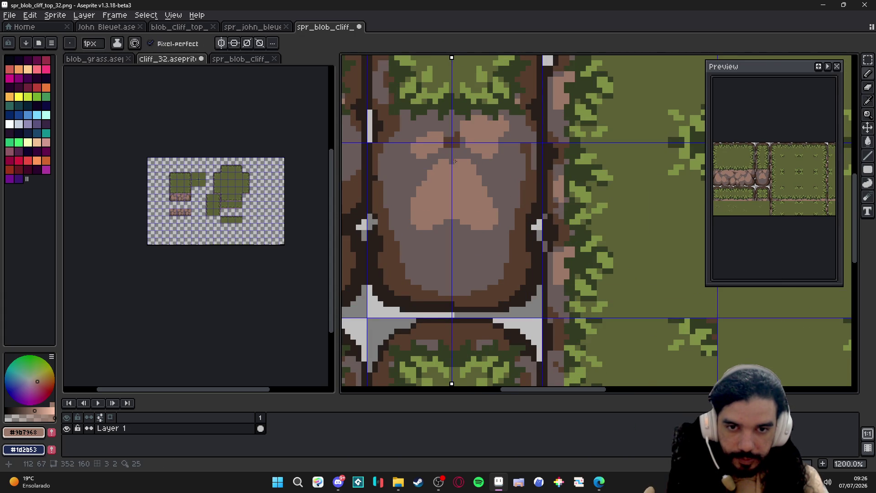
{"action": "left_click", "coordinate": [443, 162], "text": "alt"}
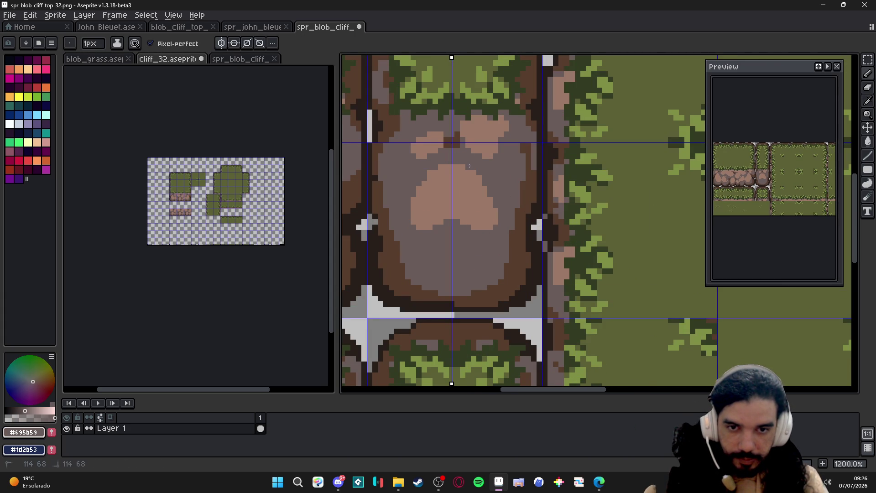
Dab a two-pixel tan highlight on the rock, checking without the grid
{"action": "left_click", "coordinate": [451, 241], "text": "alt"}
{"action": "key", "text": "plus"}
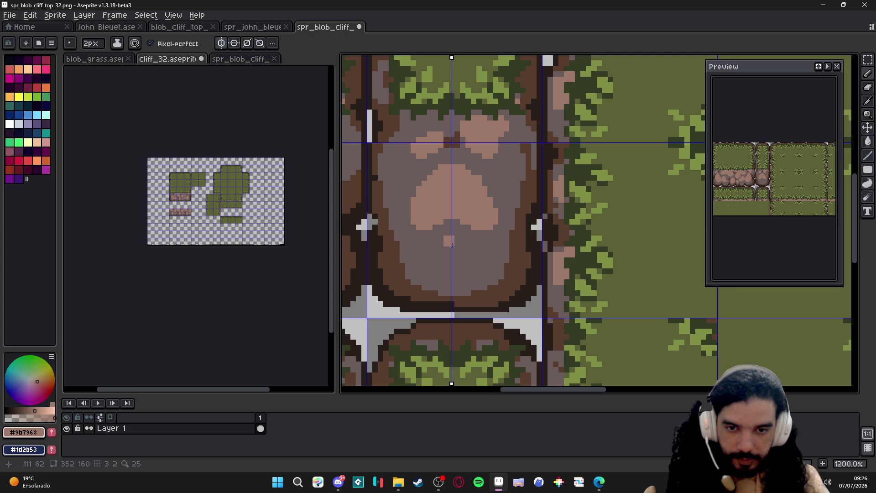
{"action": "left_click", "coordinate": [460, 248]}
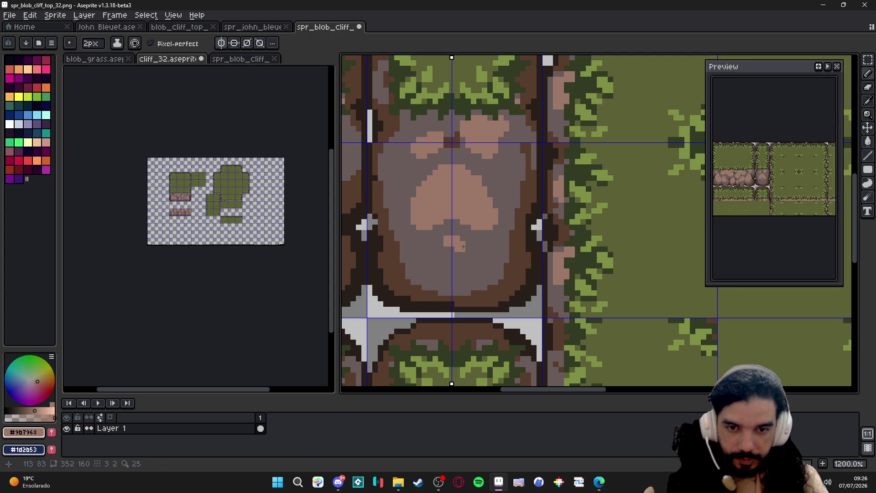
{"action": "scroll", "coordinate": [461, 248], "scroll_direction": "down", "scroll_amount": 1}
{"action": "scroll", "coordinate": [460, 248], "scroll_direction": "down", "scroll_amount": 1}
{"action": "scroll", "coordinate": [460, 249], "scroll_direction": "down", "scroll_amount": 1}
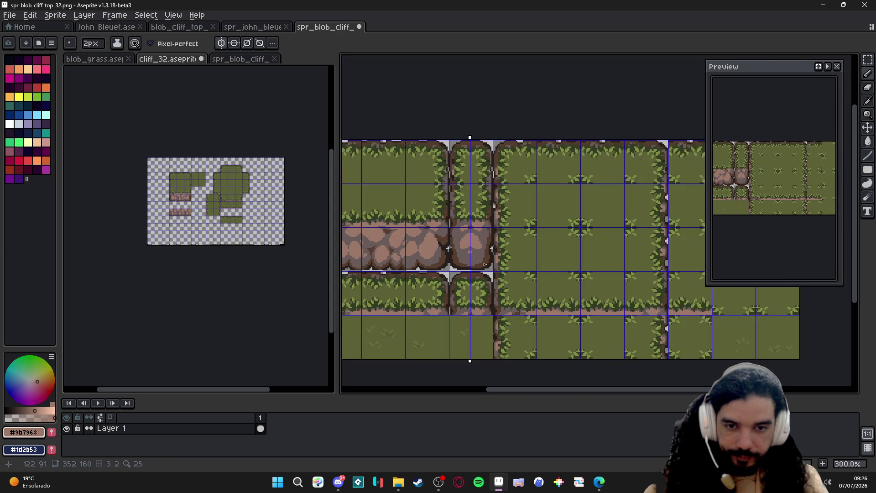
{"action": "key", "text": "ctrl+apostrophe"}
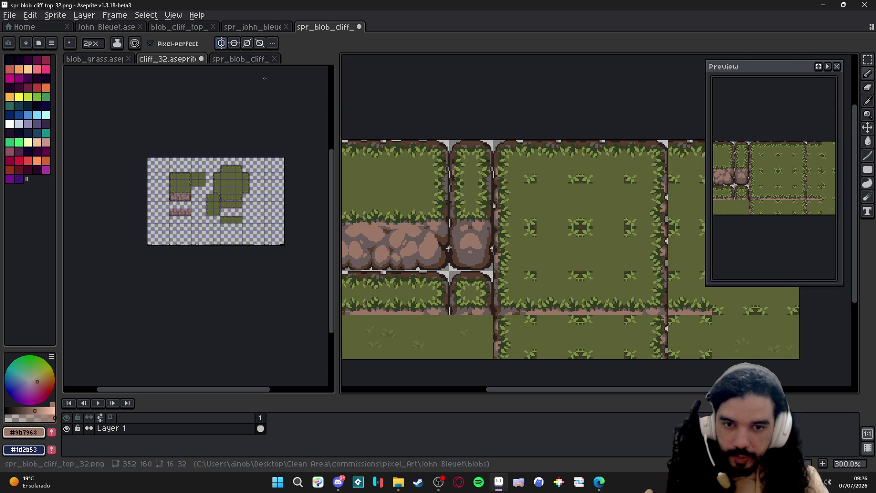
{"action": "scroll", "coordinate": [431, 233], "scroll_direction": "up", "scroll_amount": 1}
{"action": "scroll", "coordinate": [430, 233], "scroll_direction": "up", "scroll_amount": 1}
{"action": "left_click", "coordinate": [425, 226], "text": "alt"}
{"action": "key", "text": "ctrl+apostrophe"}
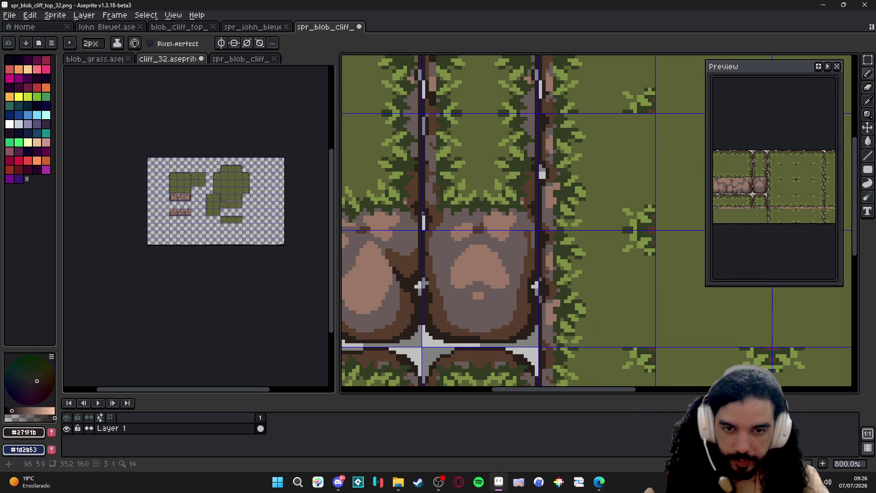
Draw near-black outline strokes on the cliff and rock edges
{"action": "left_click_drag", "start_coordinate": [423, 213], "coordinate": [424, 230]}
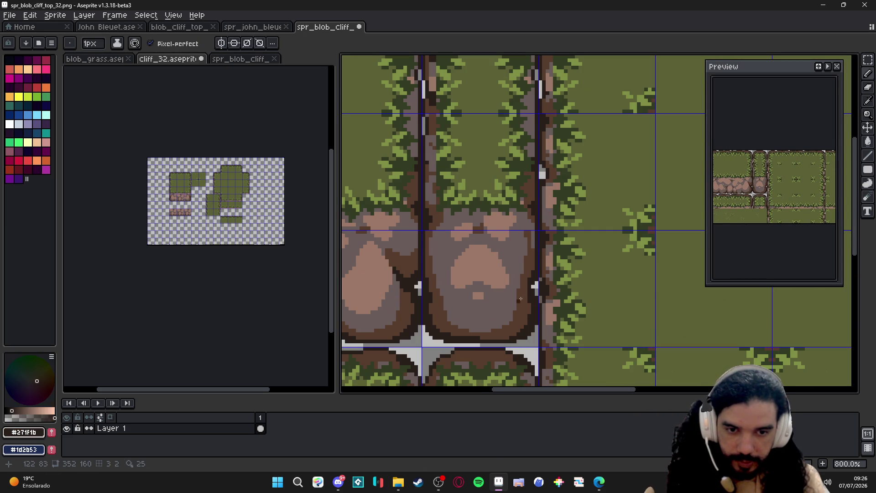
{"action": "left_click_drag", "start_coordinate": [535, 287], "coordinate": [535, 296]}
{"action": "scroll", "coordinate": [533, 285], "scroll_direction": "down", "scroll_amount": 2}
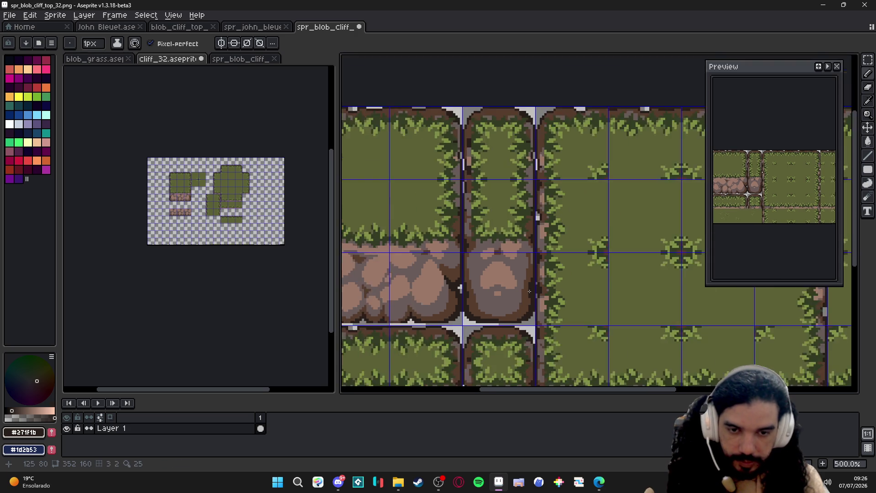
{"action": "scroll", "coordinate": [532, 285], "scroll_direction": "up", "scroll_amount": 2}
{"action": "left_click", "coordinate": [529, 282], "text": "alt"}
{"action": "left_click", "coordinate": [530, 302], "text": "alt"}
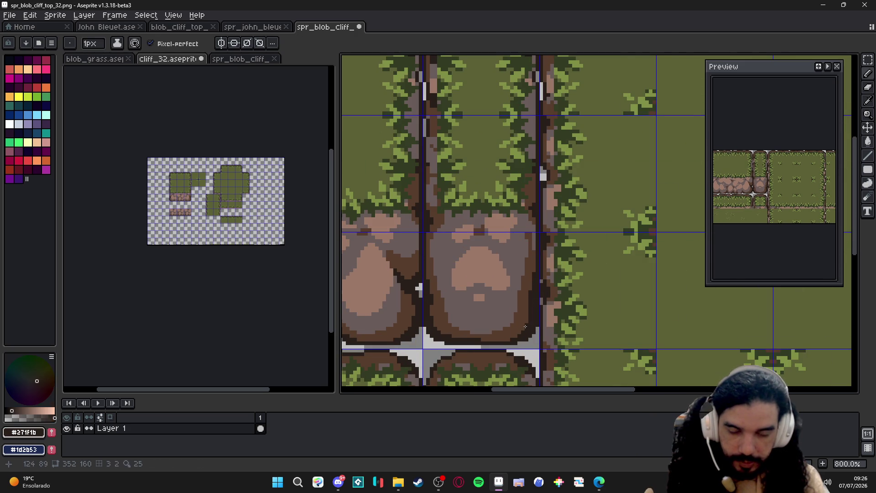
{"action": "scroll", "coordinate": [525, 327], "scroll_direction": "down", "scroll_amount": 2}
{"action": "scroll", "coordinate": [500, 325], "scroll_direction": "down", "scroll_amount": 2}
Add dark brown pixels along the narrow tile's rock edge
{"action": "key", "text": "v"}
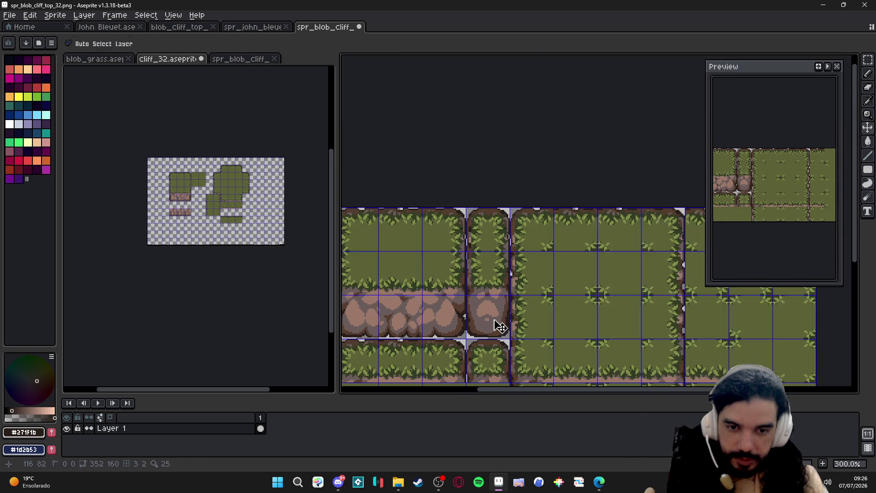
{"action": "scroll", "coordinate": [500, 326], "scroll_direction": "up", "scroll_amount": 2}
{"action": "scroll", "coordinate": [500, 308], "scroll_direction": "up", "scroll_amount": 3}
{"action": "left_click", "coordinate": [478, 274], "text": "alt"}
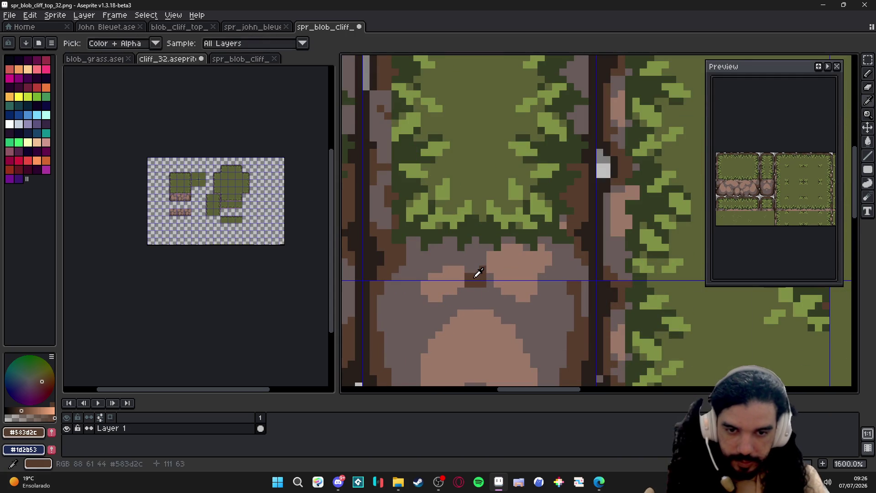
{"action": "left_click", "coordinate": [479, 278]}
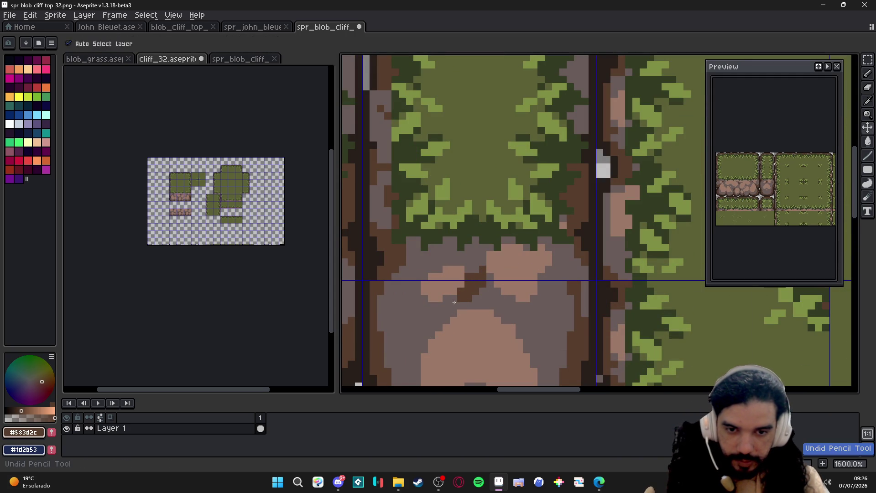
{"action": "left_click", "coordinate": [491, 292]}
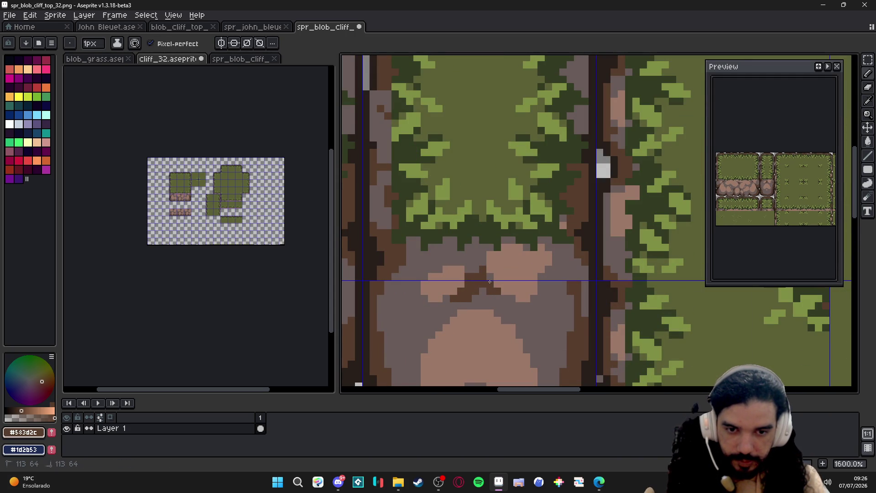
{"action": "left_click", "coordinate": [505, 298]}
{"action": "scroll", "coordinate": [502, 296], "scroll_direction": "down", "scroll_amount": 3}
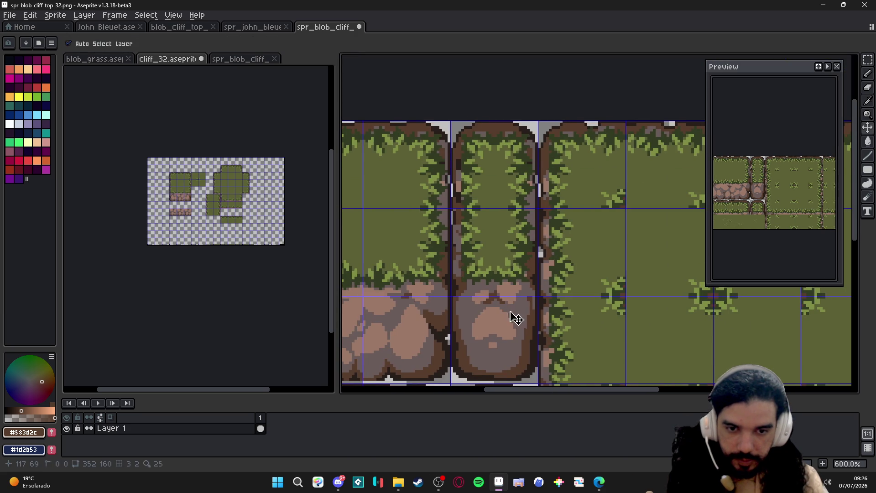
{"action": "scroll", "coordinate": [492, 276], "scroll_direction": "up", "scroll_amount": 3}
{"action": "scroll", "coordinate": [493, 275], "scroll_direction": "down", "scroll_amount": 5}
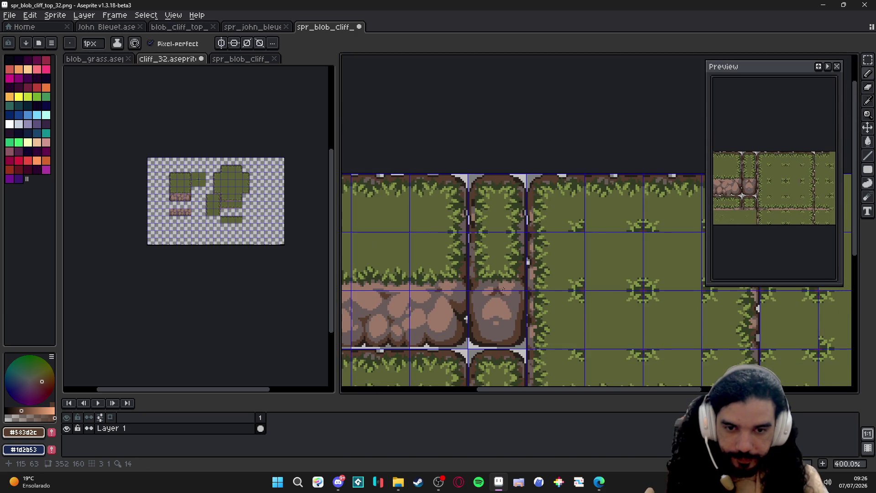
Review the sheet without the grid, then paint light tan highlights on the rock patch
{"action": "left_click_drag", "start_coordinate": [500, 260], "coordinate": [510, 294]}
{"action": "key", "text": "ctrl+apostrophe"}
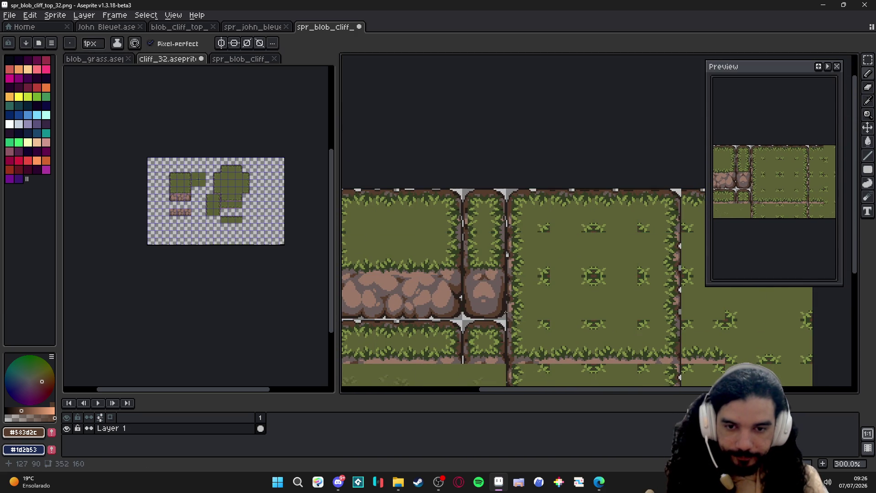
{"action": "key", "text": "ctrl+apostrophe"}
{"action": "scroll", "coordinate": [503, 306], "scroll_direction": "up", "scroll_amount": 1}
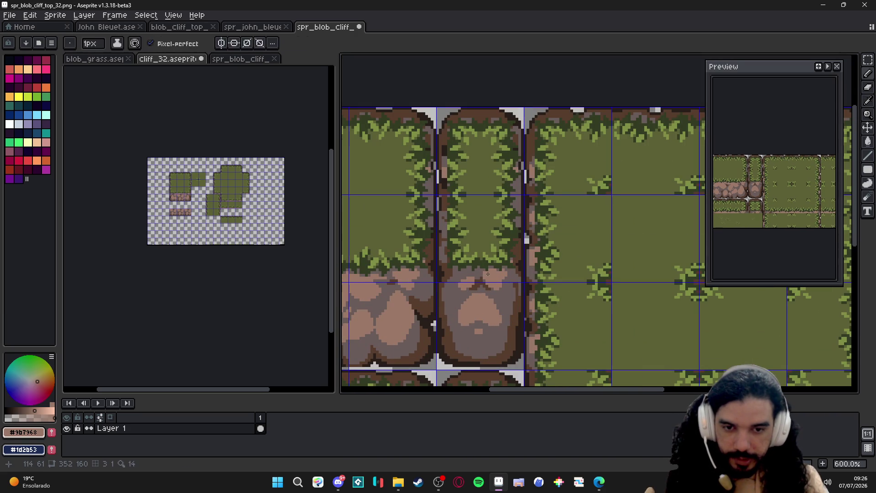
{"action": "scroll", "coordinate": [527, 239], "scroll_direction": "down", "scroll_amount": 1}
{"action": "left_click_drag", "start_coordinate": [520, 205], "coordinate": [510, 267]}
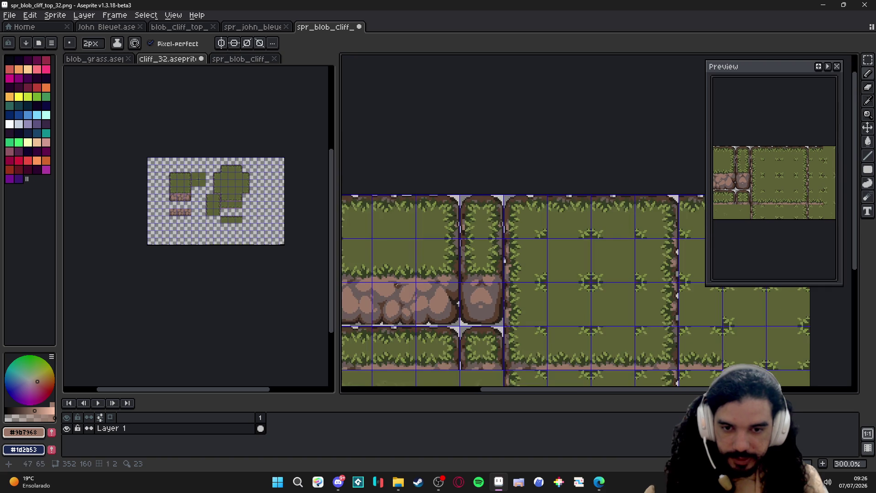
{"action": "scroll", "coordinate": [482, 288], "scroll_direction": "down", "scroll_amount": 1}
{"action": "key", "text": "ctrl+apostrophe"}
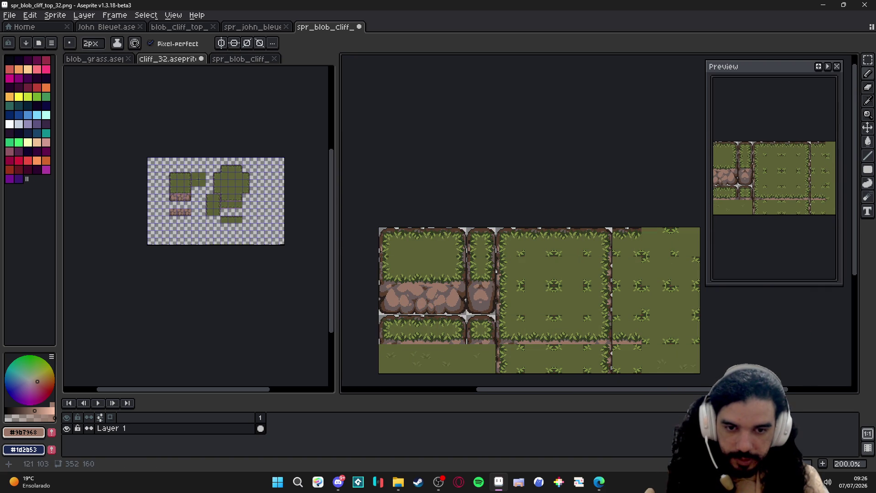
{"action": "scroll", "coordinate": [480, 295], "scroll_direction": "up", "scroll_amount": 2}
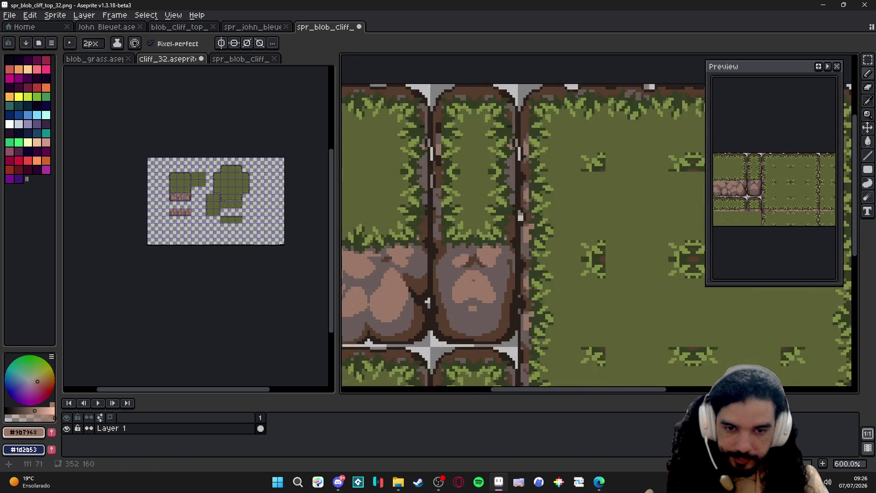
{"action": "scroll", "coordinate": [475, 262], "scroll_direction": "up", "scroll_amount": 1}
{"action": "mouse_move", "coordinate": [485, 248]}
{"action": "left_mouse_down"}
{"action": "mouse_move", "coordinate": [476, 258]}
{"action": "mouse_move", "coordinate": [480, 275]}
{"action": "left_mouse_up"}
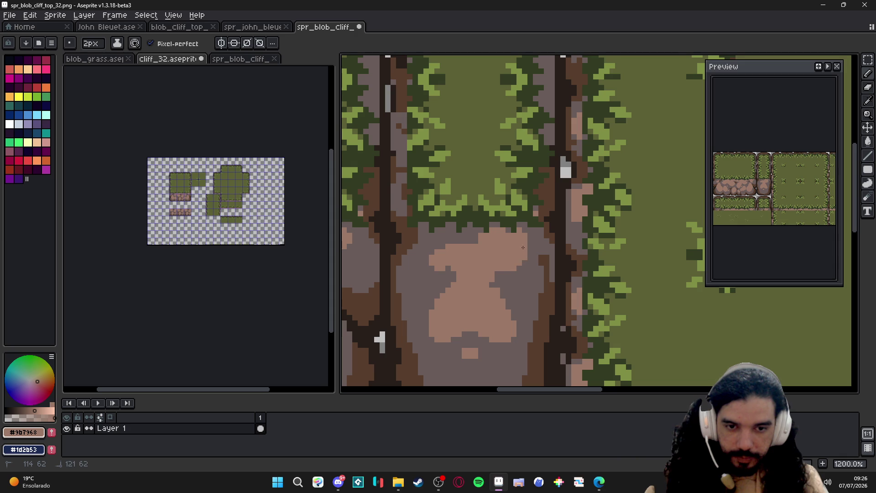
{"action": "left_click_drag", "start_coordinate": [446, 251], "coordinate": [453, 273]}
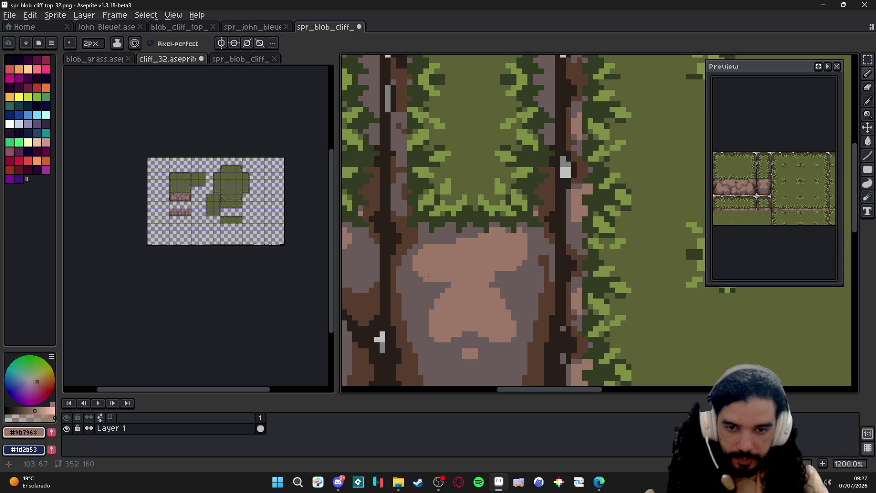
{"action": "scroll", "coordinate": [458, 278], "scroll_direction": "down", "scroll_amount": 3}
{"action": "scroll", "coordinate": [488, 289], "scroll_direction": "up", "scroll_amount": 1}
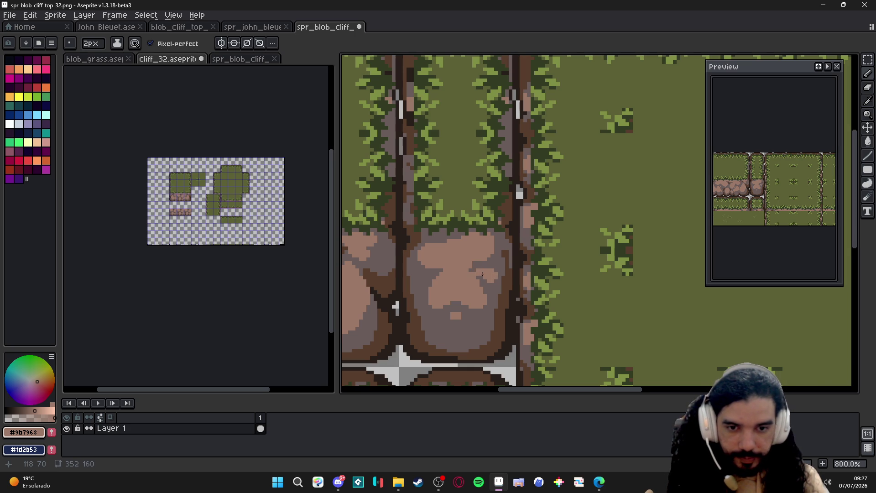
{"action": "scroll", "coordinate": [483, 275], "scroll_direction": "down", "scroll_amount": 2}
{"action": "scroll", "coordinate": [483, 275], "scroll_direction": "down", "scroll_amount": 2}
{"action": "scroll", "coordinate": [479, 267], "scroll_direction": "up", "scroll_amount": 1}
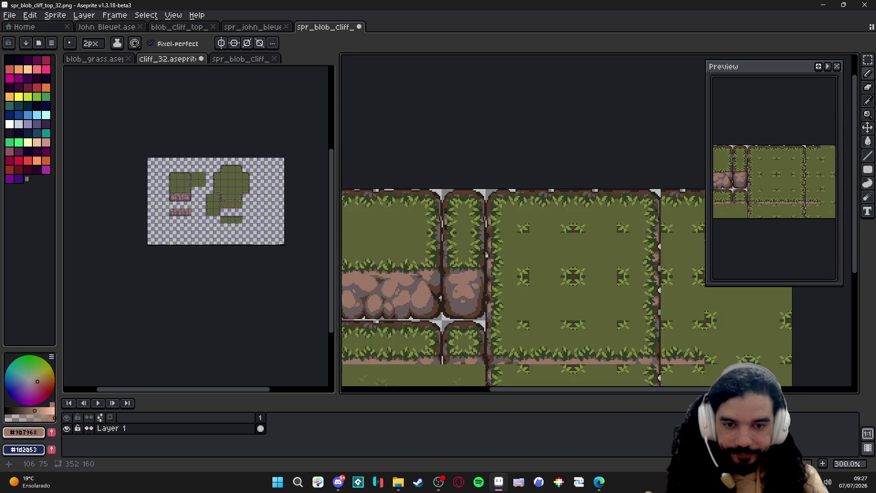
{"action": "scroll", "coordinate": [472, 261], "scroll_direction": "up", "scroll_amount": 2}
{"action": "scroll", "coordinate": [473, 261], "scroll_direction": "up", "scroll_amount": 1}
Eyedrop the rock's #9b7968 and #695b59 shades, then save the cliff top sprite
{"action": "key", "text": "alt"}
{"action": "scroll", "coordinate": [492, 258], "scroll_direction": "up", "scroll_amount": 1}
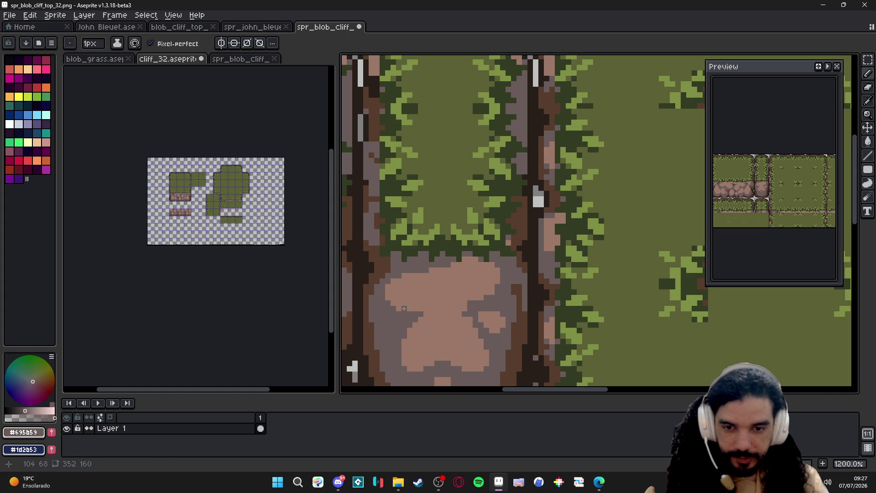
{"action": "scroll", "coordinate": [408, 309], "scroll_direction": "down", "scroll_amount": 3}
{"action": "scroll", "coordinate": [445, 295], "scroll_direction": "up", "scroll_amount": 3}
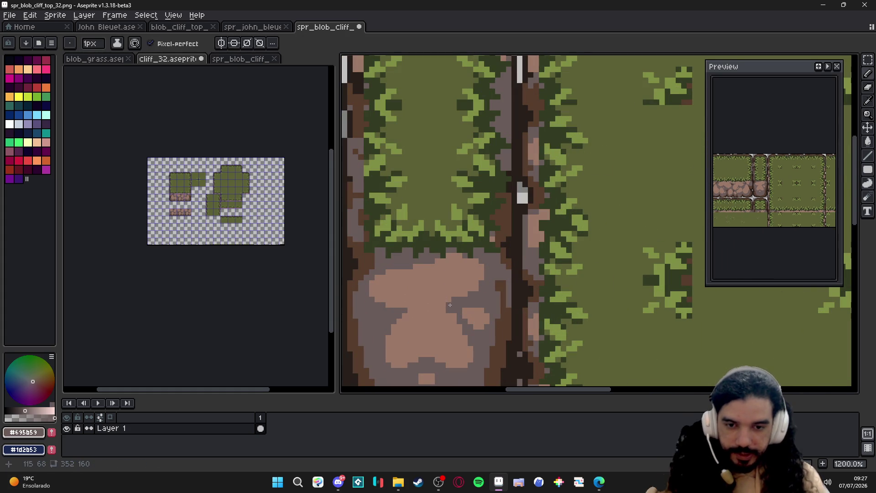
{"action": "key", "text": "alt"}
{"action": "left_click", "coordinate": [445, 295], "text": "alt"}
{"action": "scroll", "coordinate": [445, 295], "scroll_direction": "down", "scroll_amount": 3}
{"action": "scroll", "coordinate": [457, 298], "scroll_direction": "up", "scroll_amount": 2}
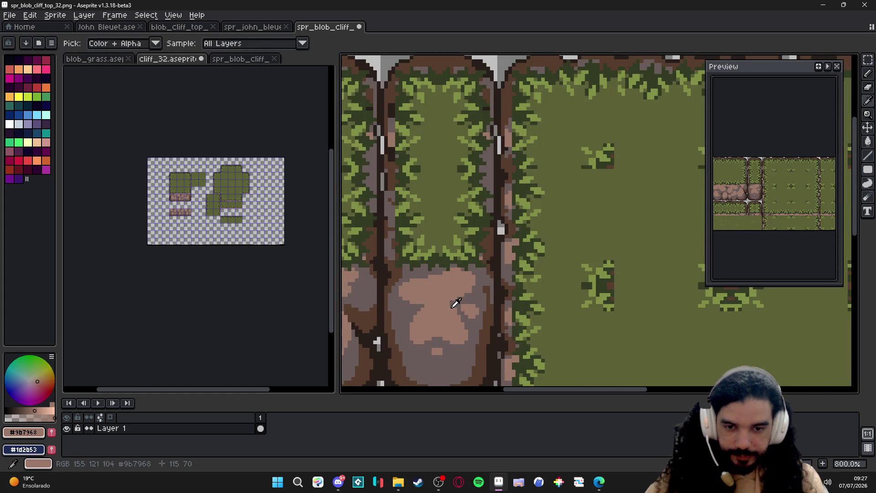
{"action": "left_click", "coordinate": [459, 299], "text": "alt"}
{"action": "scroll", "coordinate": [459, 298], "scroll_direction": "up", "scroll_amount": 1}
{"action": "scroll", "coordinate": [441, 300], "scroll_direction": "down", "scroll_amount": 4}
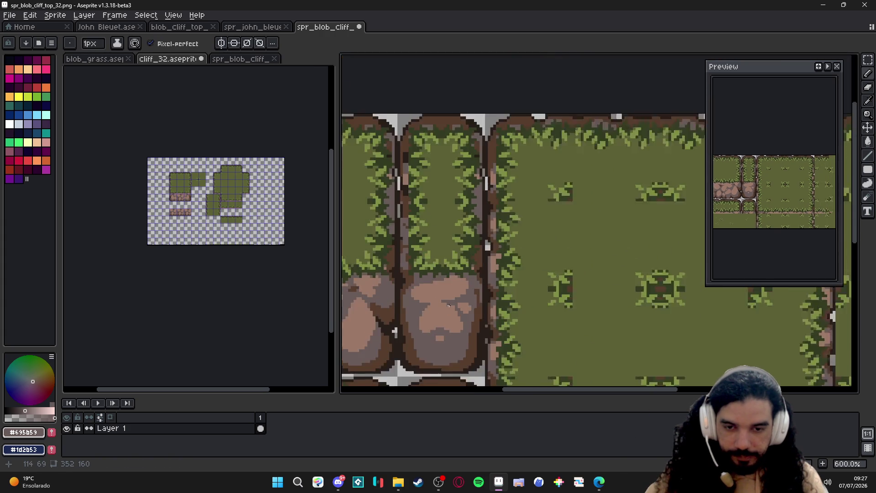
{"action": "scroll", "coordinate": [466, 304], "scroll_direction": "up", "scroll_amount": 3}
{"action": "key", "text": "alt"}
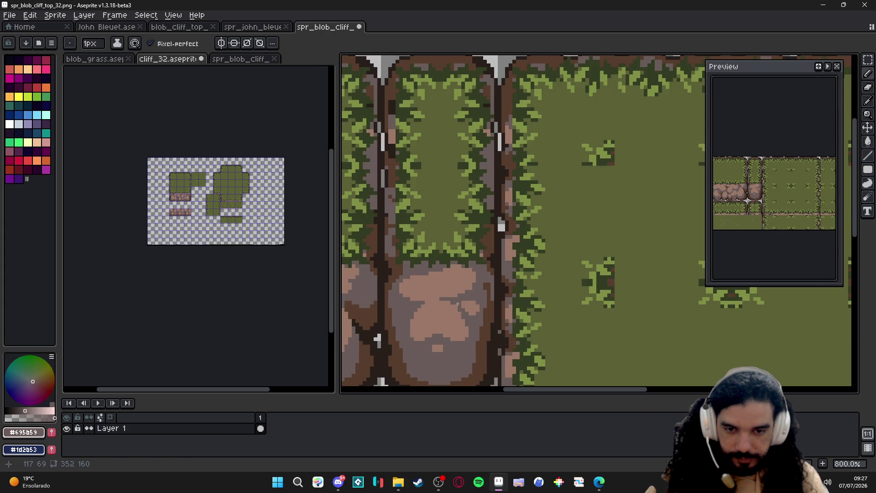
{"action": "scroll", "coordinate": [460, 308], "scroll_direction": "down", "scroll_amount": 2}
{"action": "mouse_move", "coordinate": [459, 227]}
{"action": "left_mouse_down"}
{"action": "mouse_move", "coordinate": [456, 314]}
{"action": "mouse_move", "coordinate": [471, 266]}
{"action": "left_mouse_up"}
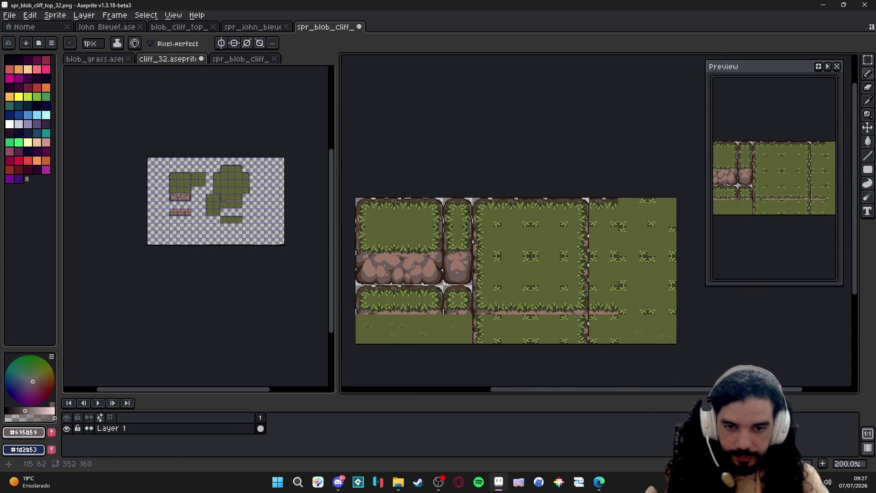
{"action": "scroll", "coordinate": [458, 271], "scroll_direction": "up", "scroll_amount": 1}
{"action": "scroll", "coordinate": [455, 276], "scroll_direction": "down", "scroll_amount": 1}
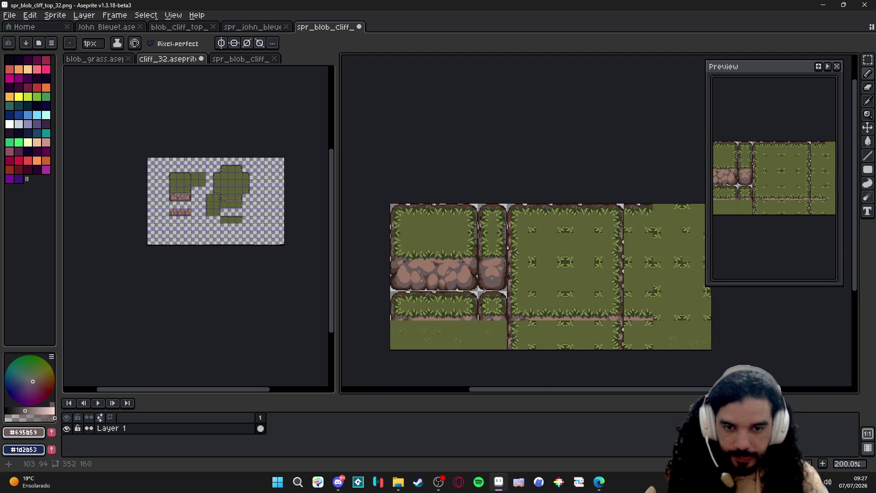
{"action": "scroll", "coordinate": [439, 273], "scroll_direction": "up", "scroll_amount": 1}
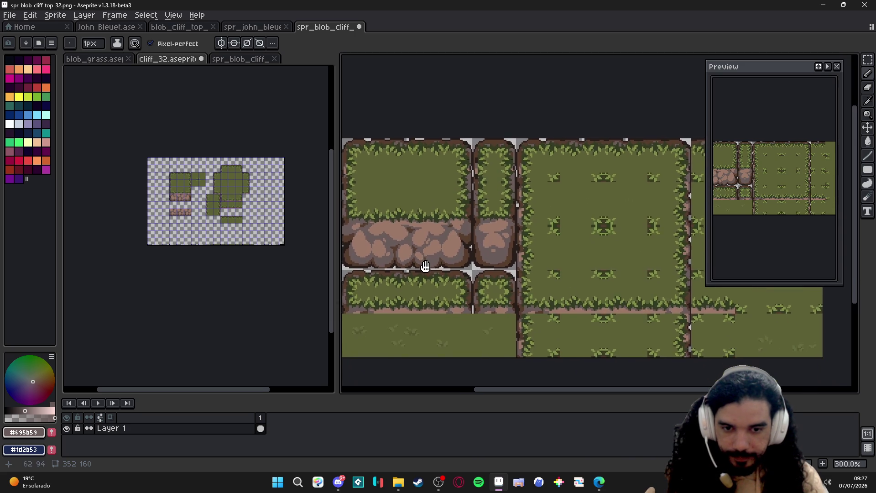
{"action": "scroll", "coordinate": [439, 273], "scroll_direction": "down", "scroll_amount": 1}
{"action": "key", "text": "ctrl+s"}
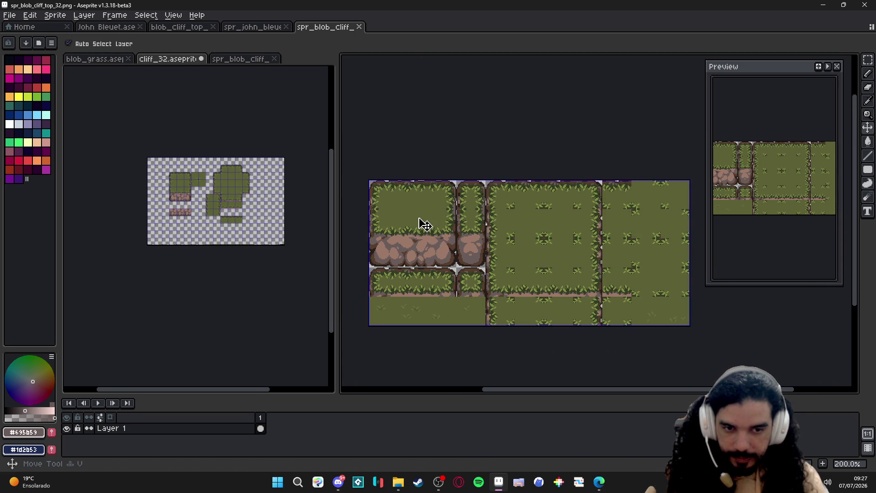
Select the whole sprite with the marquee and clear the selection
{"action": "key", "text": "m"}
{"action": "left_click_drag", "start_coordinate": [370, 180], "coordinate": [689, 326]}
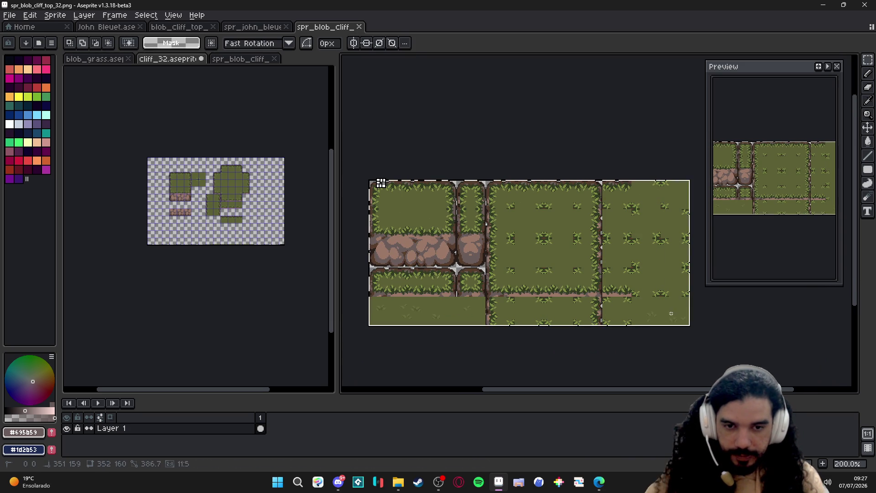
{"action": "key", "text": "Escape"}
Launch Godot Engine from the Windows search, then start a Save As in Aseprite
{"action": "left_click", "coordinate": [277, 481]}
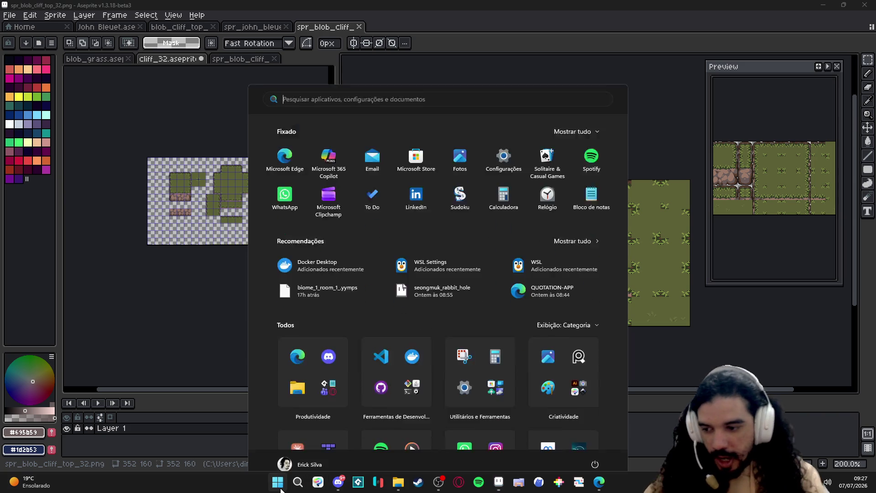
{"action": "type", "text": "godot"}
{"action": "key", "text": "Return"}
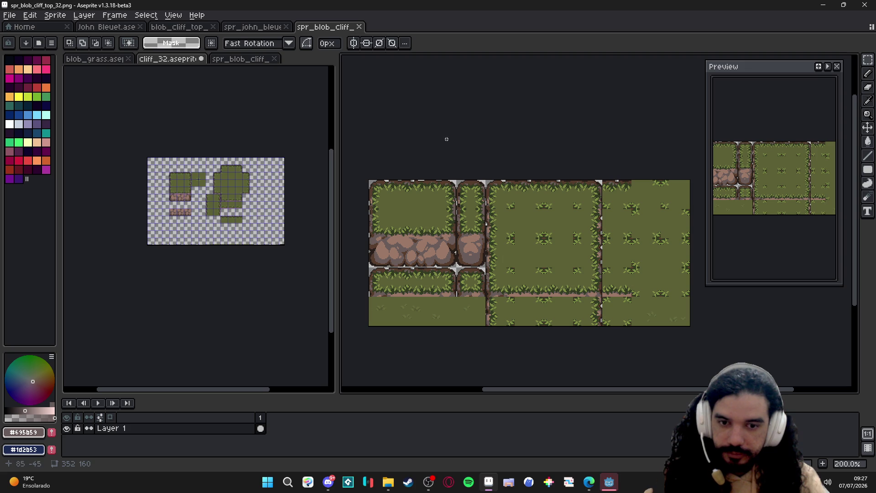
{"action": "left_click_drag", "start_coordinate": [449, 171], "coordinate": [447, 169]}
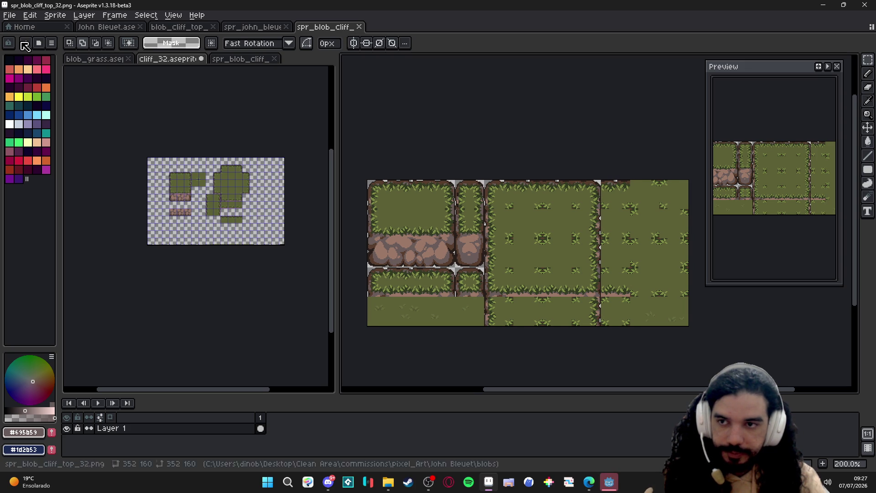
{"action": "left_click", "coordinate": [9, 15]}
Save a copy of the sheet as spr_blob_cliff_base_32.png
{"action": "left_click", "coordinate": [21, 81]}
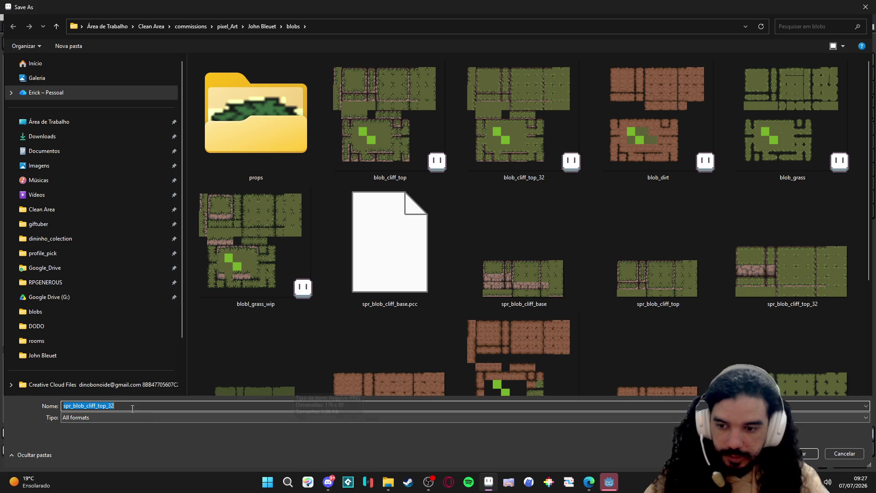
{"action": "left_click", "coordinate": [101, 405]}
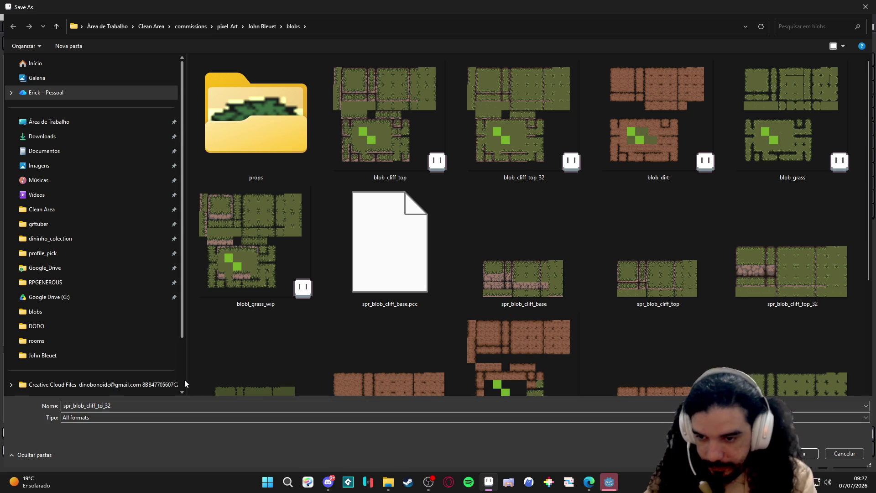
{"action": "type", "text": "bas"}
{"action": "key", "text": "Return"}
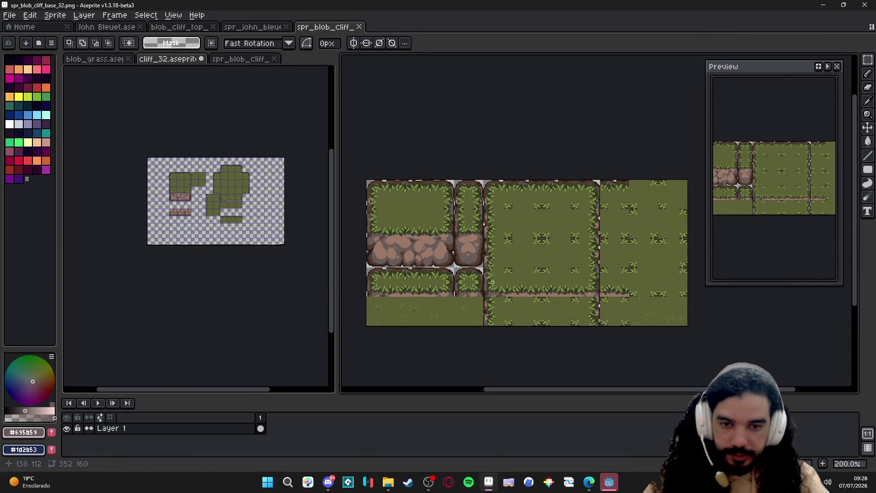
Undo back to remove the rock row, then redo the deselect
{"action": "key", "text": "ctrl+a"}
{"action": "key", "text": "ctrl+z"}
{"action": "key", "text": "ctrl+z"}
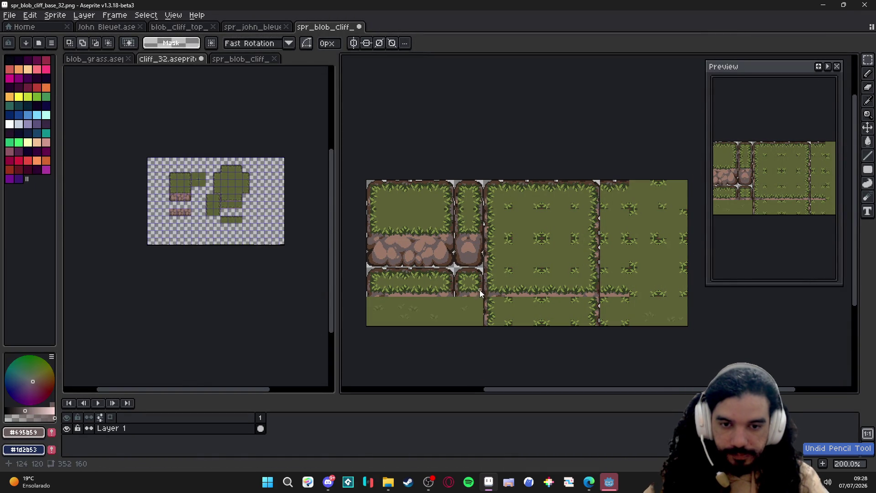
{"action": "key", "text": "ctrl+z"}
{"action": "key", "text": "ctrl+z"}
{"action": "key", "text": "ctrl+z"}
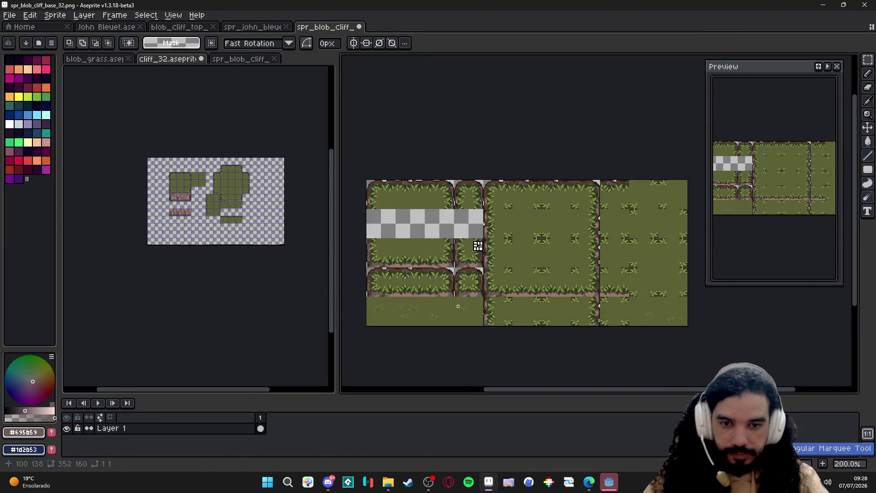
{"action": "key", "text": "ctrl+z"}
{"action": "key", "text": "ctrl+z"}
{"action": "key", "text": "ctrl+z"}
{"action": "key", "text": "ctrl+z"}
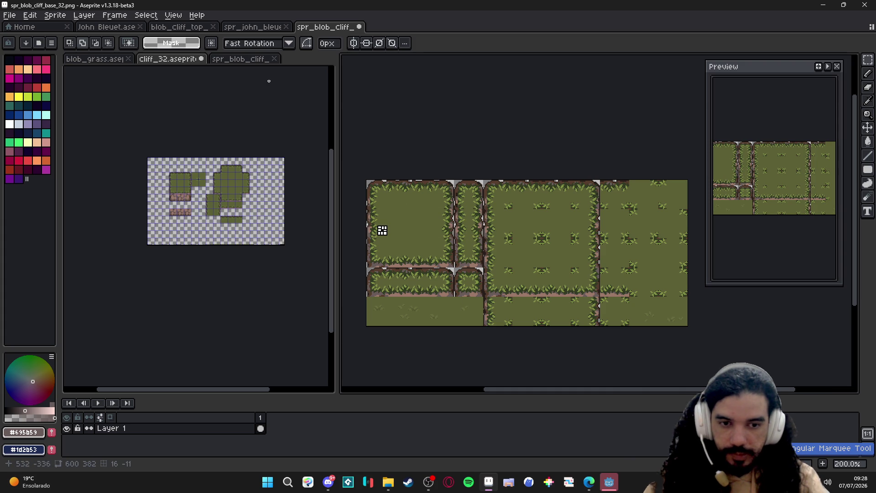
{"action": "key", "text": "ctrl+z"}
{"action": "key", "text": "ctrl+z"}
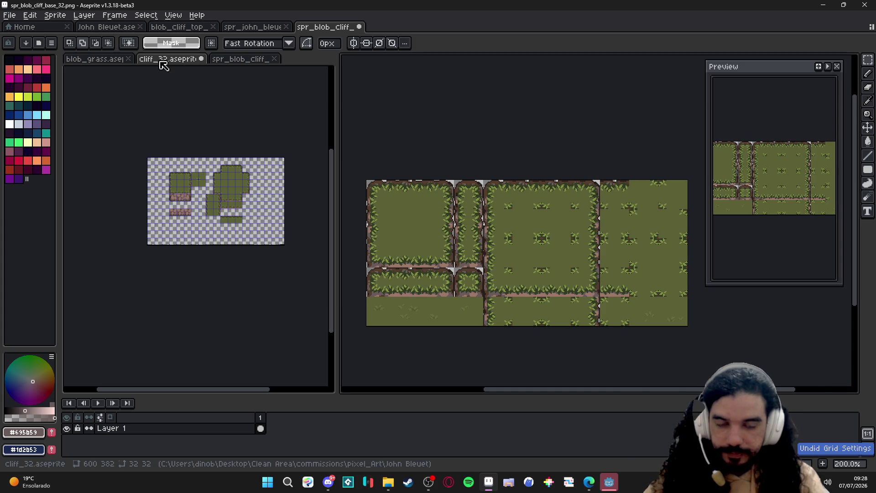
{"action": "key", "text": "ctrl+y"}
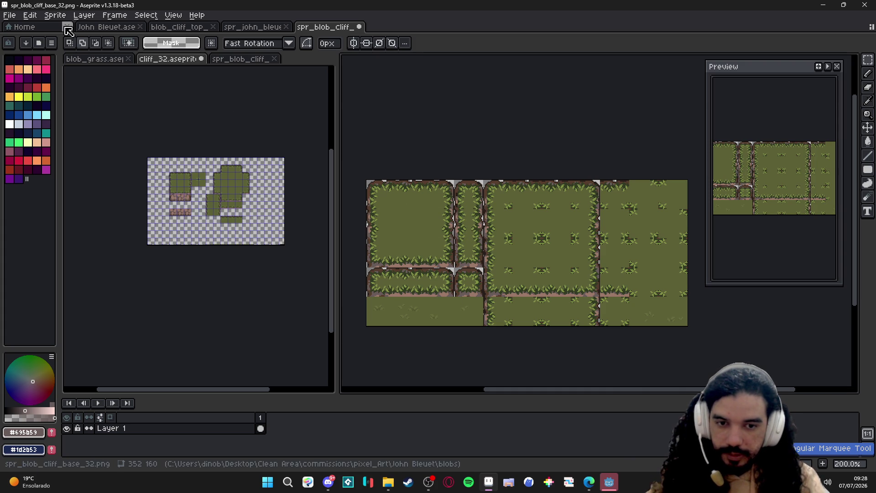
{"action": "key", "text": "ctrl+y"}
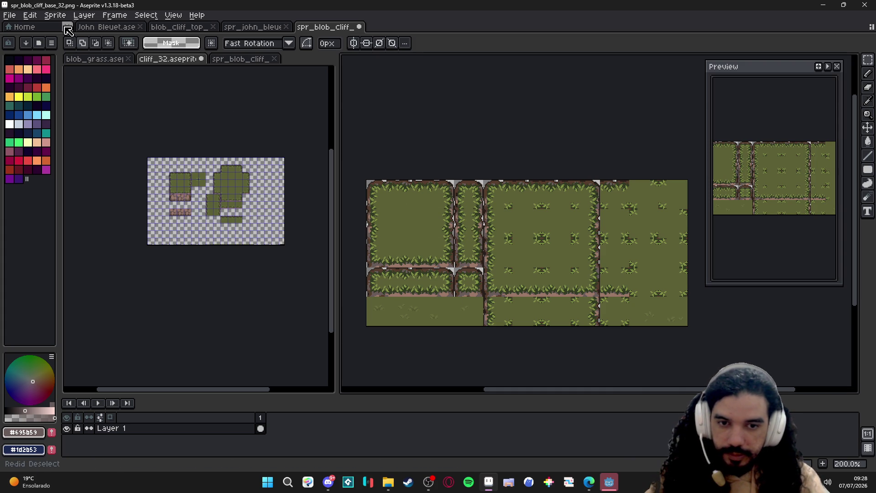
Save the grass-only sheet as PNG over the existing spr_blob_cliff_top_32 file
{"action": "left_click", "coordinate": [10, 16]}
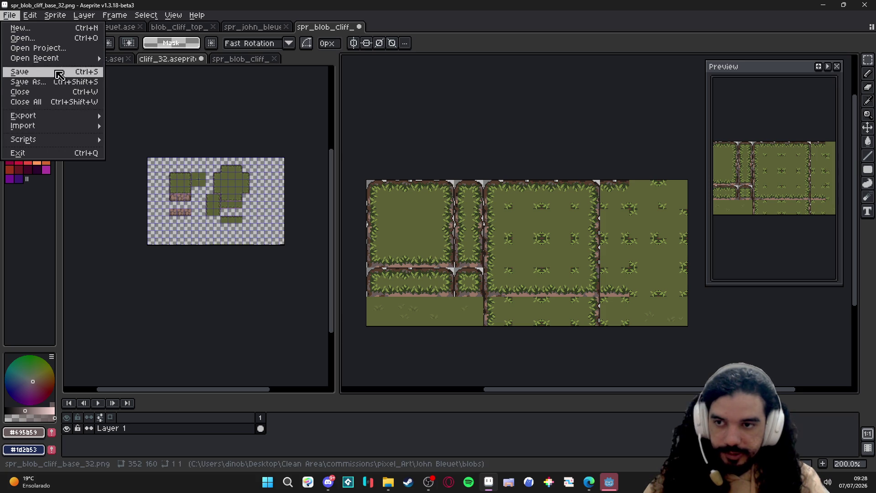
{"action": "left_click", "coordinate": [28, 82]}
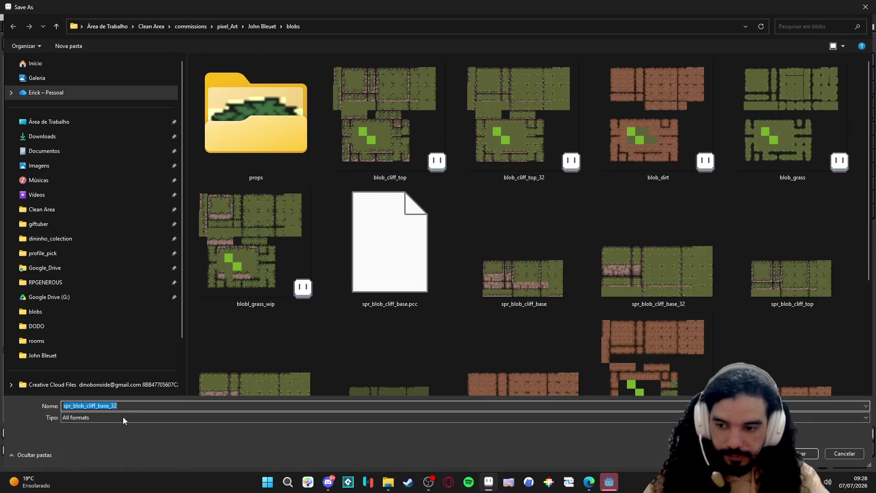
{"action": "left_click", "coordinate": [122, 417]}
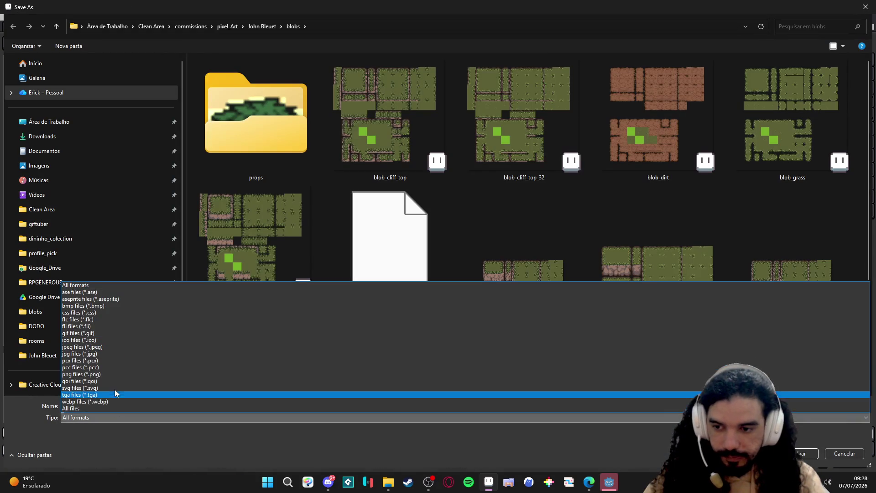
{"action": "left_click", "coordinate": [112, 373]}
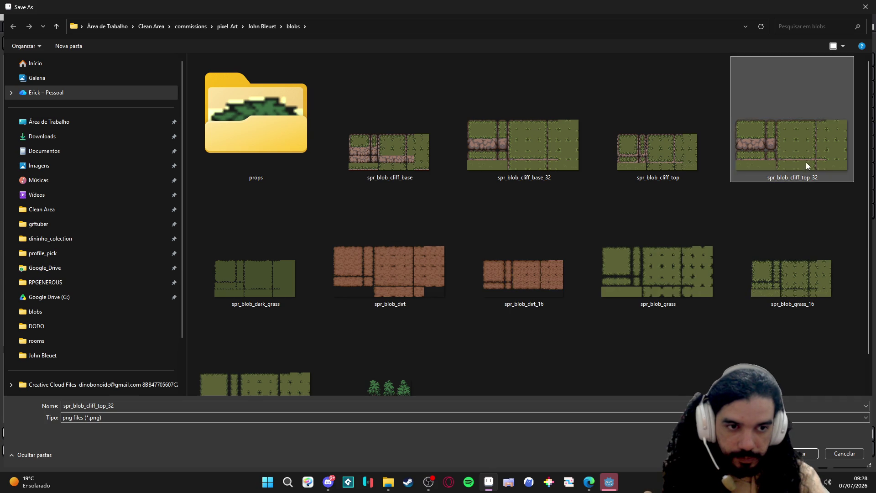
{"action": "double_click", "coordinate": [792, 148]}
{"action": "left_click", "coordinate": [461, 241]}
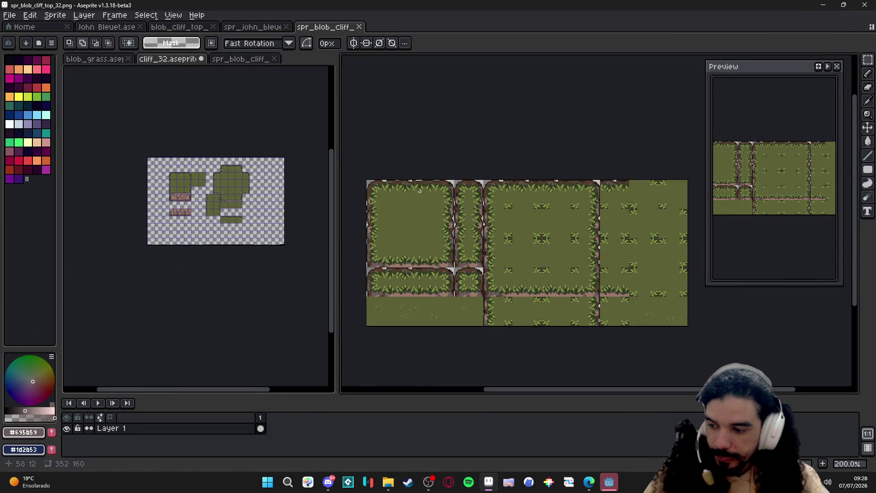
Open the autotile_template project from the Godot Project Manager
{"action": "left_click", "coordinate": [608, 483]}
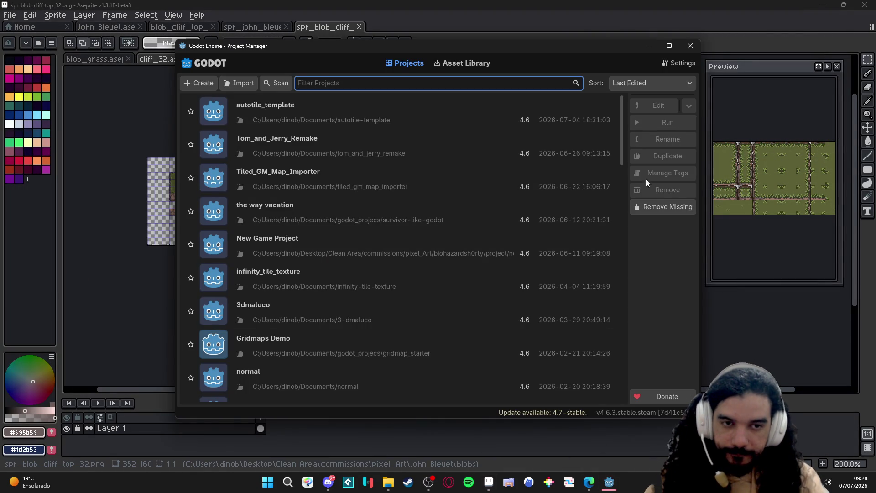
{"action": "double_click", "coordinate": [350, 120]}
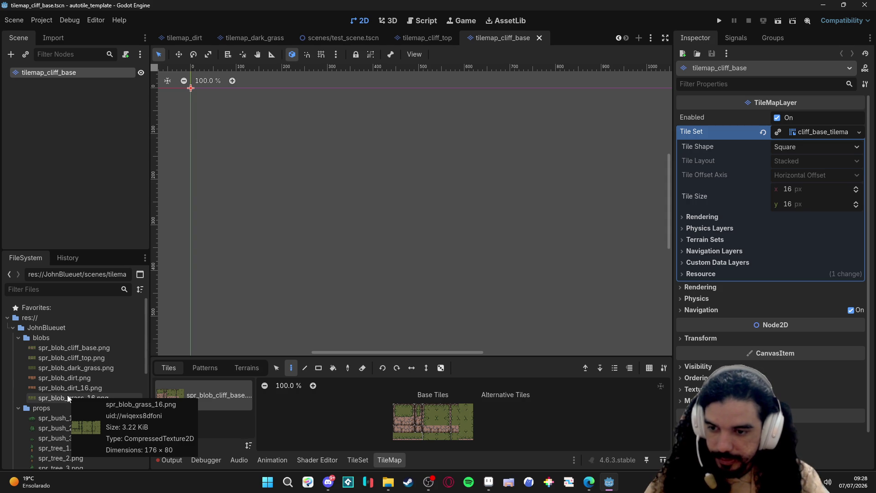
Browse to JohnBlueuet > blobs in the FileSystem dock, listing the new 32px cliff sprites
{"action": "key", "text": "alt+Tab"}
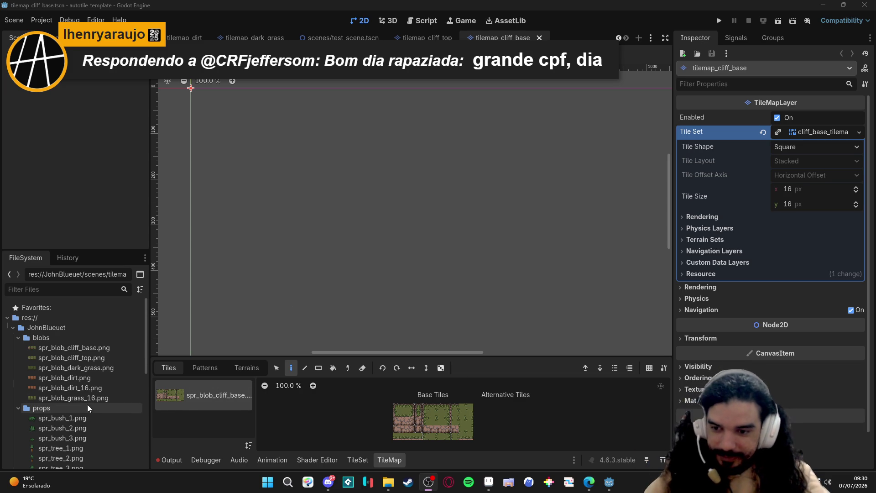
{"action": "left_click", "coordinate": [69, 331]}
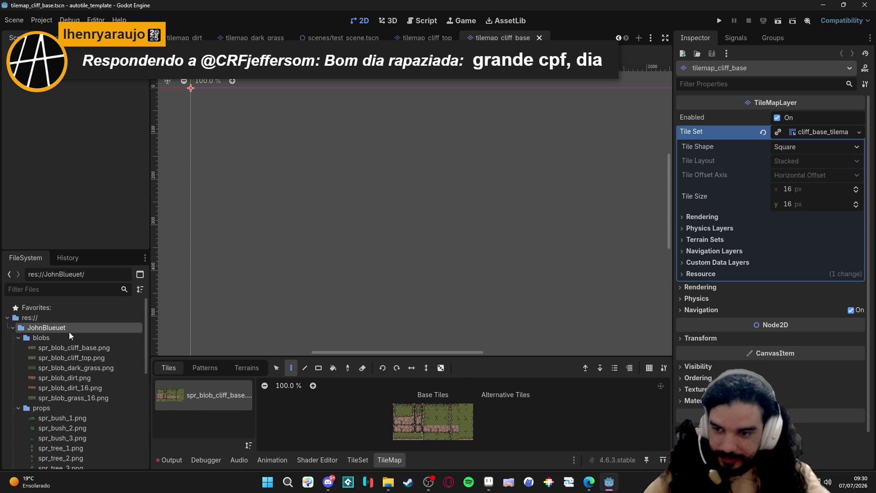
{"action": "scroll", "coordinate": [60, 338], "scroll_direction": "down", "scroll_amount": 3}
{"action": "scroll", "coordinate": [63, 342], "scroll_direction": "up", "scroll_amount": 2}
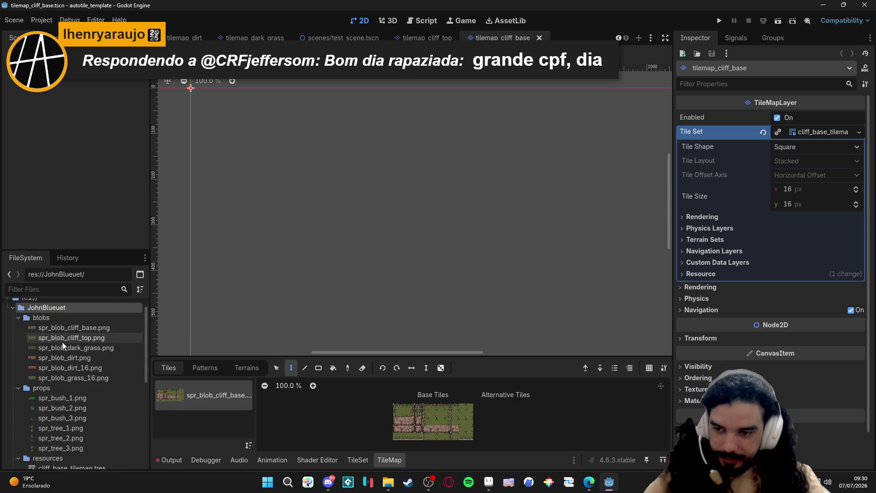
{"action": "left_click", "coordinate": [59, 320]}
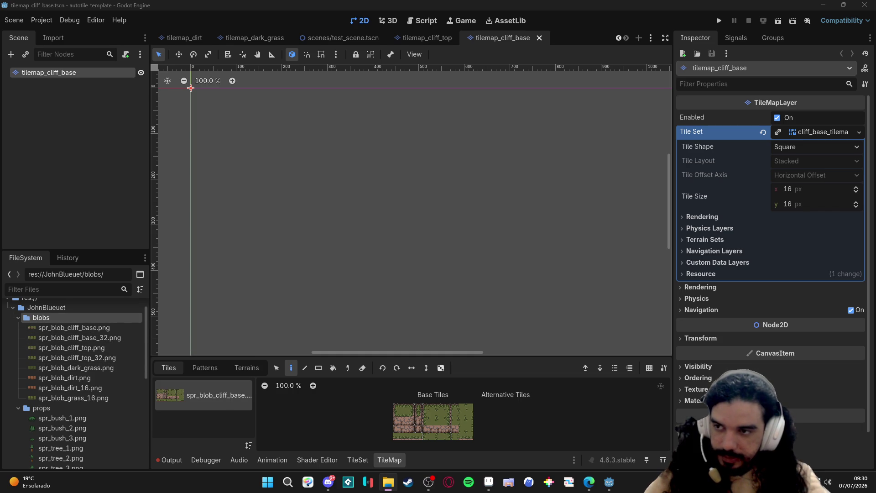
{"action": "left_click", "coordinate": [80, 205]}
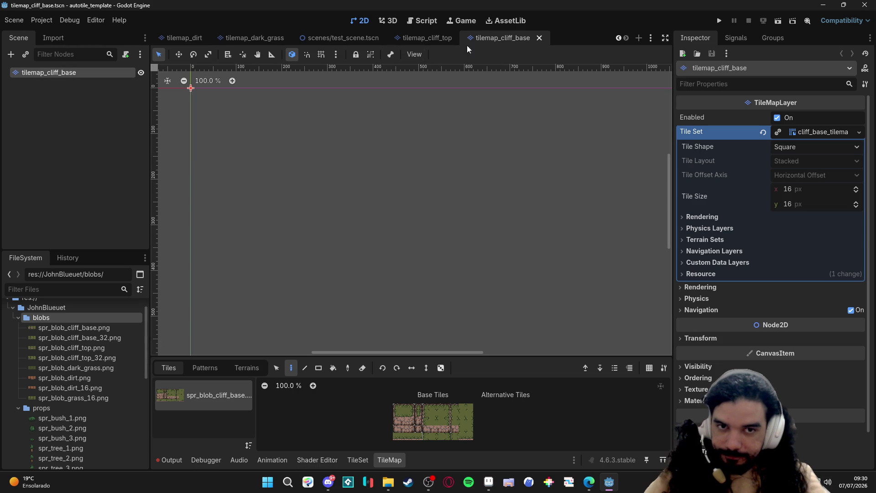
Switch to test_scene.tscn and expand its tilemaps node to show the five layers
{"action": "left_click", "coordinate": [415, 41]}
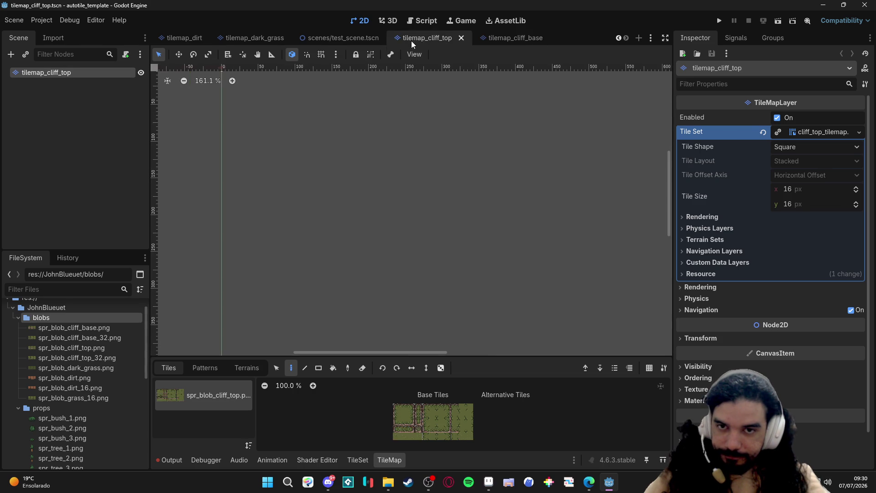
{"action": "left_click", "coordinate": [342, 38]}
{"action": "left_click", "coordinate": [255, 38]}
{"action": "left_click", "coordinate": [186, 38]}
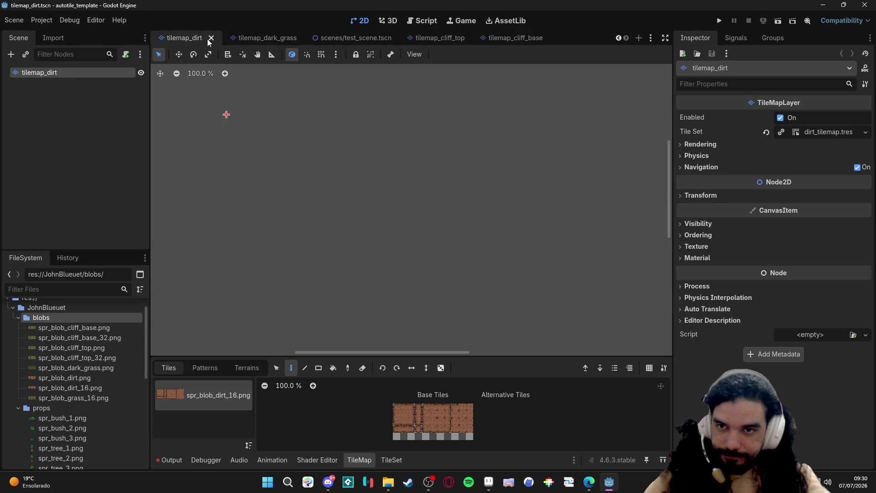
{"action": "left_click", "coordinate": [268, 37]}
{"action": "left_click", "coordinate": [355, 38]}
{"action": "left_click_drag", "start_coordinate": [344, 203], "coordinate": [333, 177]}
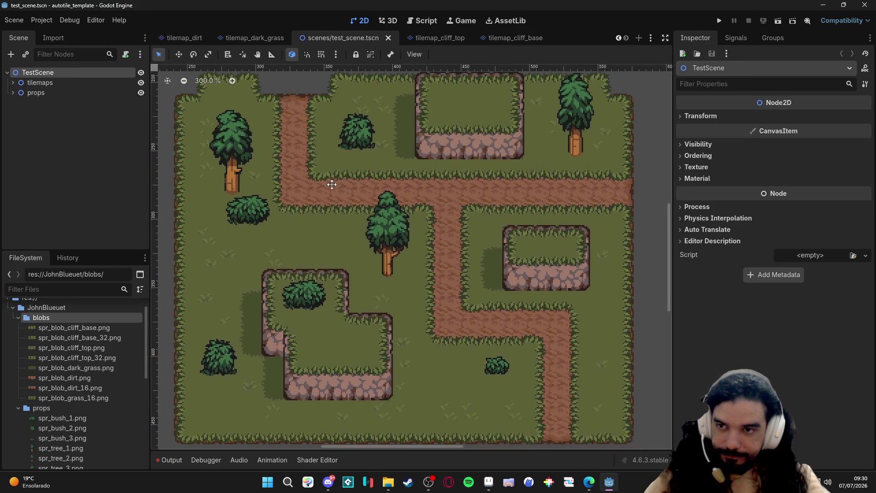
{"action": "left_click", "coordinate": [13, 82]}
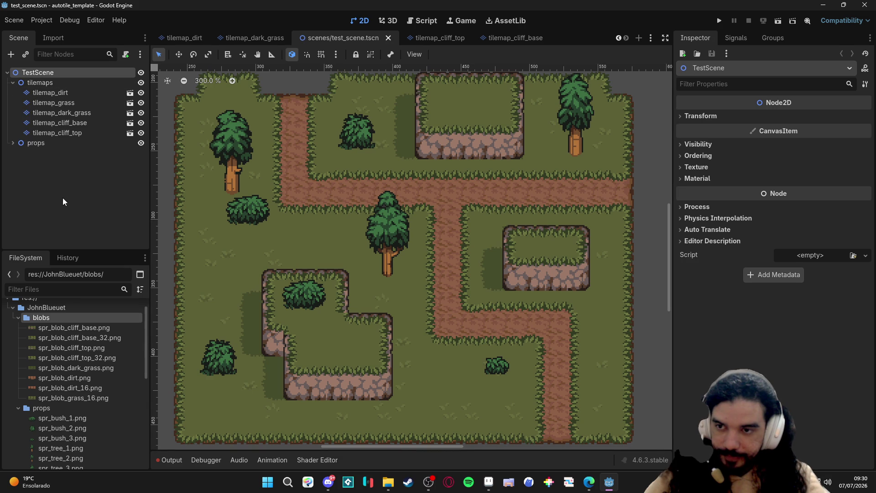
{"action": "left_click", "coordinate": [40, 82]}
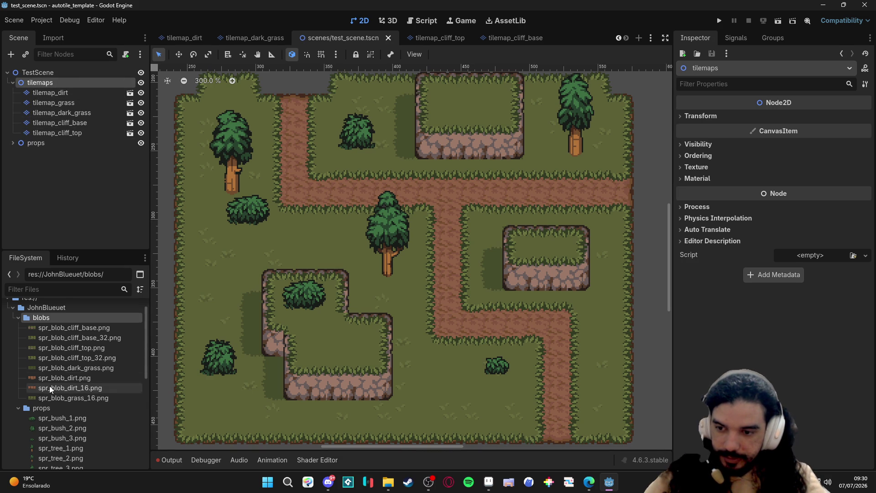
{"action": "scroll", "coordinate": [49, 386], "scroll_direction": "down", "scroll_amount": 3}
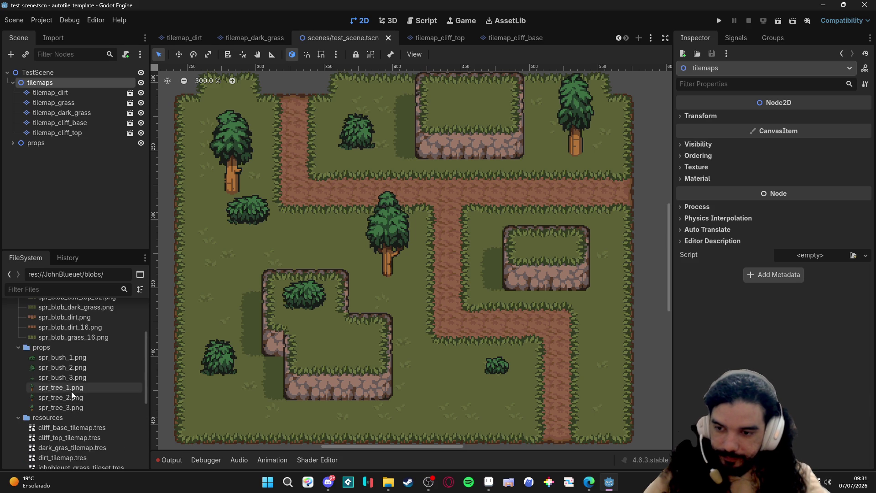
{"action": "scroll", "coordinate": [71, 391], "scroll_direction": "up", "scroll_amount": 3}
{"action": "scroll", "coordinate": [74, 389], "scroll_direction": "down", "scroll_amount": 2}
{"action": "scroll", "coordinate": [73, 388], "scroll_direction": "down", "scroll_amount": 3}
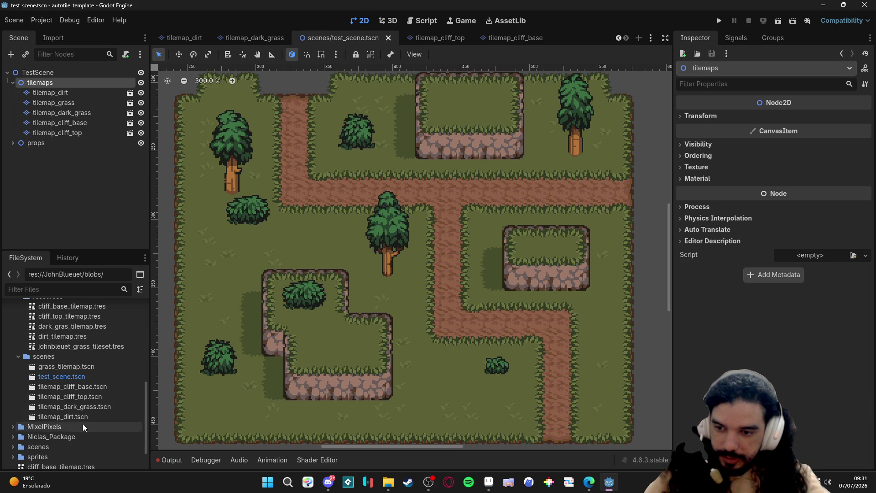
Duplicate tilemap_cliff_top.tscn as tilemap_cliff_top_32.tscn
{"action": "right_click", "coordinate": [103, 397]}
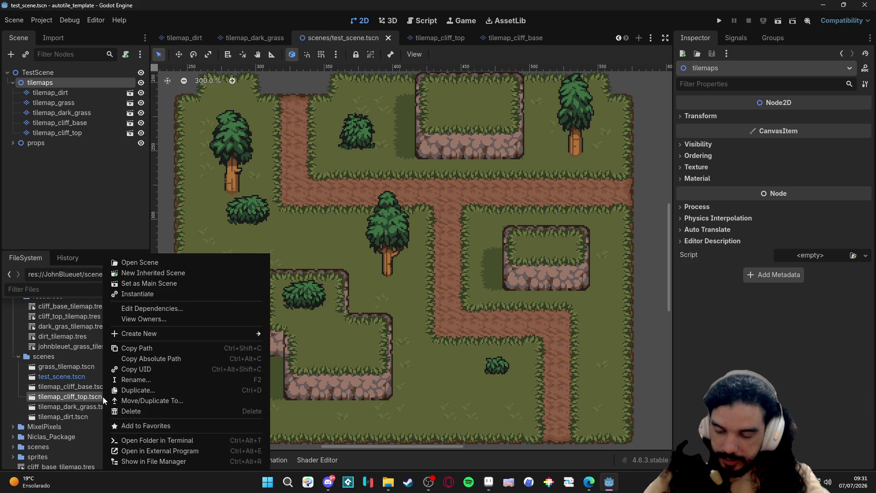
{"action": "left_click", "coordinate": [185, 393]}
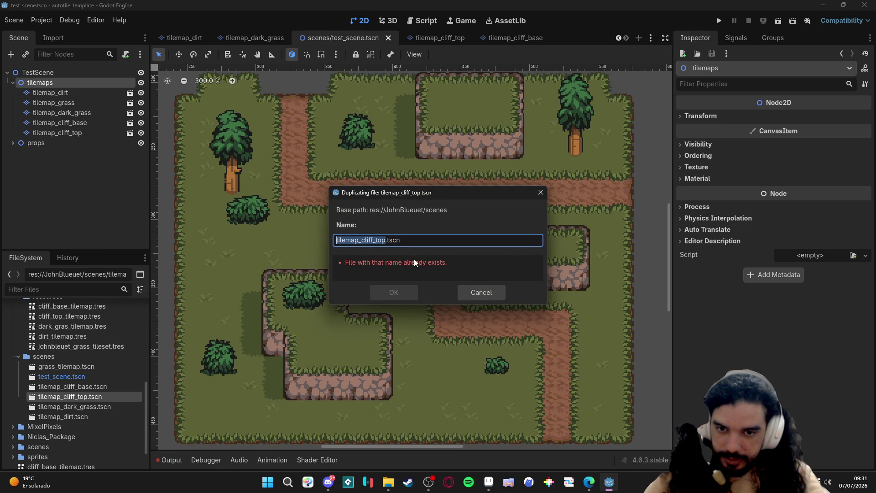
{"action": "left_click", "coordinate": [386, 241]}
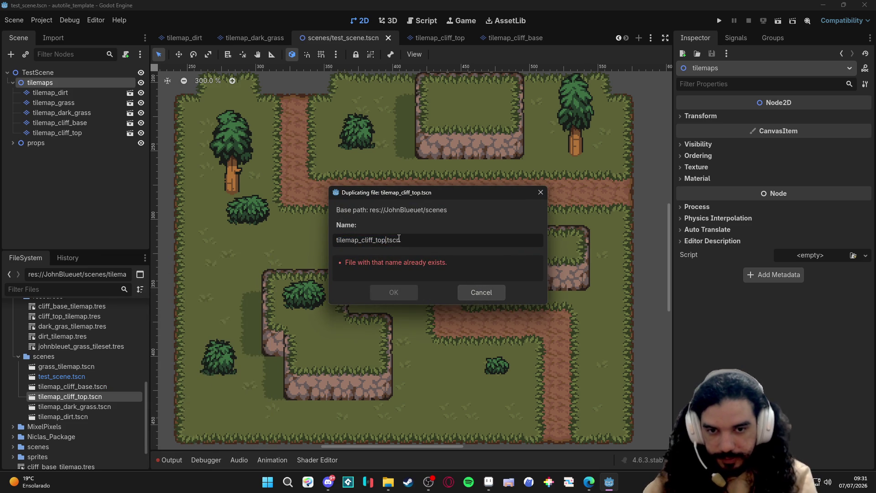
{"action": "type", "text": "_32"}
{"action": "key", "text": "Return"}
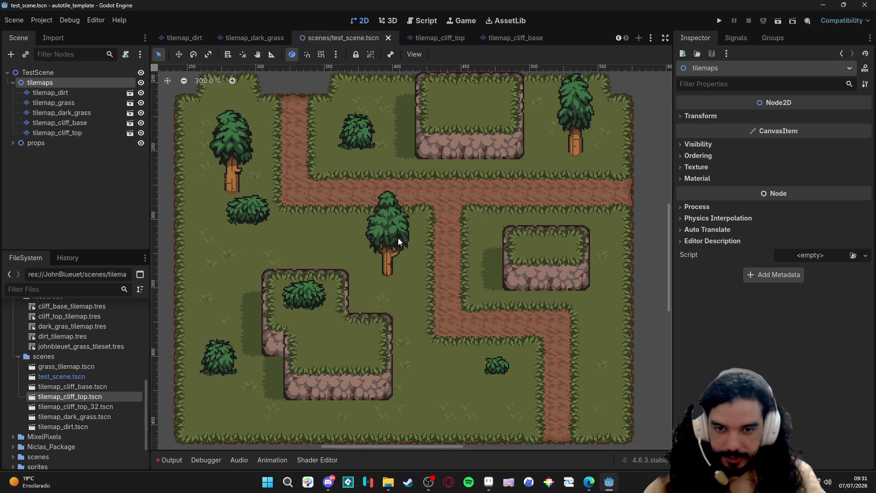
Save the cliff top tile set as cliff_top_tilemap_32.tres in the resources folder
{"action": "double_click", "coordinate": [70, 397]}
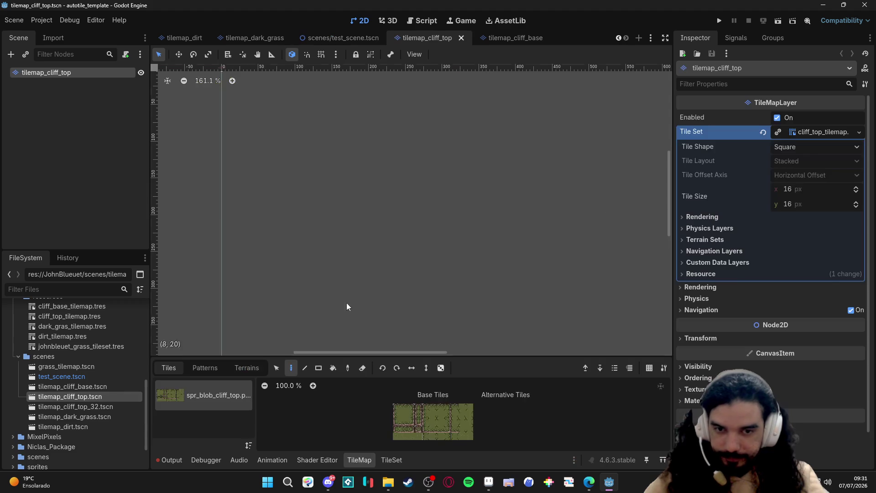
{"action": "left_click", "coordinate": [859, 131]}
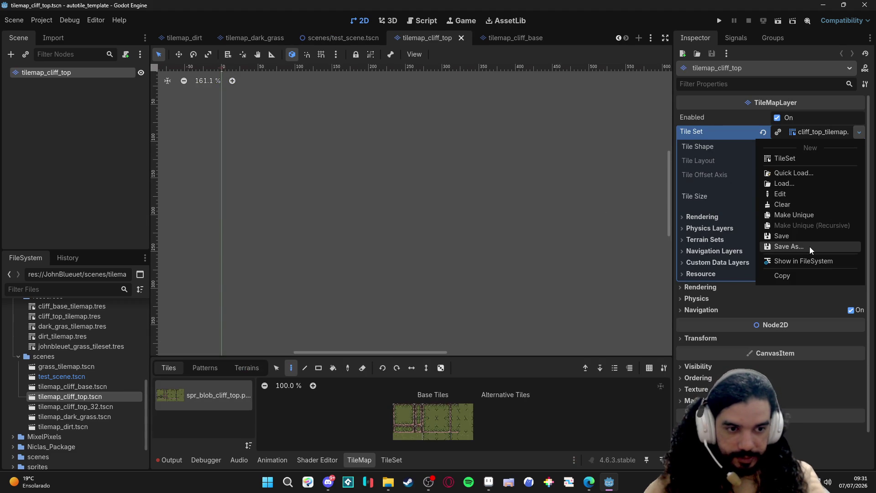
{"action": "left_click", "coordinate": [789, 246]}
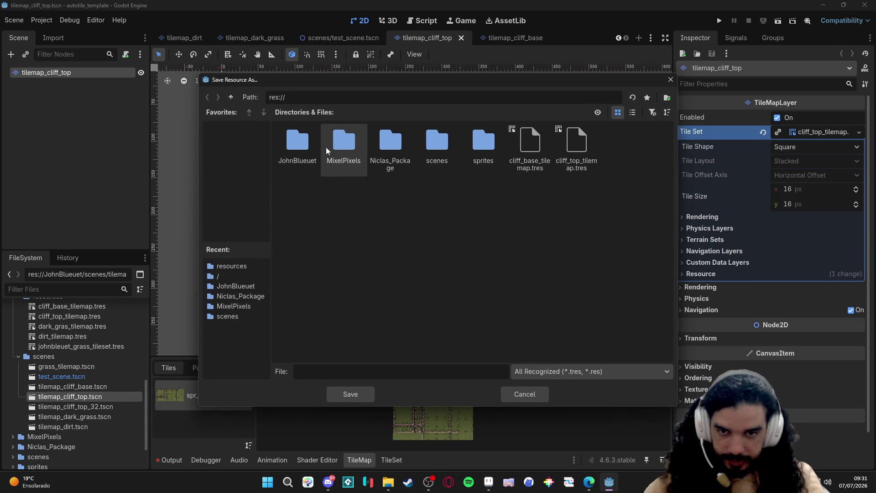
{"action": "double_click", "coordinate": [298, 142]}
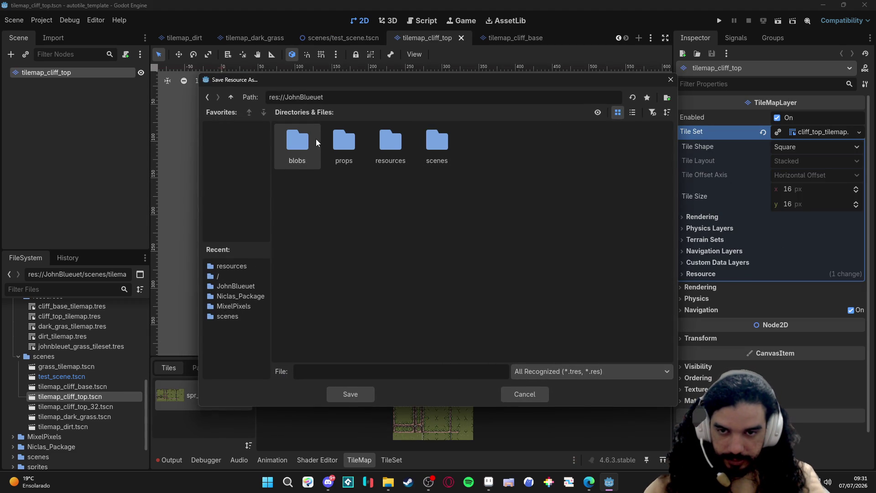
{"action": "double_click", "coordinate": [401, 140]}
{"action": "left_click", "coordinate": [431, 164]}
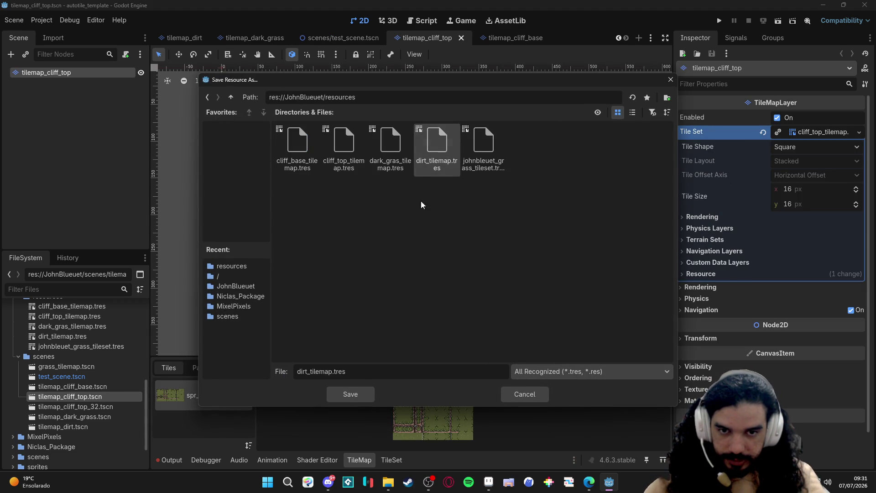
{"action": "left_click", "coordinate": [382, 152]}
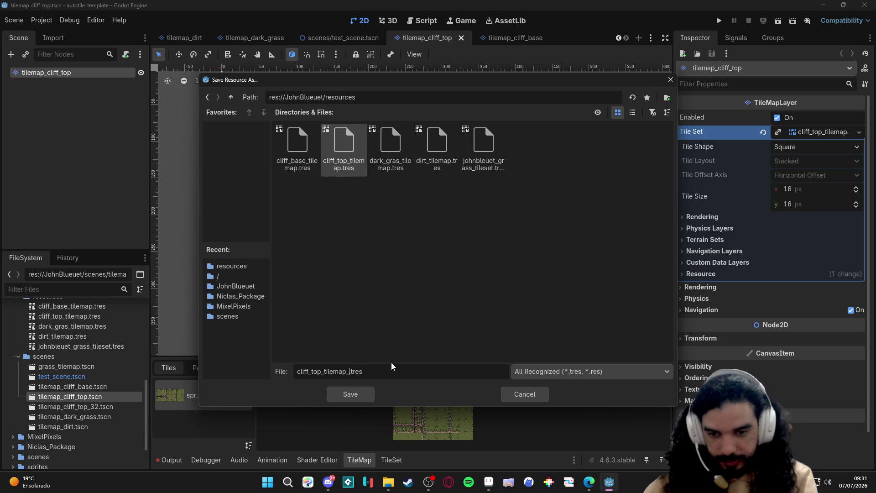
{"action": "type", "text": "_32"}
{"action": "key", "text": "Return"}
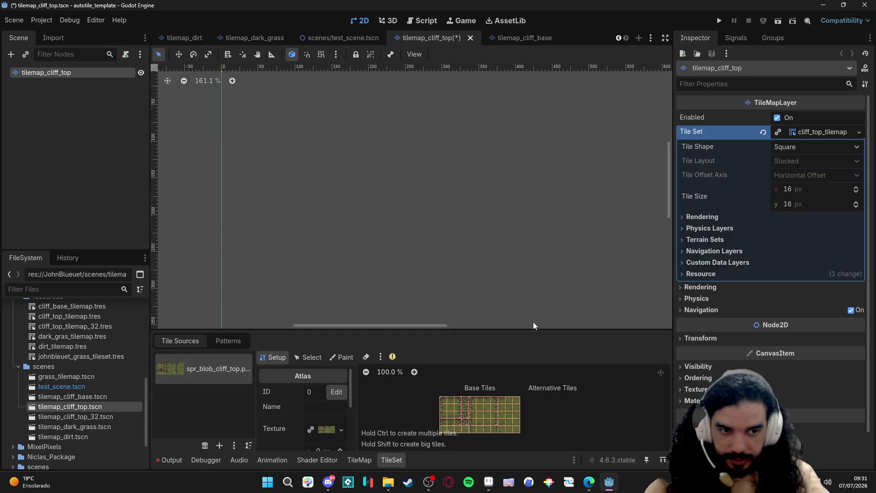
Set tile size and texture region to 32 and assign spr_blob_cliff_base_32.png as atlas texture
{"action": "left_click", "coordinate": [788, 189]}
{"action": "type", "text": "32"}
{"action": "key", "text": "Return"}
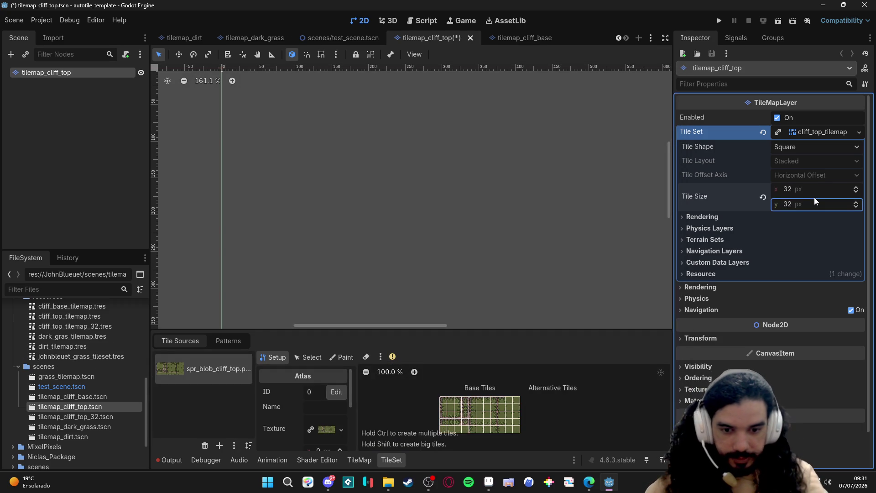
{"action": "left_click_drag", "start_coordinate": [464, 331], "coordinate": [464, 208]}
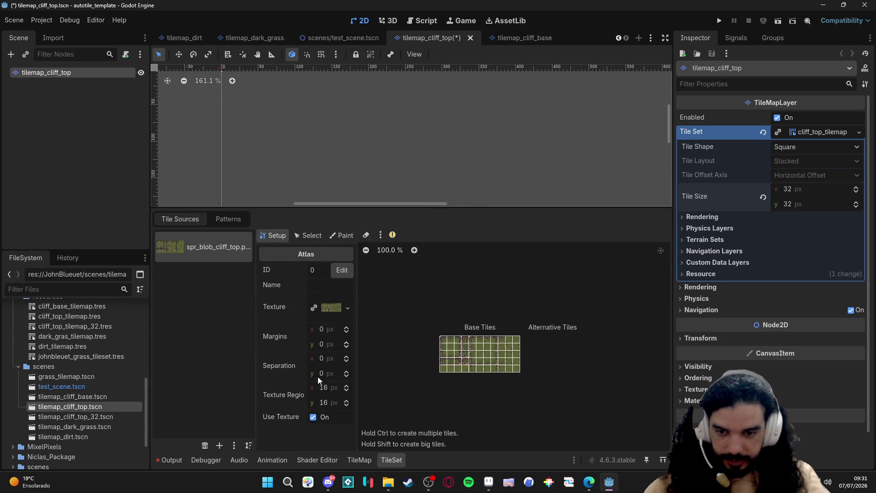
{"action": "double_click", "coordinate": [323, 388]}
{"action": "type", "text": "2"}
{"action": "key", "text": "Return"}
{"action": "type", "text": "32"}
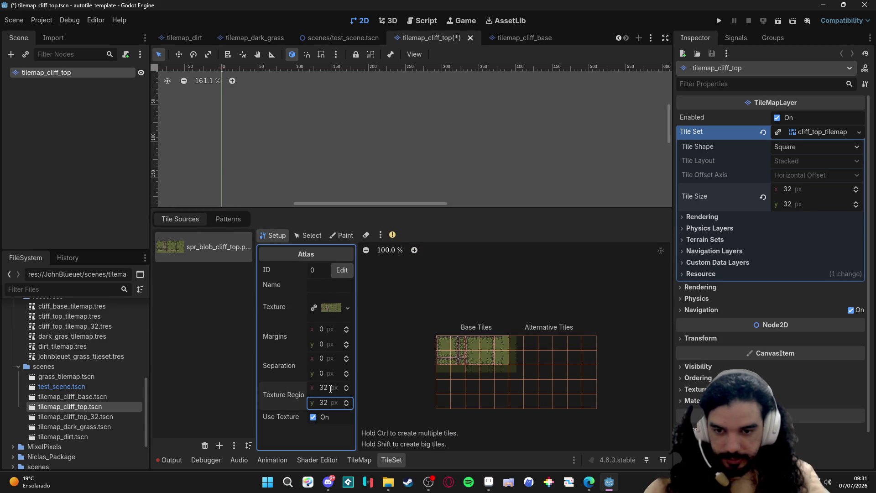
{"action": "scroll", "coordinate": [98, 384], "scroll_direction": "up", "scroll_amount": 5}
{"action": "scroll", "coordinate": [98, 380], "scroll_direction": "up", "scroll_amount": 5}
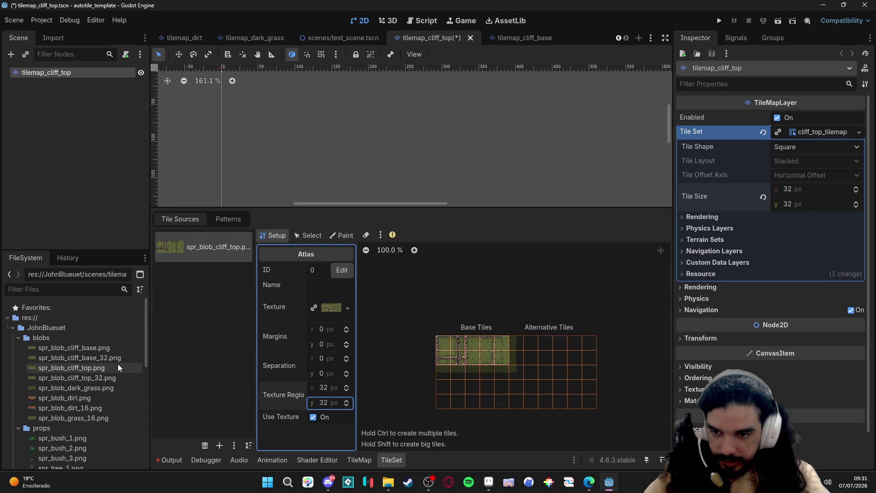
{"action": "left_click_drag", "start_coordinate": [79, 358], "coordinate": [331, 308]}
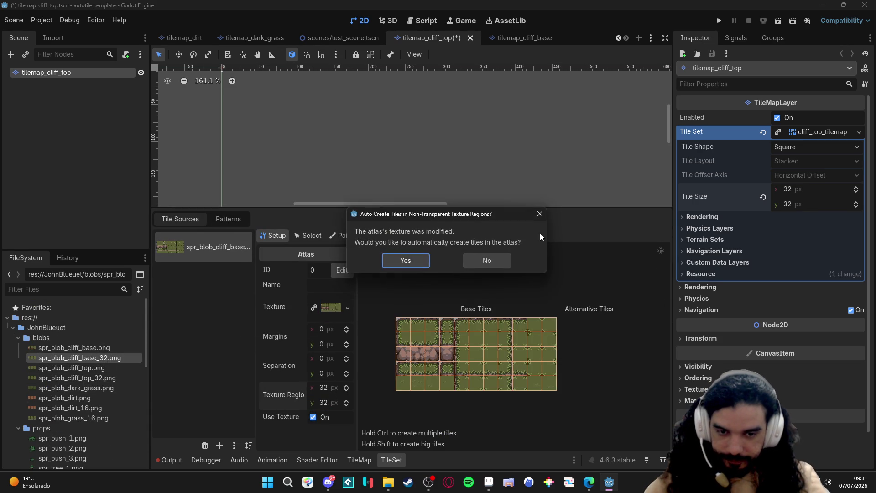
{"action": "left_click", "coordinate": [405, 260]}
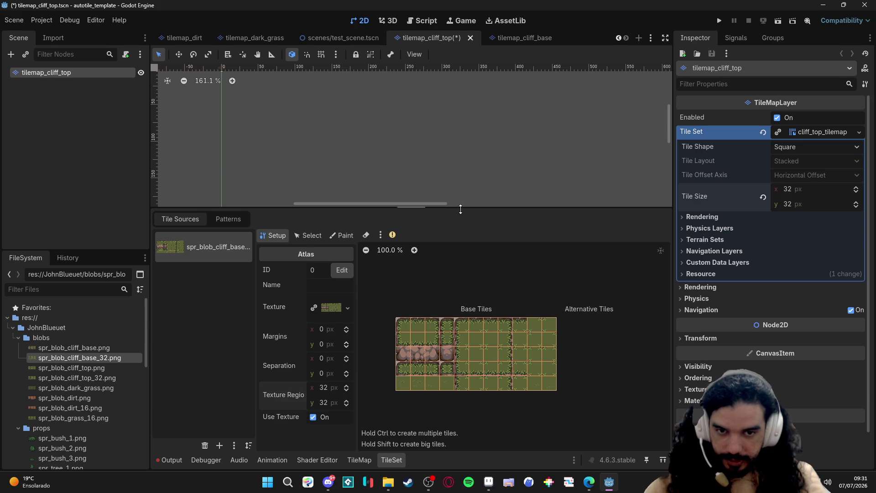
{"action": "left_click_drag", "start_coordinate": [461, 209], "coordinate": [447, 324]}
{"action": "scroll", "coordinate": [394, 275], "scroll_direction": "right", "scroll_amount": 1}
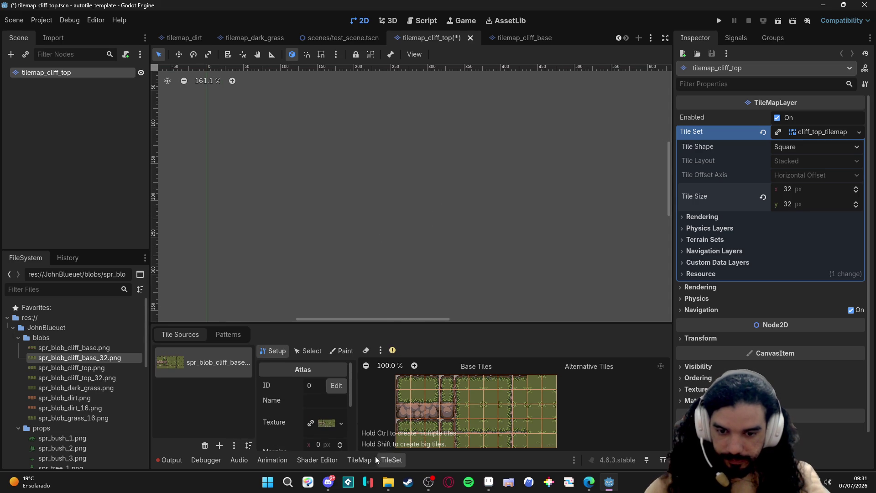
Rectangle-paint a trial plateau of Terrain 0 on the map
{"action": "left_click", "coordinate": [359, 460]}
{"action": "left_click", "coordinate": [246, 368]}
{"action": "left_click", "coordinate": [191, 396]}
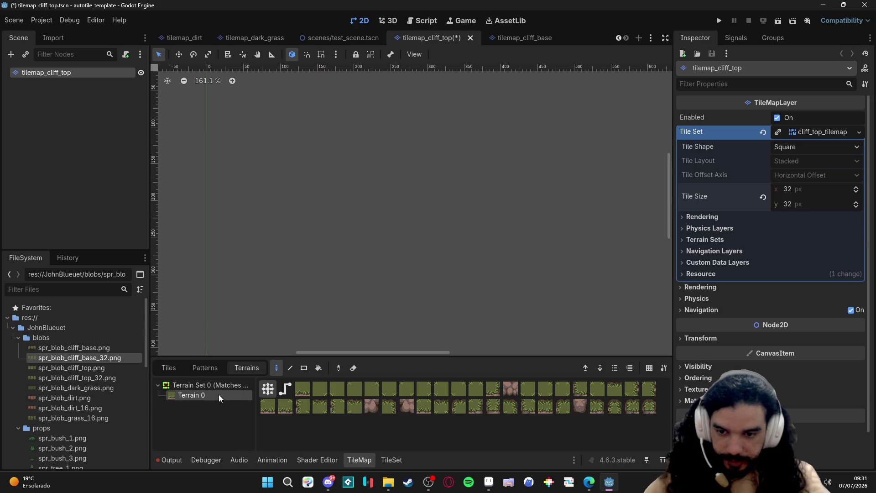
{"action": "left_click_drag", "start_coordinate": [303, 172], "coordinate": [394, 241]}
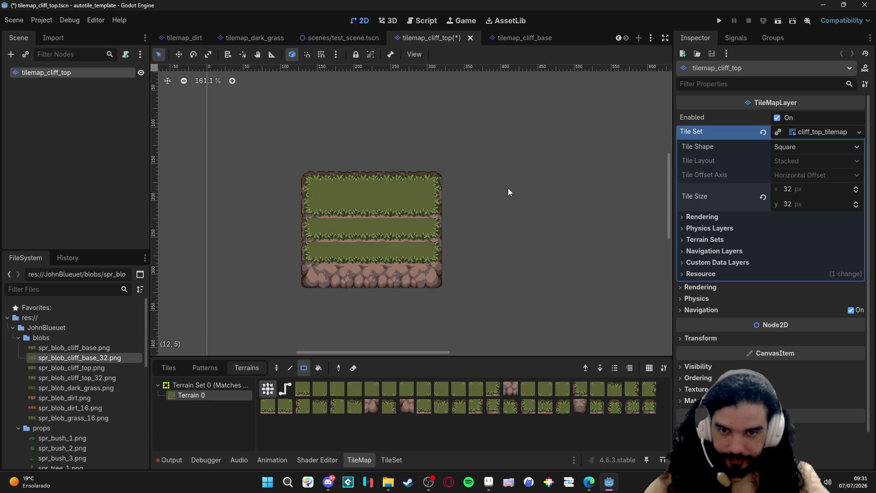
{"action": "left_click_drag", "start_coordinate": [396, 172], "coordinate": [534, 268]}
{"action": "left_click_drag", "start_coordinate": [301, 137], "coordinate": [529, 168]}
{"action": "scroll", "coordinate": [399, 307], "scroll_direction": "down", "scroll_amount": 1}
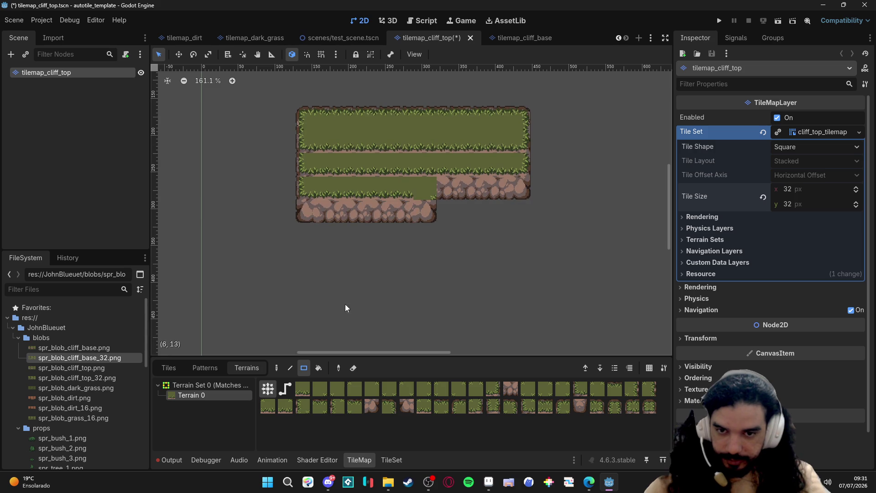
{"action": "left_click", "coordinate": [391, 460]}
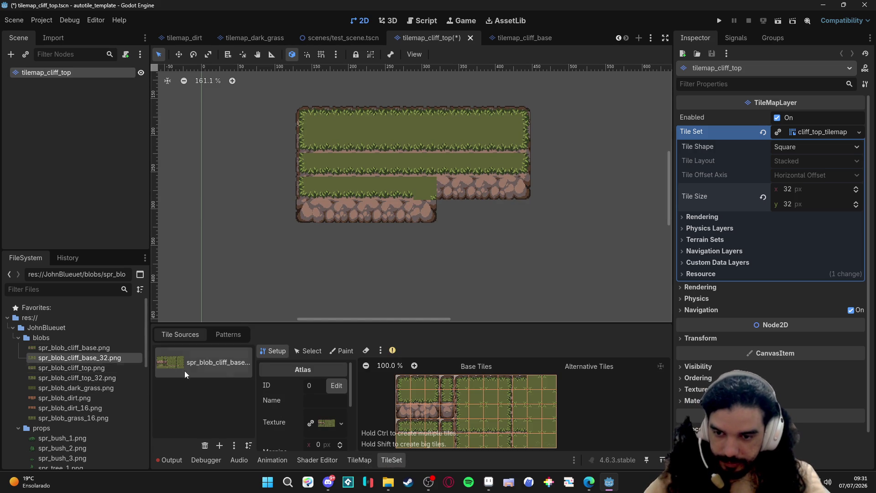
Replace the atlas texture with spr_blob_cliff_top_32.png, accepting automatic tile creation
{"action": "left_click_drag", "start_coordinate": [71, 368], "coordinate": [327, 423]}
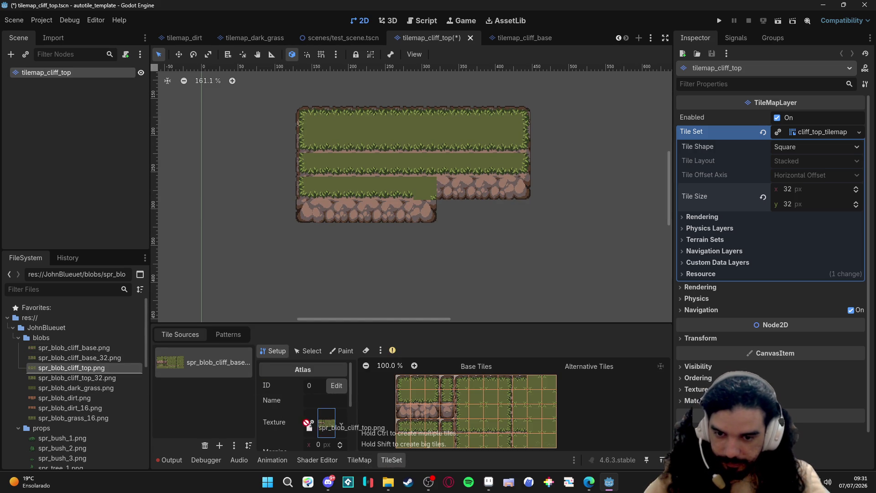
{"action": "left_click", "coordinate": [401, 261]}
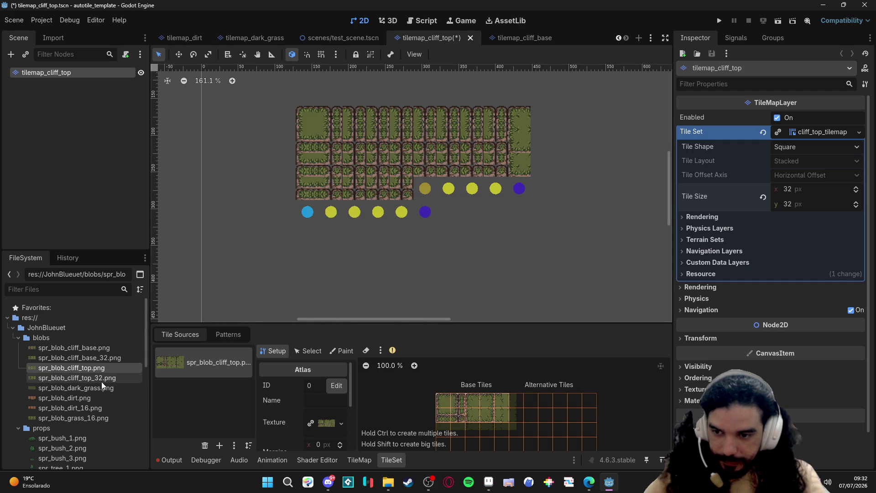
{"action": "left_click_drag", "start_coordinate": [101, 382], "coordinate": [321, 430]}
{"action": "left_click", "coordinate": [397, 264]}
{"action": "left_click", "coordinate": [428, 277]}
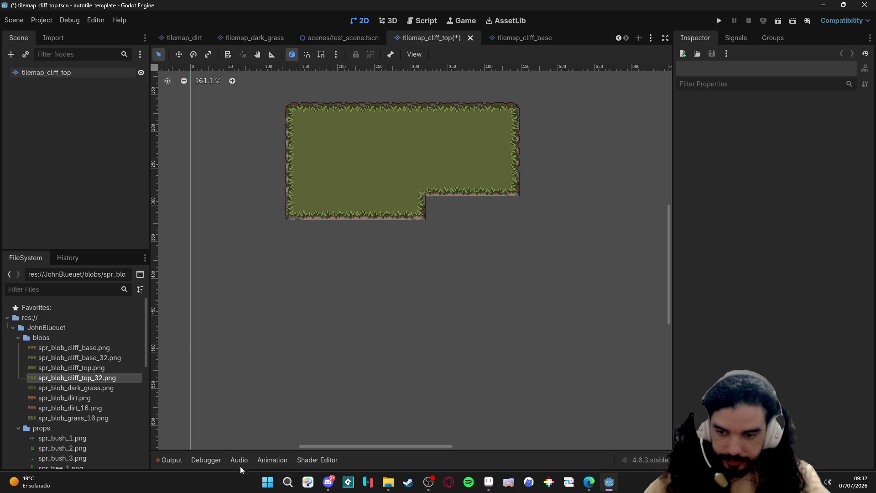
{"action": "left_click", "coordinate": [46, 72]}
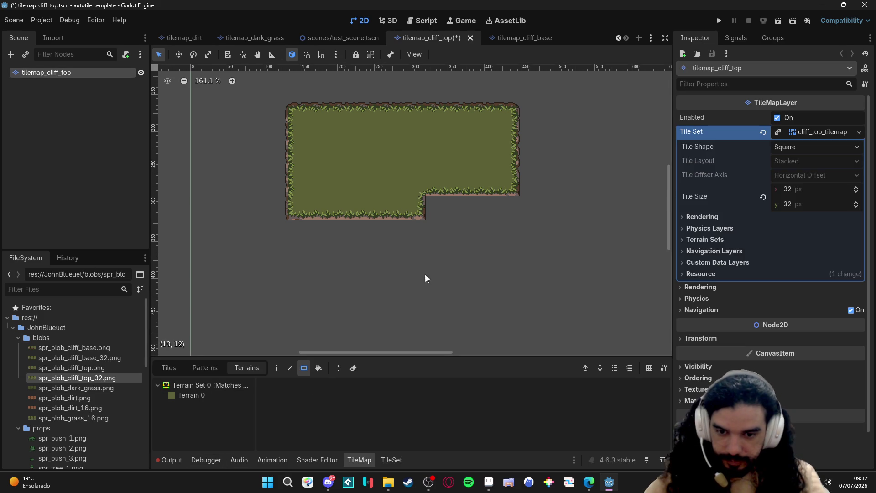
Paint Terrain 0 rectangles to grow the plateau into a larger stepped shape
{"action": "left_click", "coordinate": [192, 395]}
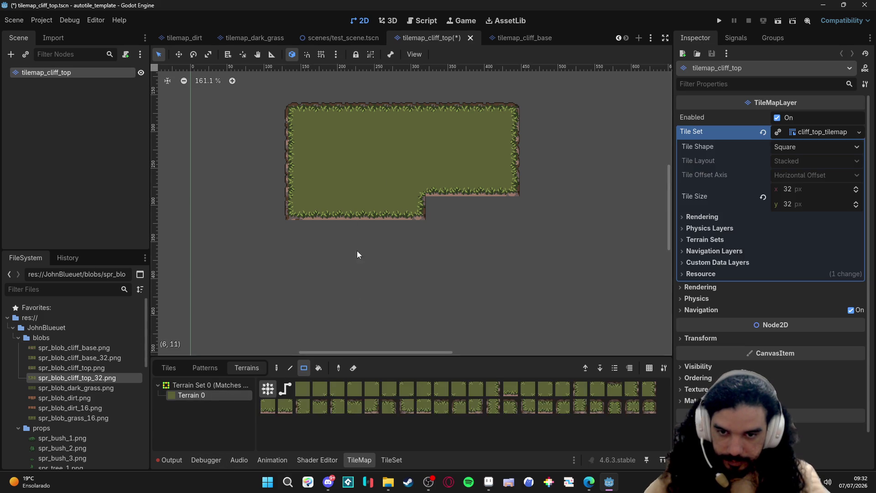
{"action": "left_click_drag", "start_coordinate": [367, 178], "coordinate": [439, 254]}
{"action": "left_click_drag", "start_coordinate": [453, 206], "coordinate": [510, 233]}
{"action": "left_click_drag", "start_coordinate": [540, 198], "coordinate": [540, 198]}
{"action": "mouse_move", "coordinate": [315, 215]}
{"action": "left_mouse_down"}
{"action": "mouse_move", "coordinate": [363, 264]}
{"action": "mouse_move", "coordinate": [445, 288]}
{"action": "left_mouse_up"}
{"action": "left_click_drag", "start_coordinate": [466, 205], "coordinate": [585, 308]}
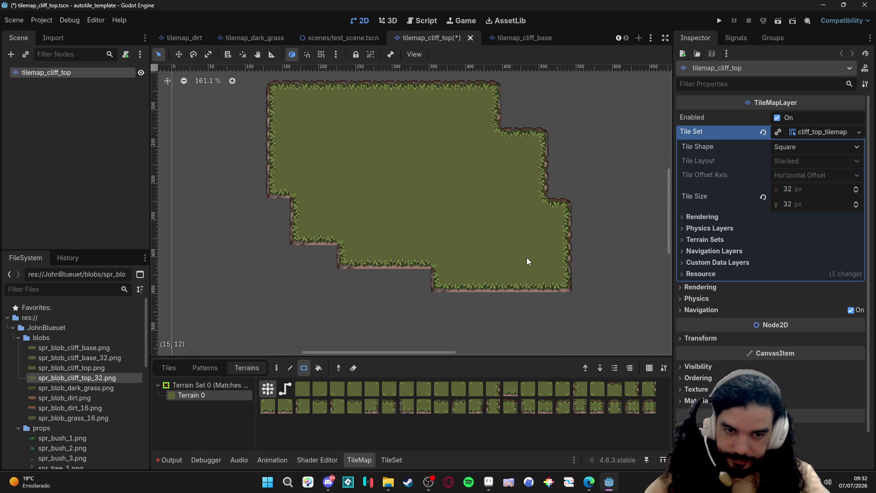
{"action": "left_click_drag", "start_coordinate": [524, 256], "coordinate": [551, 290]}
{"action": "left_click_drag", "start_coordinate": [313, 261], "coordinate": [274, 236]}
{"action": "left_click_drag", "start_coordinate": [411, 205], "coordinate": [404, 186]}
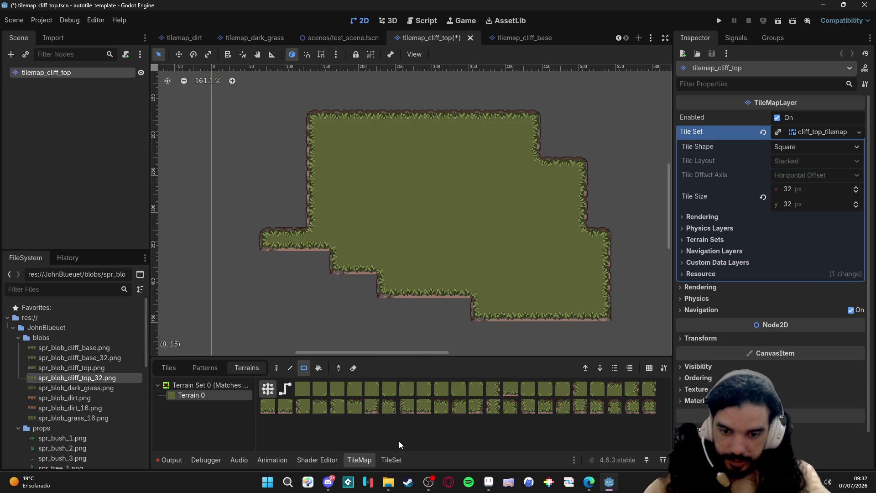
{"action": "left_click", "coordinate": [391, 459]}
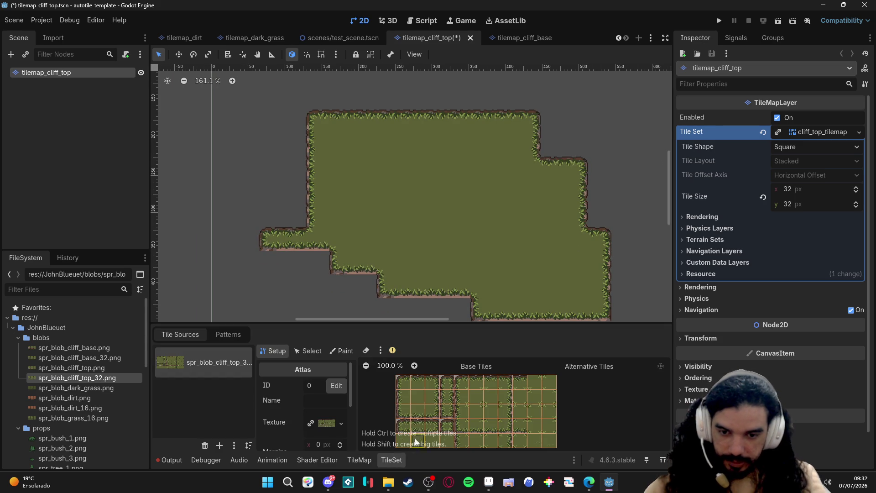
Choose Terrains painting with Terrain Set 0 and assign it to the first bottom-row tiles
{"action": "left_click", "coordinate": [342, 351]}
{"action": "left_click_drag", "start_coordinate": [437, 323], "coordinate": [438, 291]}
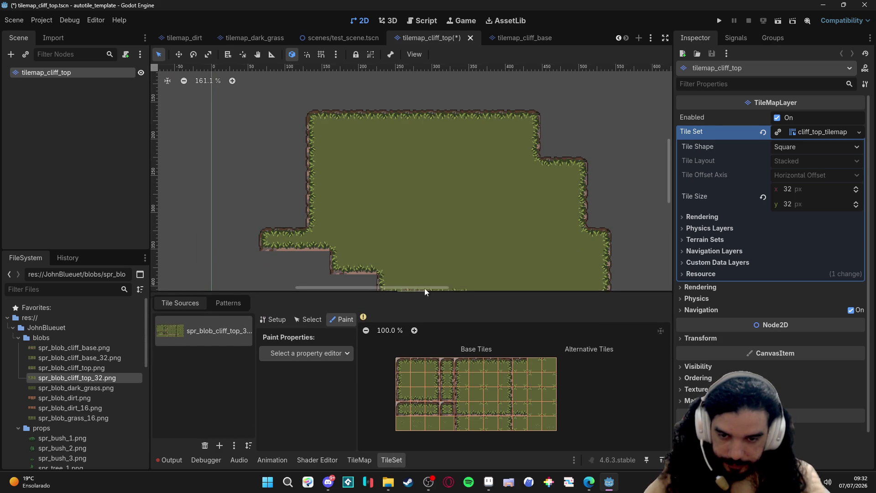
{"action": "left_click_drag", "start_coordinate": [425, 240], "coordinate": [404, 185]}
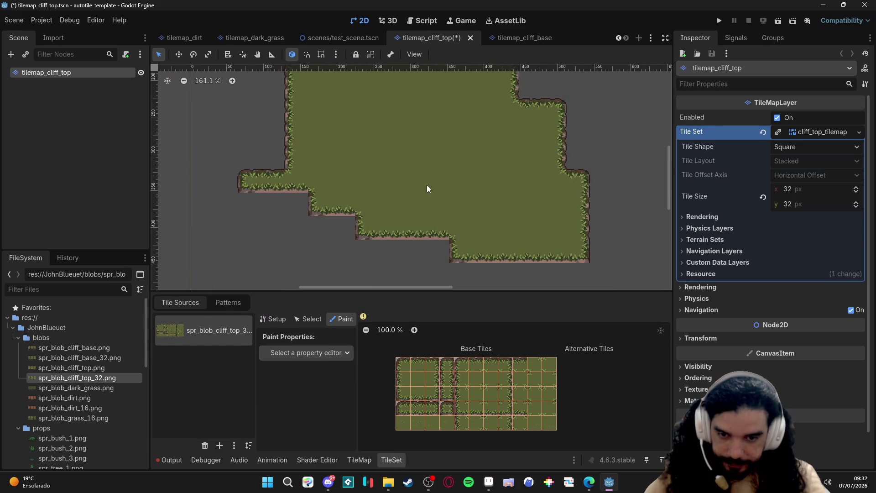
{"action": "left_click", "coordinate": [309, 352]}
{"action": "left_click", "coordinate": [219, 383]}
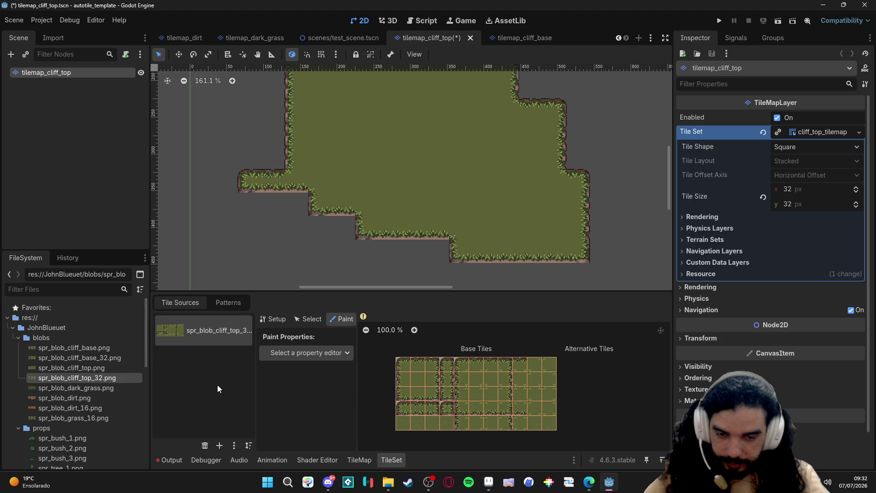
{"action": "left_click", "coordinate": [348, 353]}
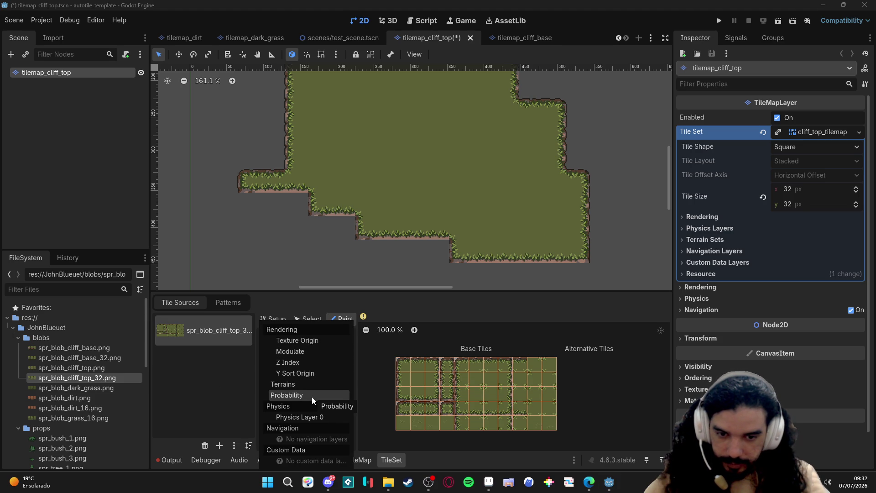
{"action": "left_click", "coordinate": [283, 385]}
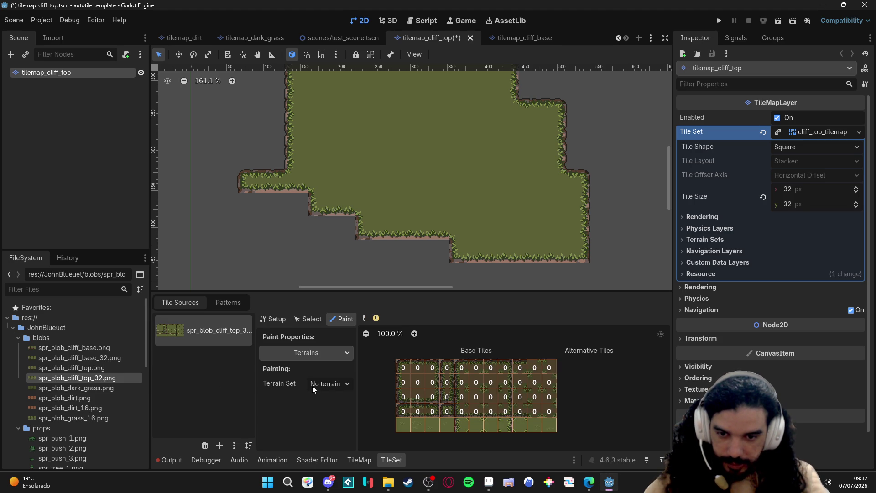
{"action": "left_click", "coordinate": [312, 386]}
{"action": "left_click", "coordinate": [335, 410]}
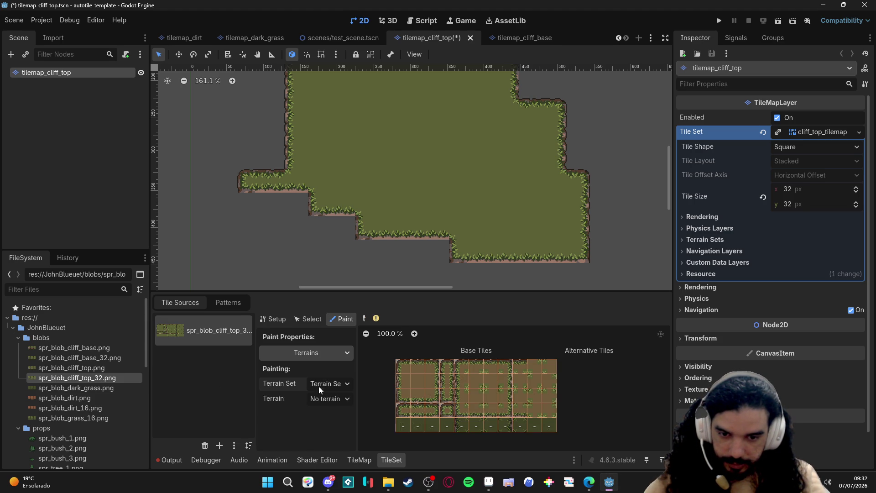
{"action": "left_click_drag", "start_coordinate": [401, 426], "coordinate": [435, 425]}
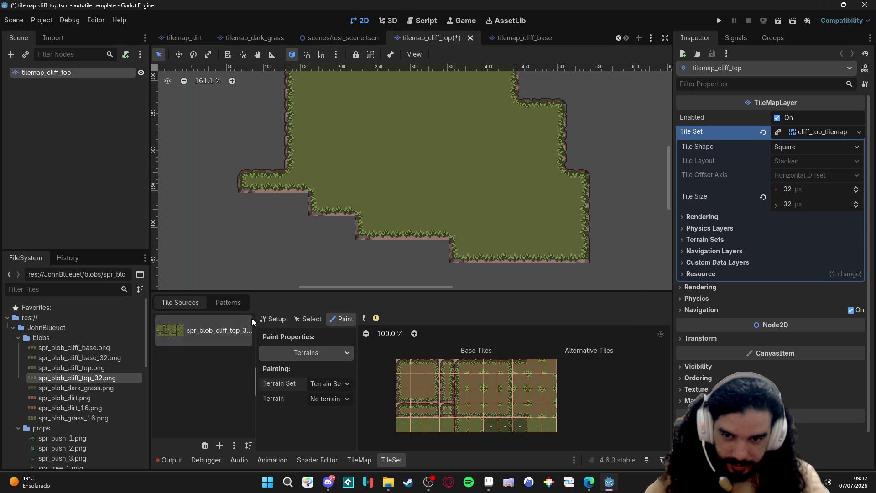
Reselect Terrain Set 0's green terrain, assign it to more bottom-row tiles, and save the scene
{"action": "left_click", "coordinate": [272, 319]}
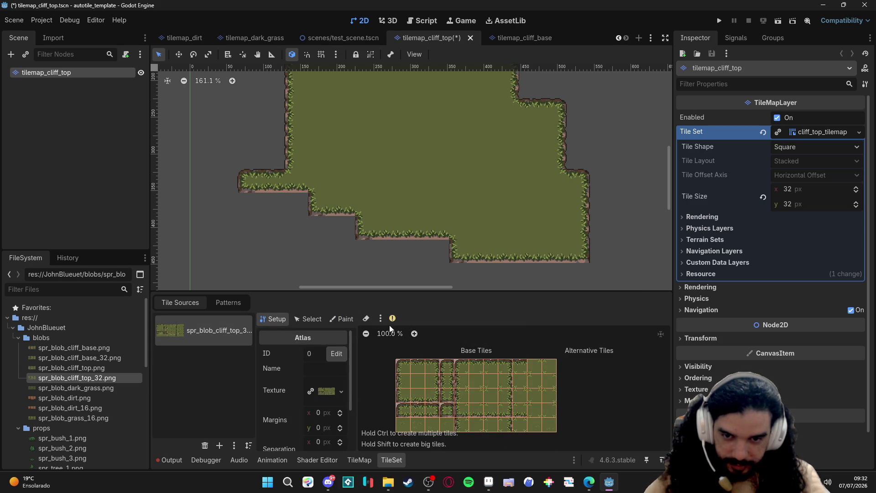
{"action": "left_click", "coordinate": [345, 319]}
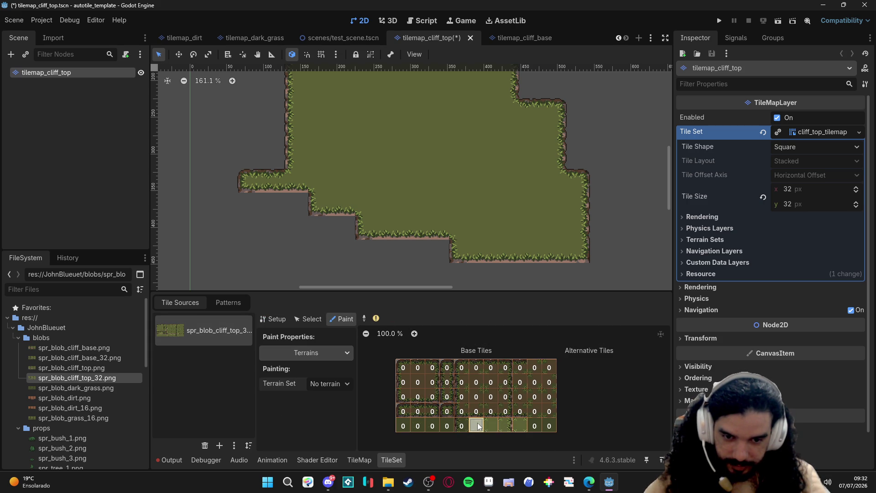
{"action": "left_click", "coordinate": [305, 352]}
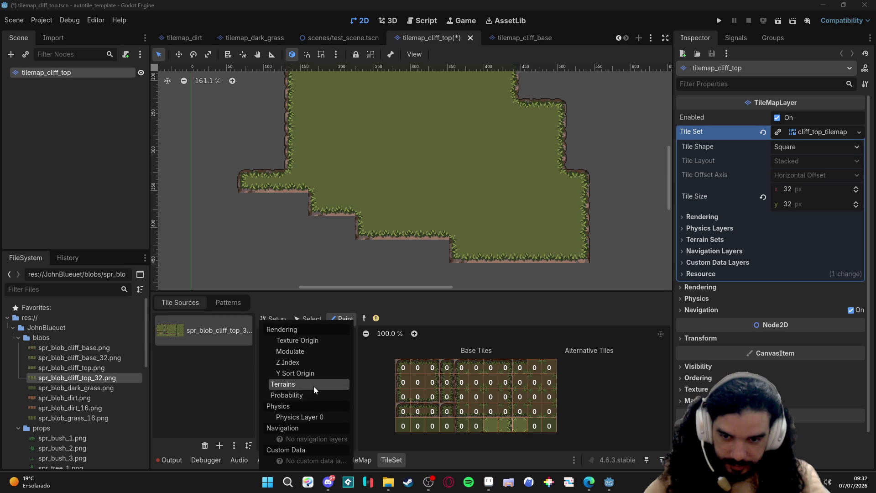
{"action": "left_click", "coordinate": [464, 452]}
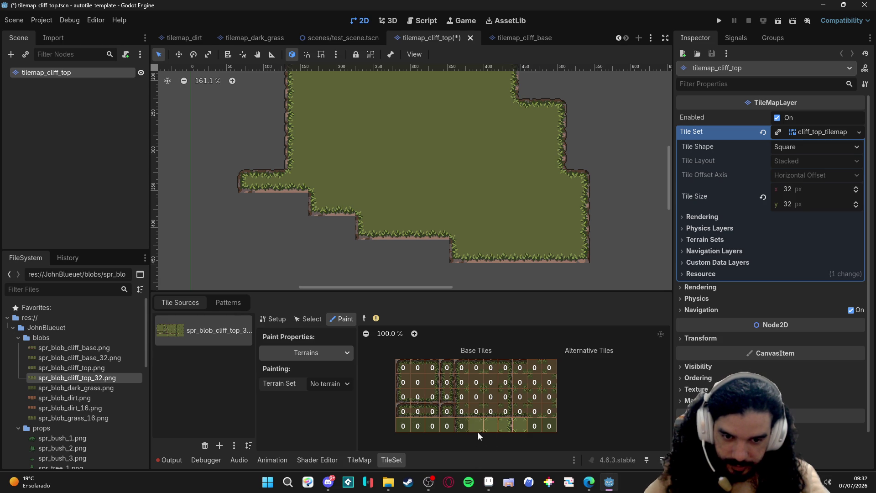
{"action": "left_click", "coordinate": [328, 384]}
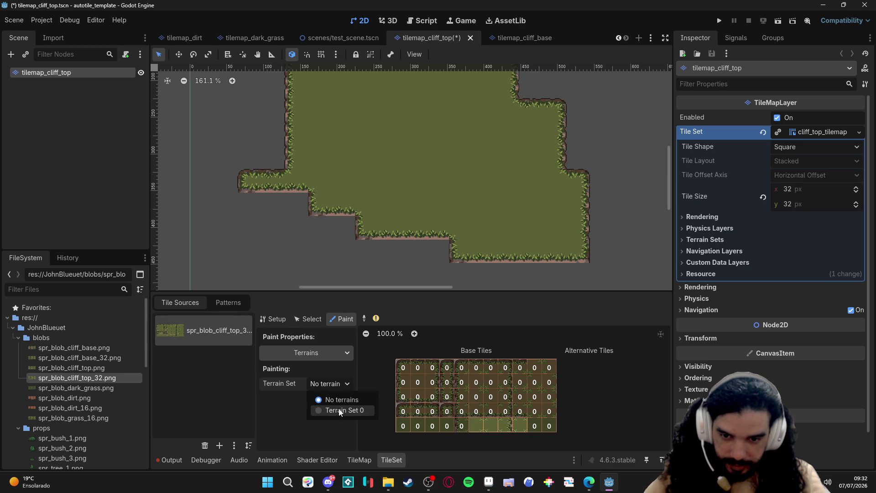
{"action": "left_click", "coordinate": [336, 412]}
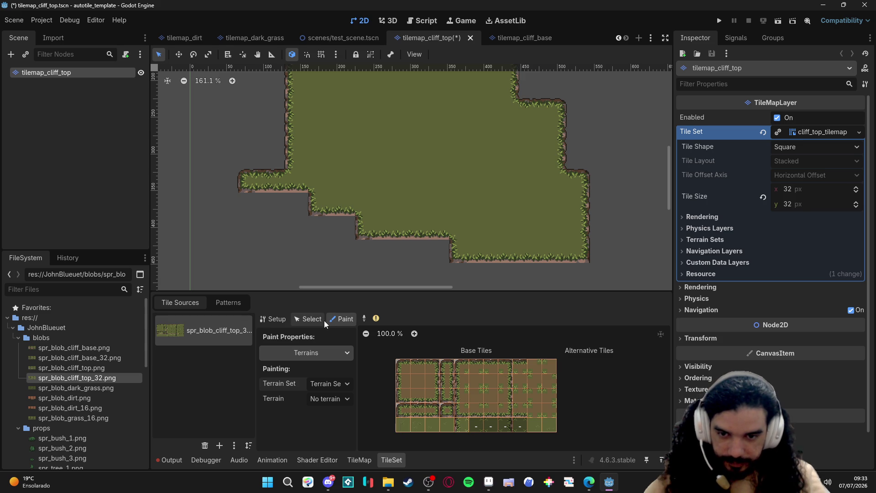
{"action": "left_click", "coordinate": [328, 398]}
{"action": "left_click", "coordinate": [333, 419]}
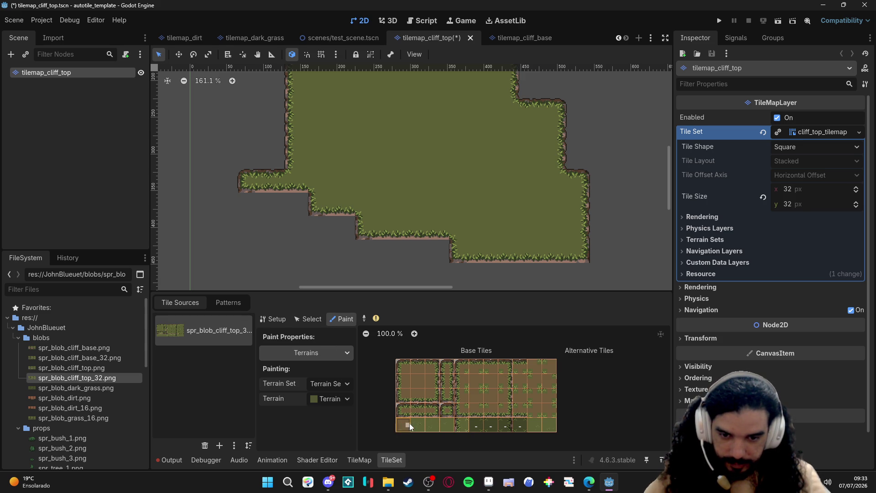
{"action": "left_click", "coordinate": [434, 424]}
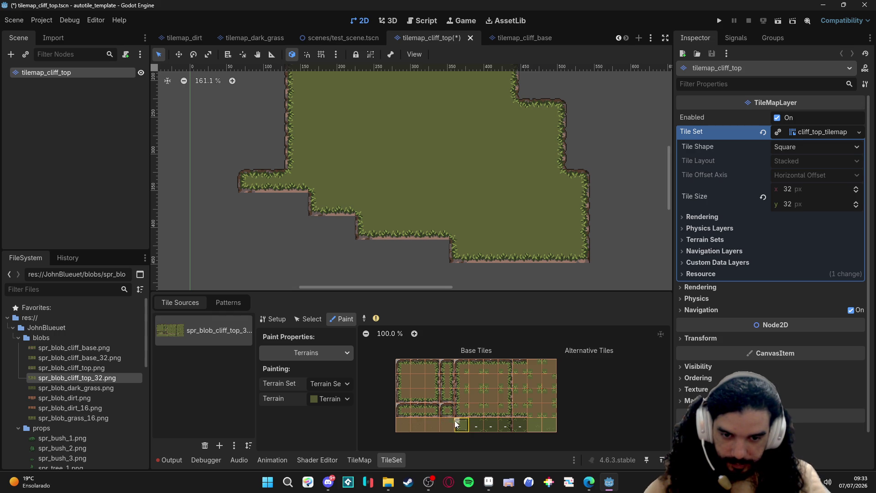
{"action": "left_click", "coordinate": [537, 423]}
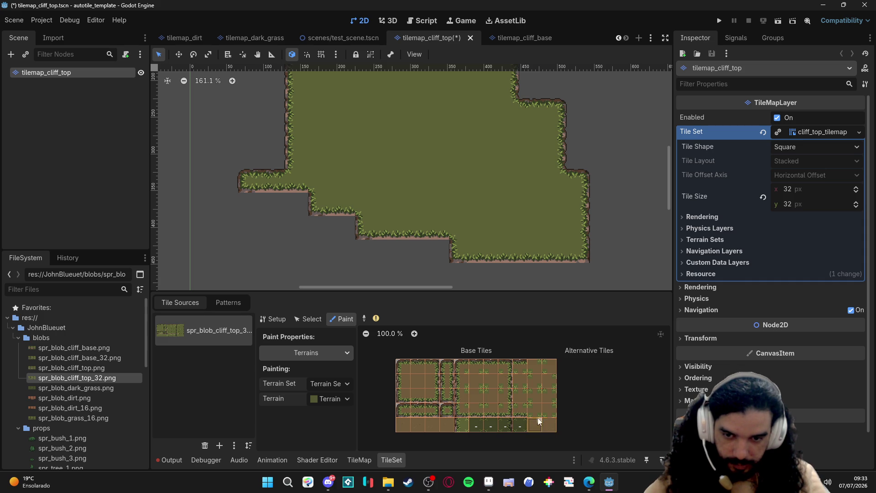
{"action": "key", "text": "ctrl+s"}
{"action": "left_click", "coordinate": [306, 353]}
Switch the painted property to Probability, save, and glance at the tile Patterns list
{"action": "left_click", "coordinate": [301, 395]}
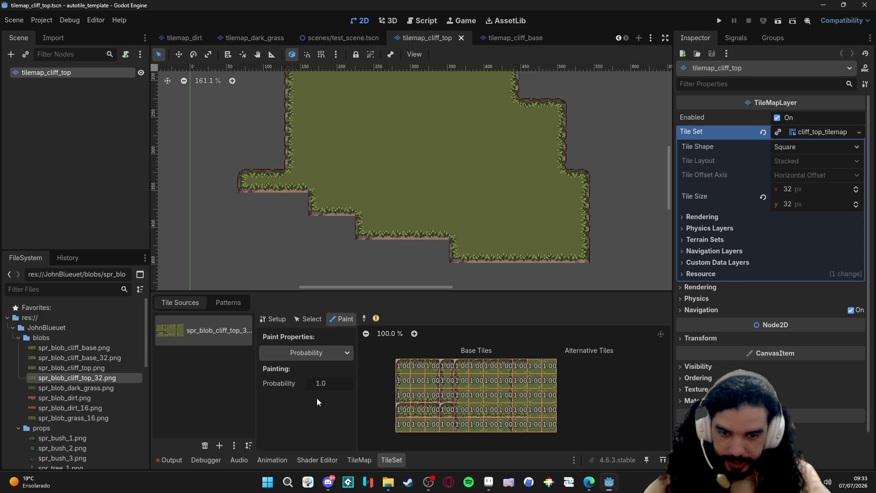
{"action": "key", "text": "ctrl+s"}
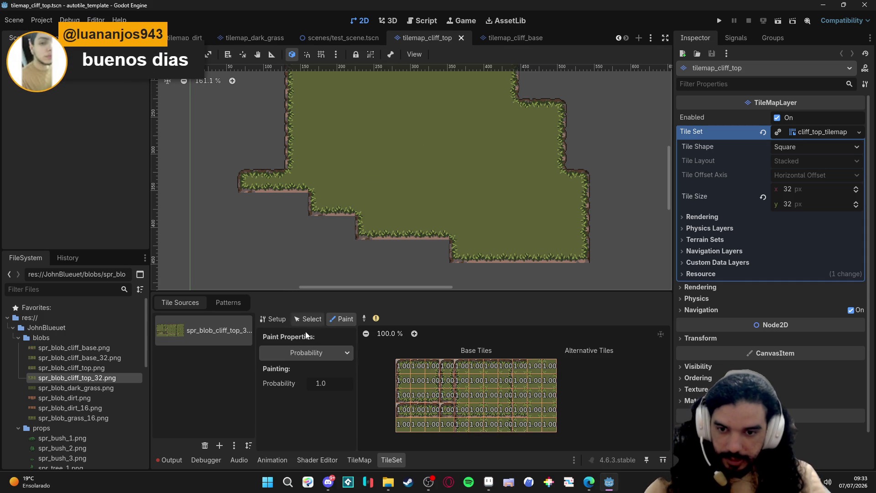
{"action": "left_click", "coordinate": [227, 307]}
{"action": "left_click", "coordinate": [179, 303]}
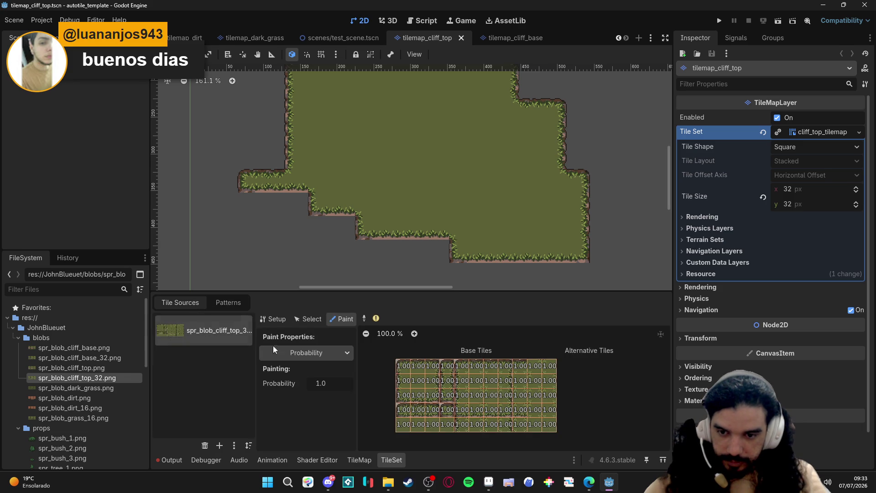
{"action": "left_click", "coordinate": [226, 304]}
{"action": "left_click", "coordinate": [180, 303]}
Repaint the plateau's middle, lower right and left with Terrain 0 rectangles and save
{"action": "left_click", "coordinate": [368, 464]}
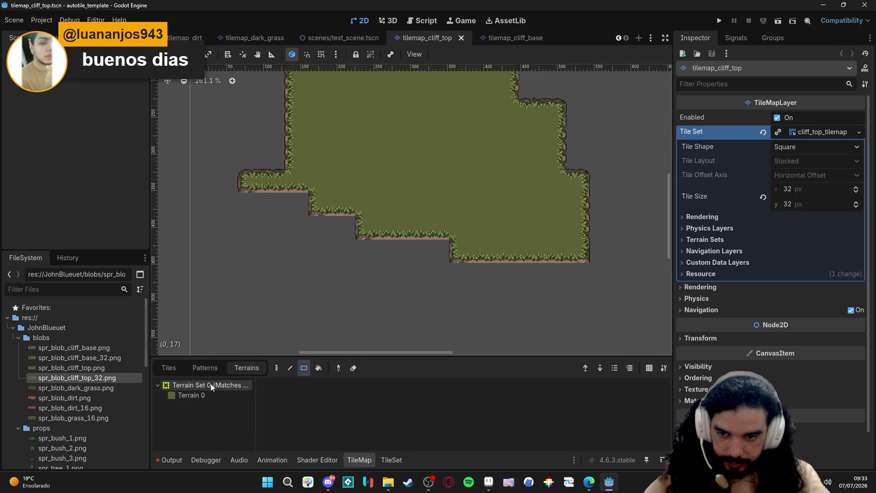
{"action": "left_click", "coordinate": [191, 395]}
{"action": "left_click", "coordinate": [447, 223]}
{"action": "left_click_drag", "start_coordinate": [446, 222], "coordinate": [404, 213]}
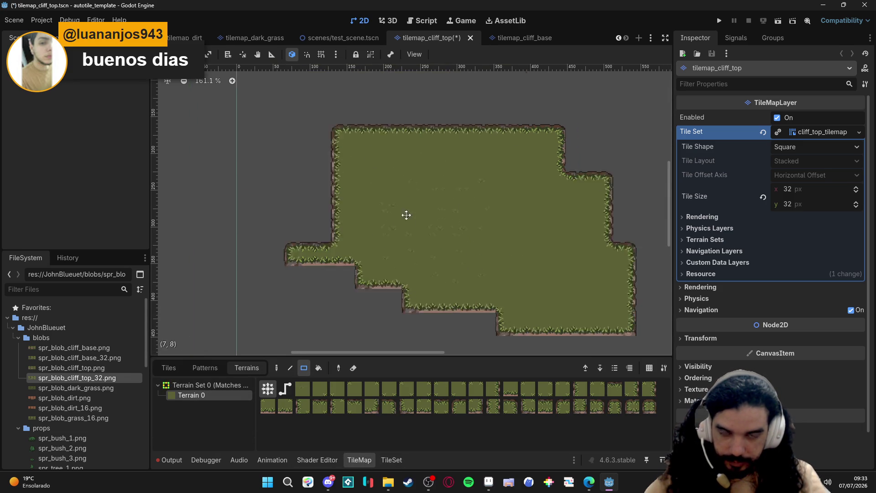
{"action": "left_click_drag", "start_coordinate": [349, 154], "coordinate": [567, 274]}
{"action": "left_click_drag", "start_coordinate": [608, 202], "coordinate": [369, 295]}
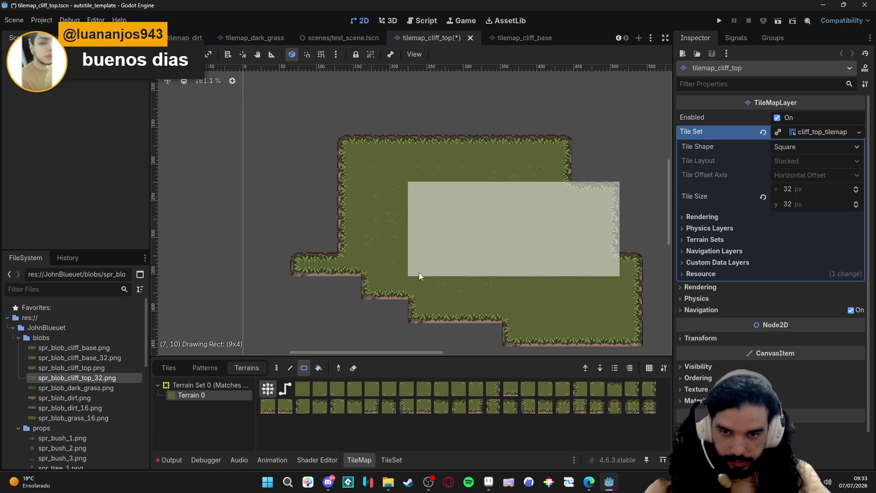
{"action": "mouse_move", "coordinate": [422, 301]}
{"action": "left_mouse_down"}
{"action": "mouse_move", "coordinate": [382, 287]}
{"action": "mouse_move", "coordinate": [590, 226]}
{"action": "left_mouse_up"}
{"action": "left_click_drag", "start_coordinate": [590, 304], "coordinate": [466, 252]}
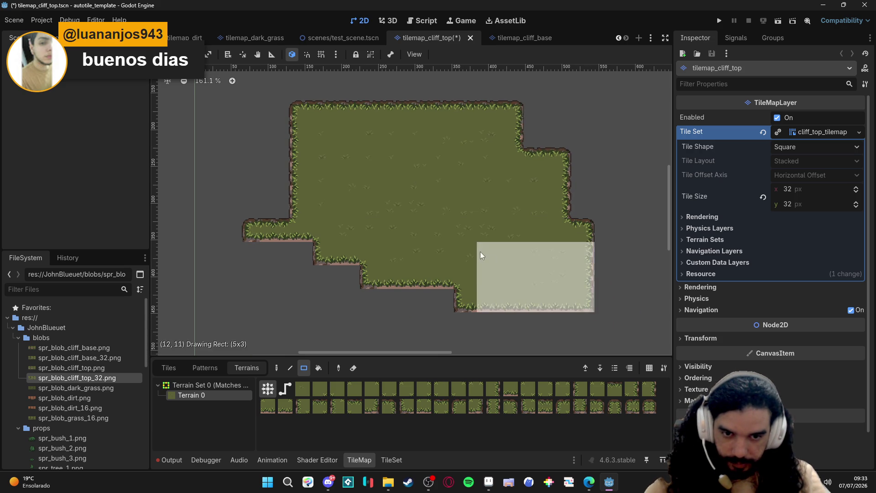
{"action": "left_click_drag", "start_coordinate": [254, 226], "coordinate": [330, 244]}
{"action": "scroll", "coordinate": [383, 267], "scroll_direction": "down", "scroll_amount": 1}
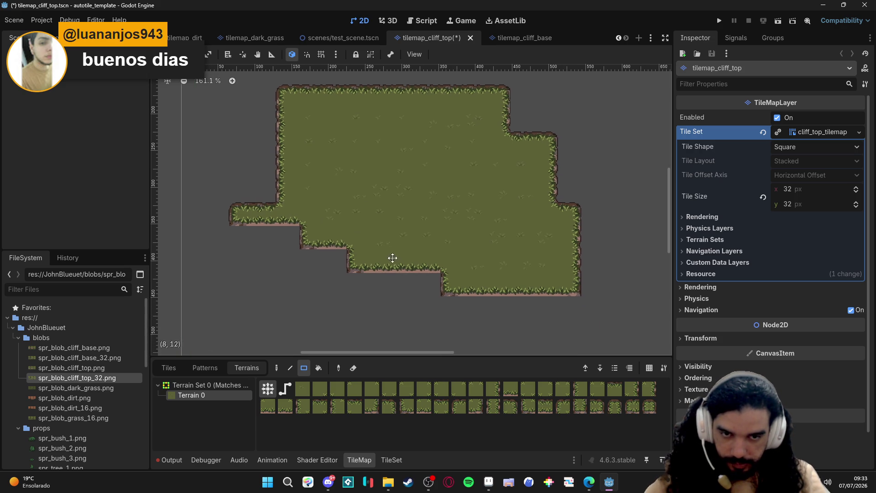
{"action": "mouse_move", "coordinate": [384, 267]}
{"action": "left_mouse_down"}
{"action": "mouse_move", "coordinate": [395, 278]}
{"action": "mouse_move", "coordinate": [387, 242]}
{"action": "left_mouse_up"}
{"action": "scroll", "coordinate": [396, 280], "scroll_direction": "down", "scroll_amount": 1}
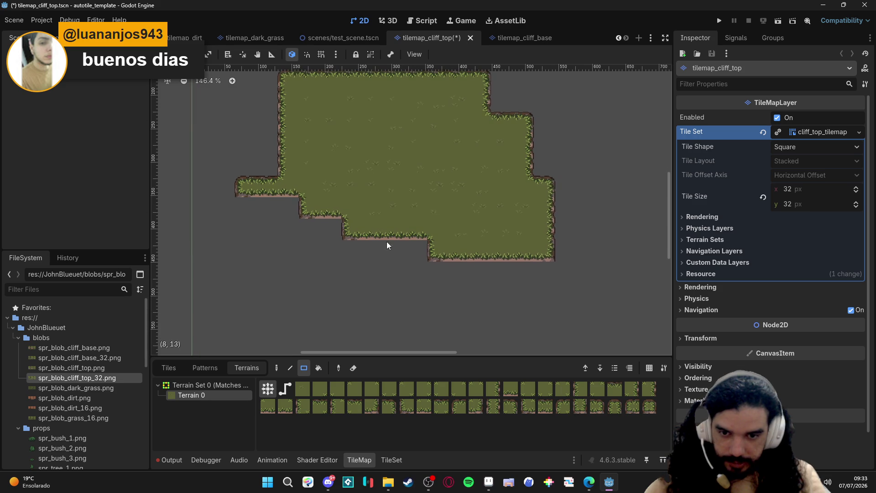
{"action": "key", "text": "ctrl+s"}
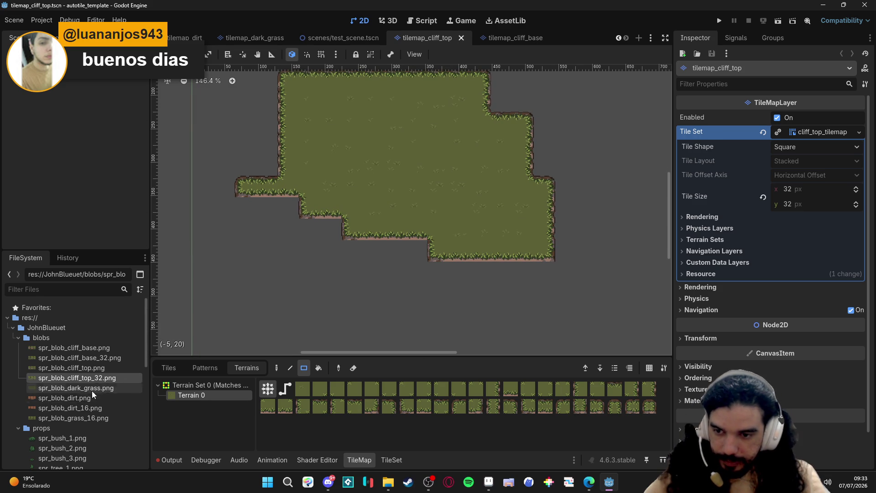
{"action": "scroll", "coordinate": [89, 393], "scroll_direction": "down", "scroll_amount": 3}
{"action": "scroll", "coordinate": [89, 412], "scroll_direction": "down", "scroll_amount": 2}
{"action": "scroll", "coordinate": [98, 419], "scroll_direction": "down", "scroll_amount": 2}
{"action": "scroll", "coordinate": [98, 416], "scroll_direction": "down", "scroll_amount": 2}
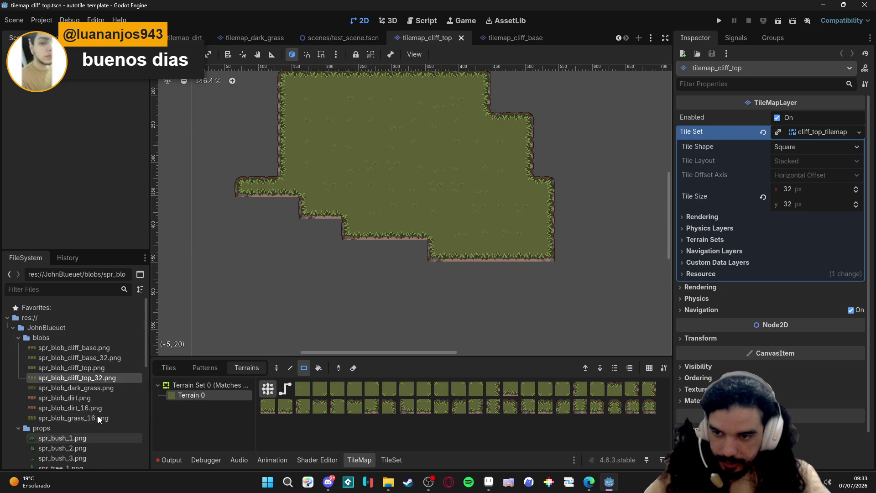
{"action": "scroll", "coordinate": [98, 415], "scroll_direction": "down", "scroll_amount": 2}
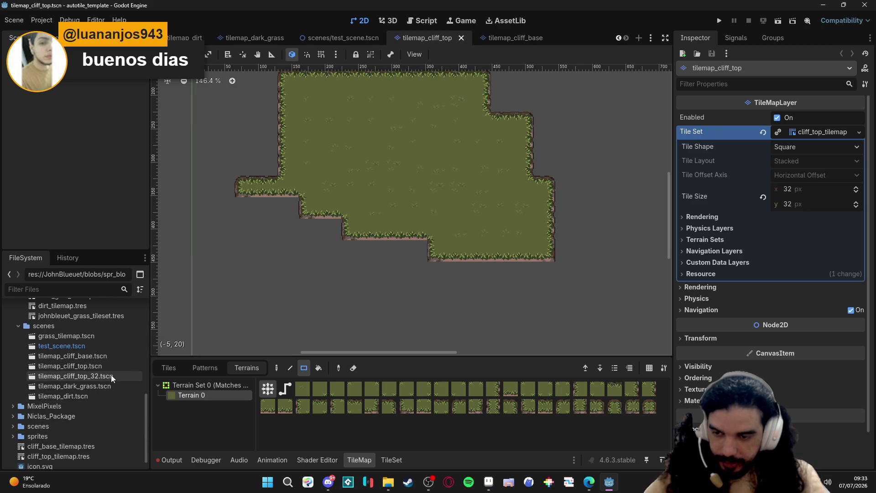
Duplicate tilemap_cliff_top_32.tscn as tilemap_cliff_base_32.tscn
{"action": "left_click", "coordinate": [76, 376]}
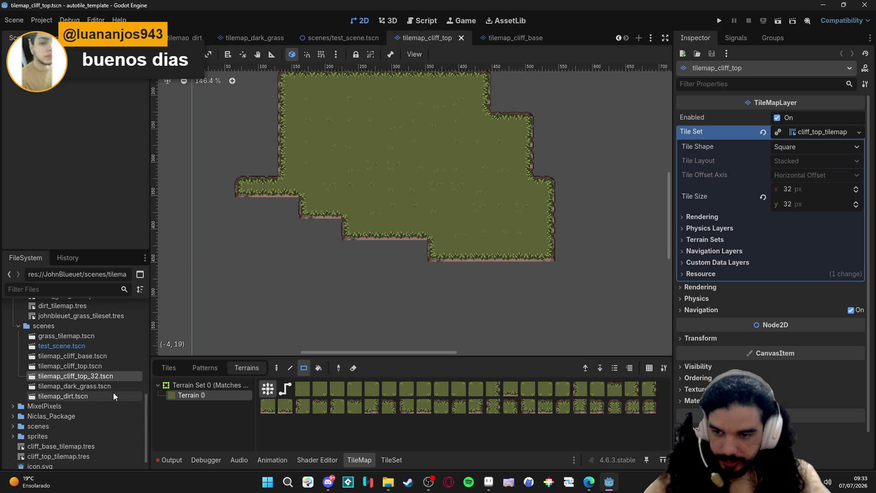
{"action": "key", "text": "ctrl+d"}
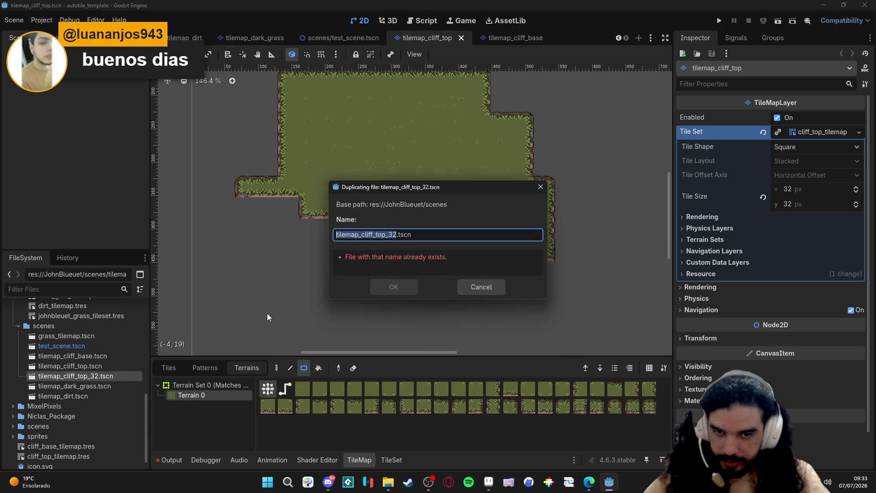
{"action": "left_click", "coordinate": [383, 234]}
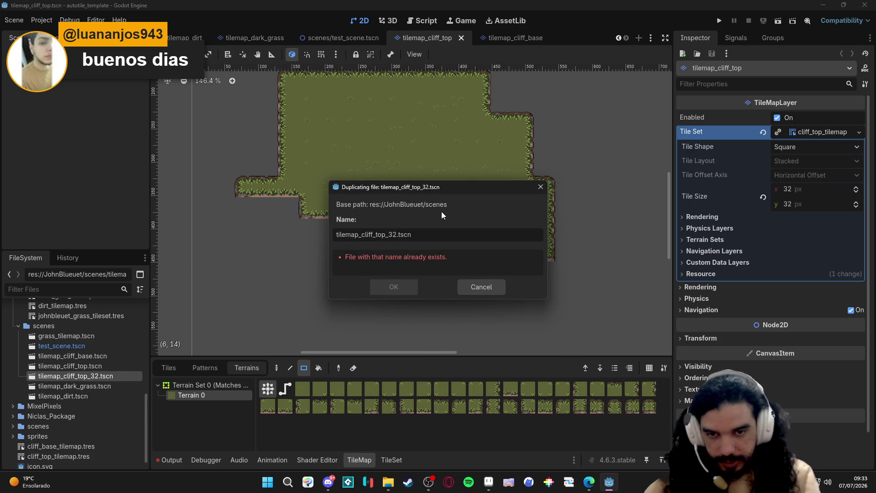
{"action": "key", "text": "BackSpace"}
{"action": "key", "text": "BackSpace"}
{"action": "key", "text": "BackSpace"}
{"action": "type", "text": "base"}
{"action": "key", "text": "Return"}
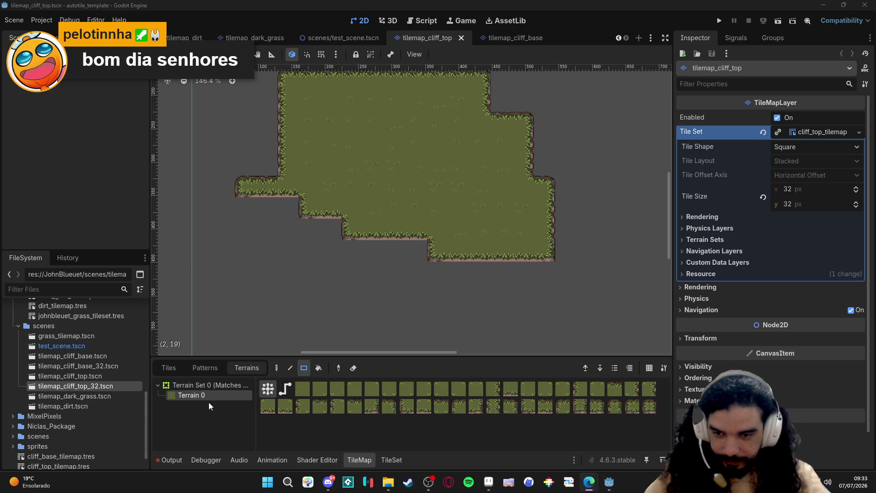
Try the cliff base sprite as atlas texture, cancel it, and peek at the cliff base scene
{"action": "left_click", "coordinate": [168, 368]}
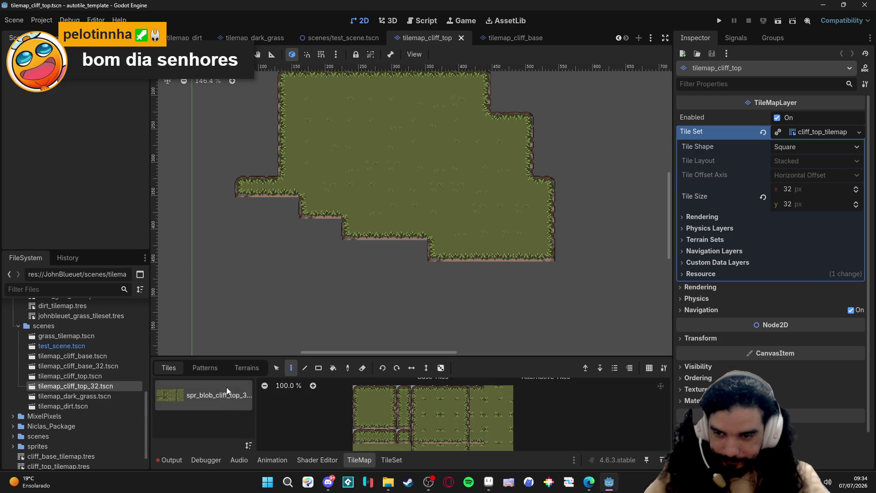
{"action": "left_click", "coordinate": [245, 368]}
{"action": "left_click", "coordinate": [392, 460]}
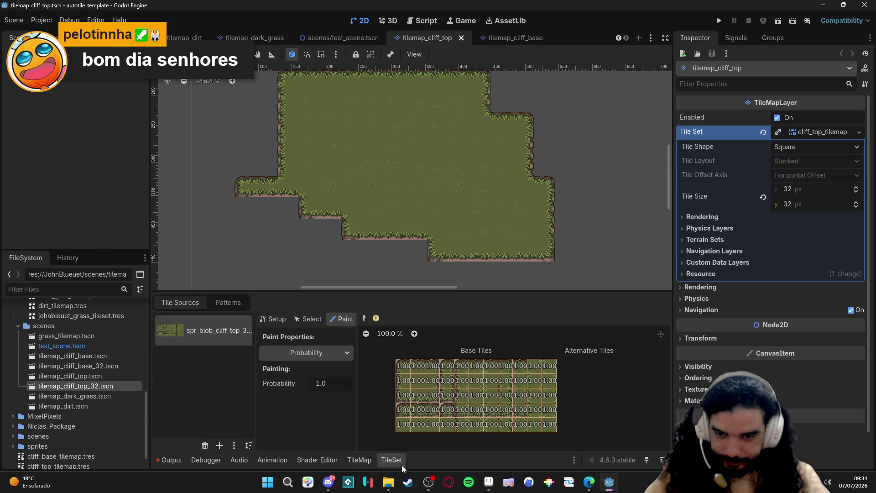
{"action": "left_click", "coordinate": [277, 319]}
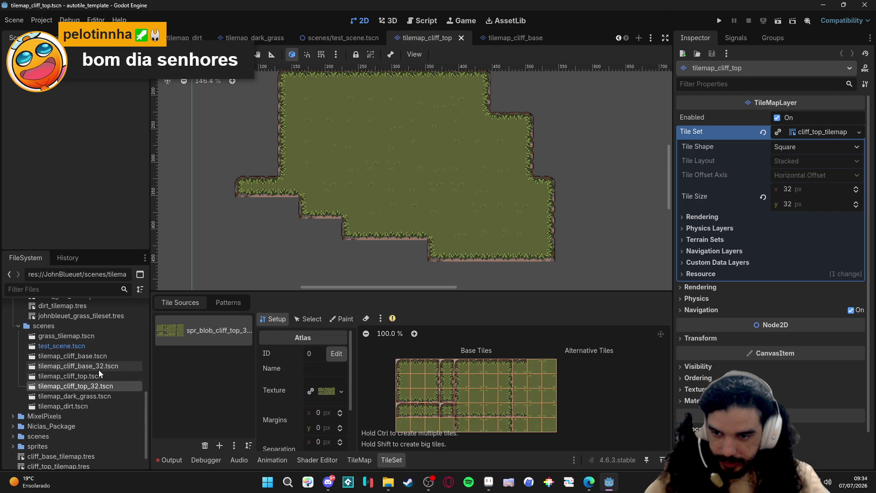
{"action": "left_click_drag", "start_coordinate": [101, 370], "coordinate": [341, 396]}
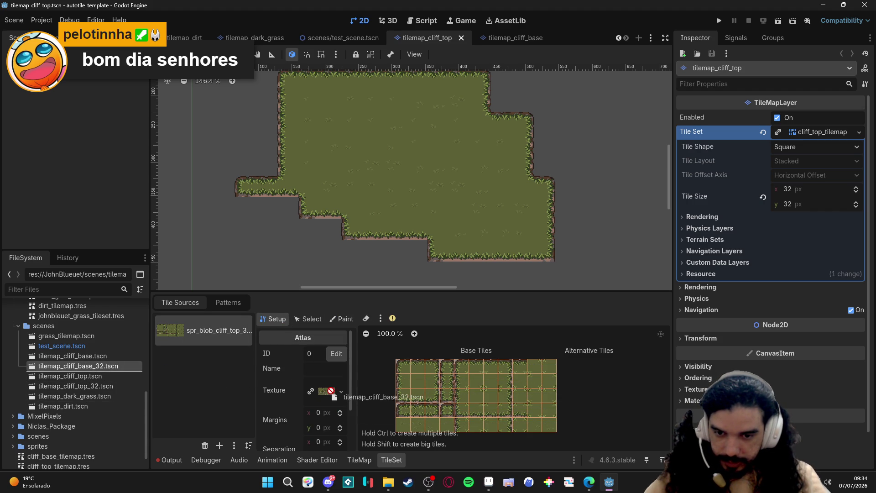
{"action": "left_click_drag", "start_coordinate": [342, 396], "coordinate": [104, 366]}
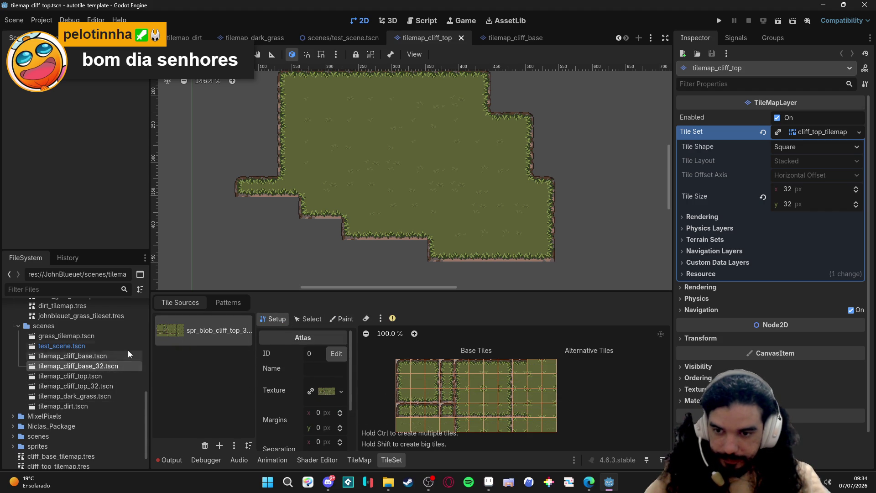
{"action": "left_click", "coordinate": [510, 37]}
{"action": "left_click", "coordinate": [431, 38]}
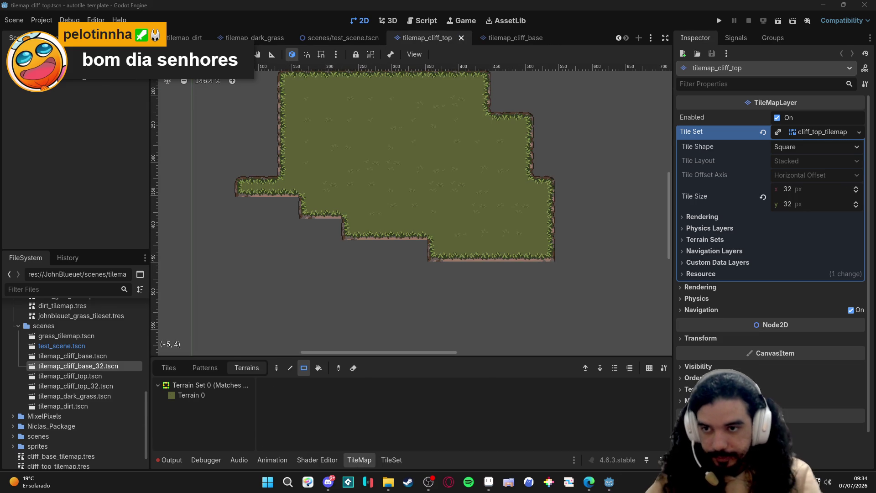
{"action": "type", "text": "_32"}
Rename the cliff top root to tilemap_cliff_top_32, save, and rename the base scene's root to tilemap_cliff_base_32
{"action": "key", "text": "Return"}
{"action": "key", "text": "ctrl+s"}
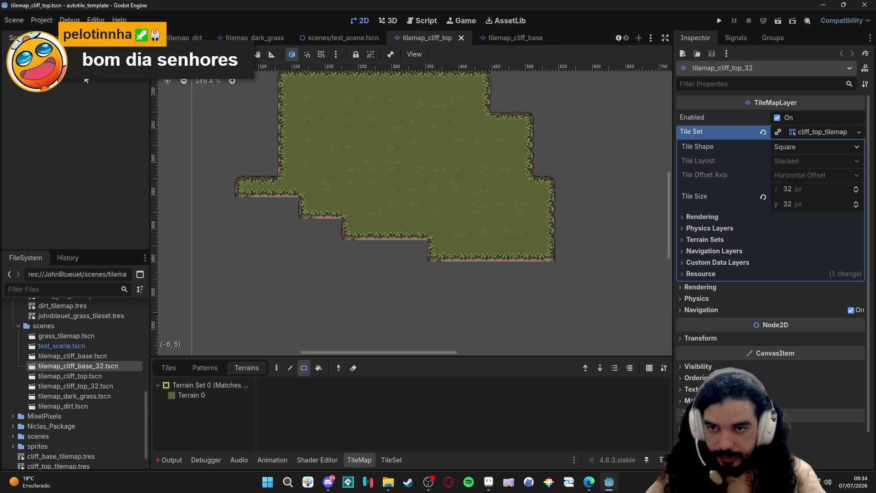
{"action": "double_click", "coordinate": [96, 367]}
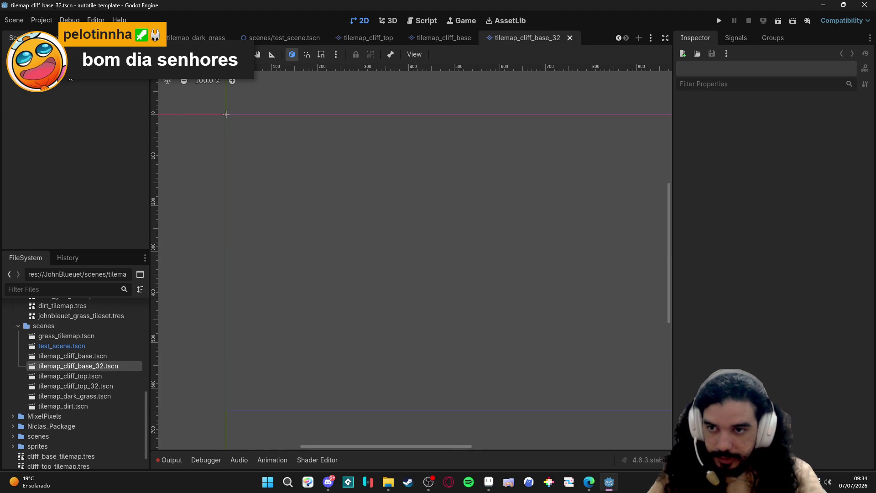
{"action": "left_click", "coordinate": [59, 82]}
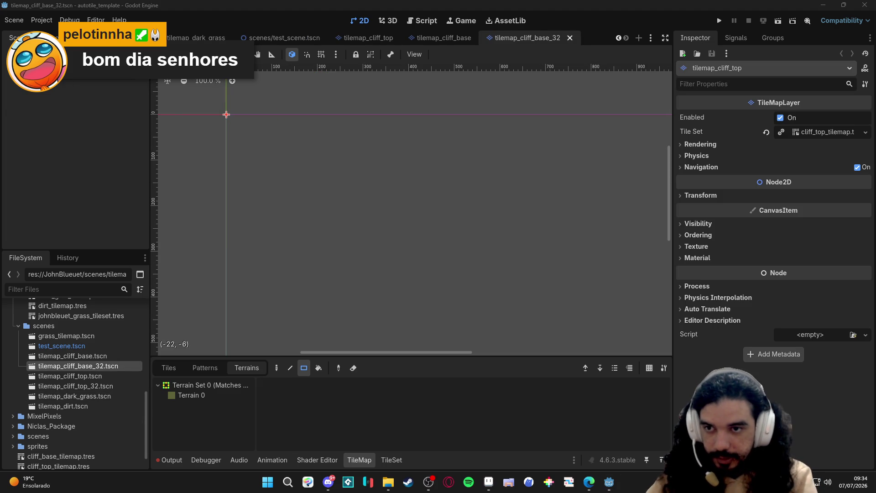
{"action": "key", "text": "ctrl+s"}
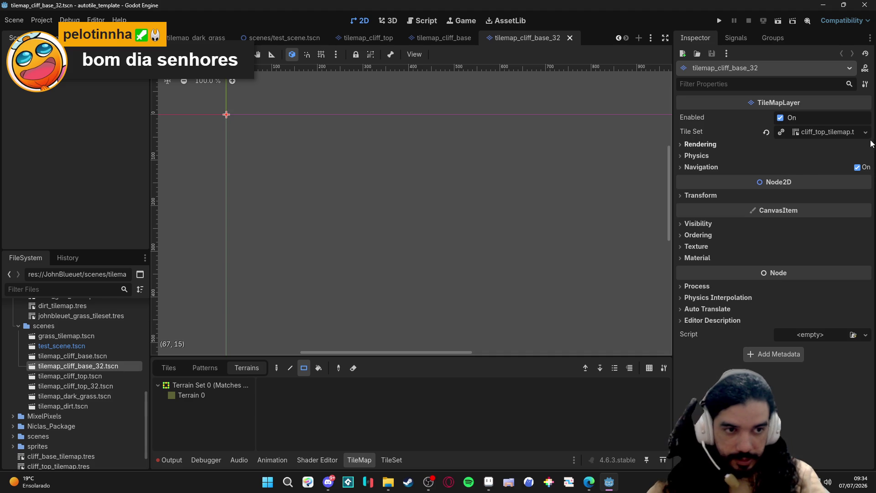
Save the base scene's tile set as a new cliff_base_tilemap_32.tres resource
{"action": "left_click", "coordinate": [865, 132]}
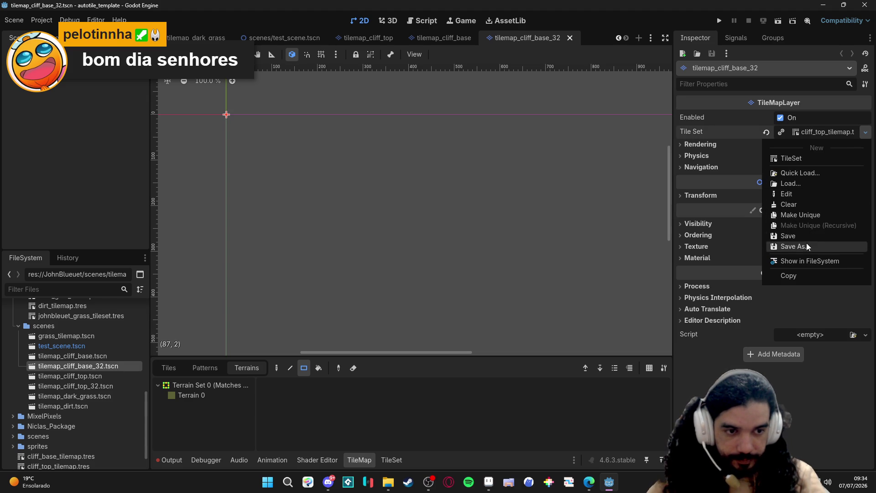
{"action": "left_click", "coordinate": [794, 247]}
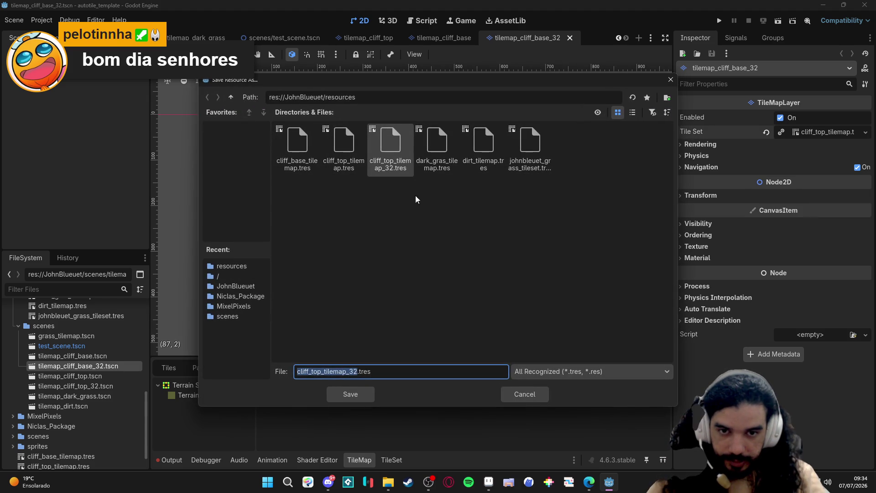
{"action": "left_click", "coordinate": [411, 275]}
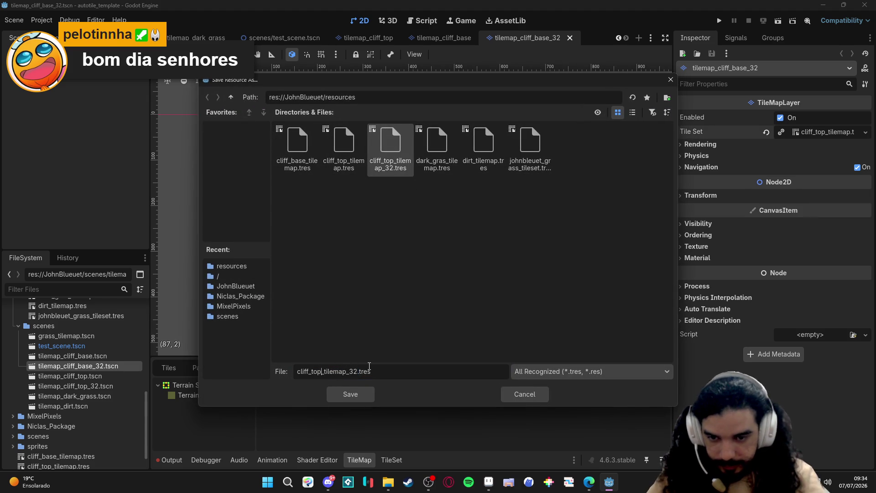
{"action": "key", "text": "BackSpace"}
{"action": "key", "text": "BackSpace"}
{"action": "key", "text": "BackSpace"}
{"action": "type", "text": "base"}
{"action": "key", "text": "Return"}
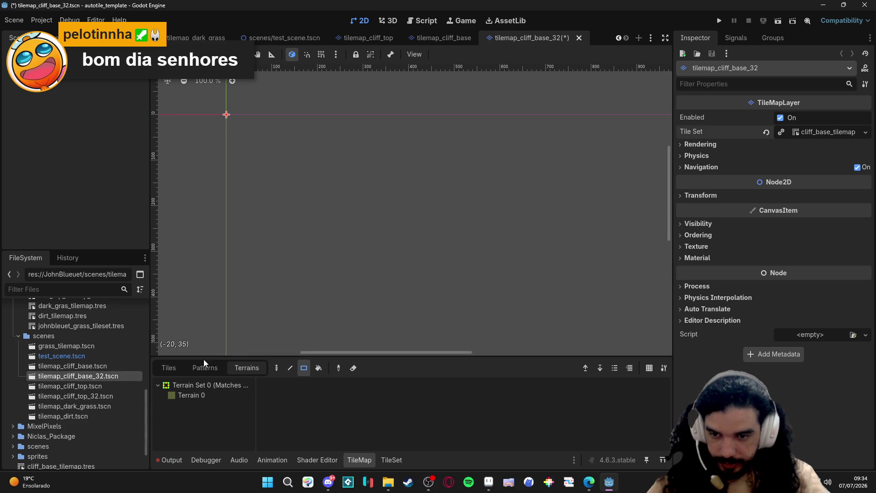
{"action": "left_click", "coordinate": [169, 368]}
{"action": "left_click", "coordinate": [247, 368]}
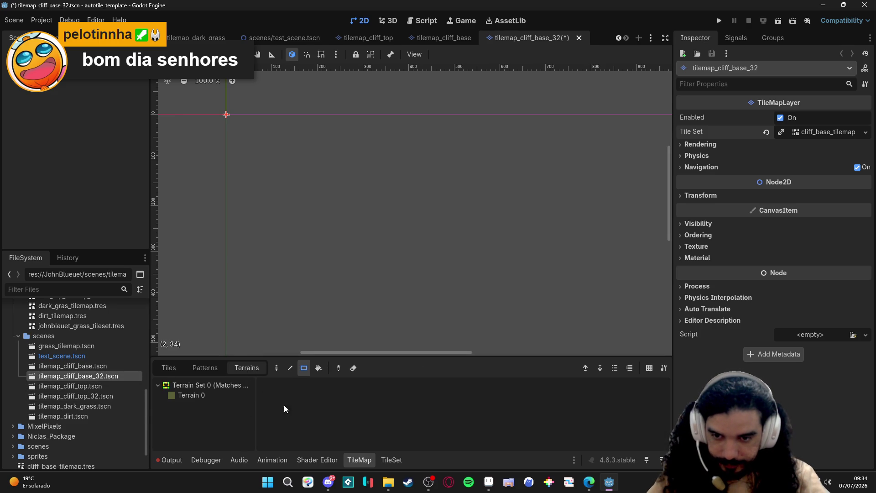
{"action": "left_click", "coordinate": [392, 459]}
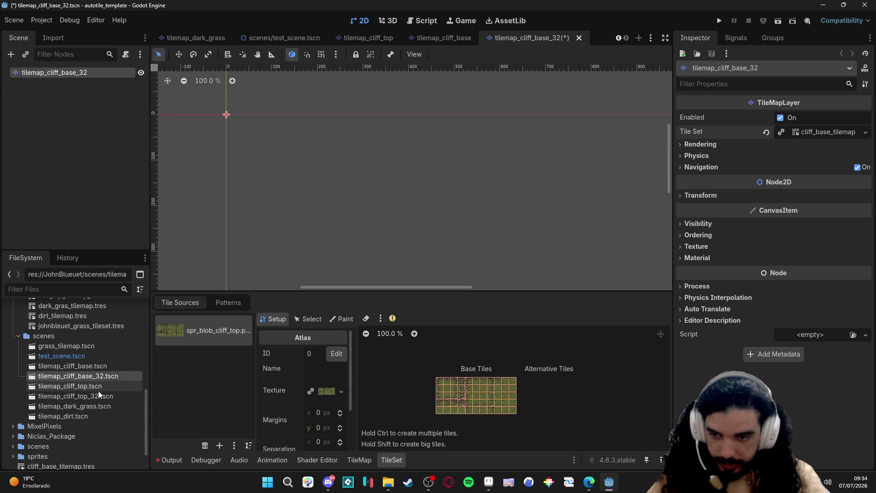
{"action": "scroll", "coordinate": [100, 356], "scroll_direction": "up", "scroll_amount": 5}
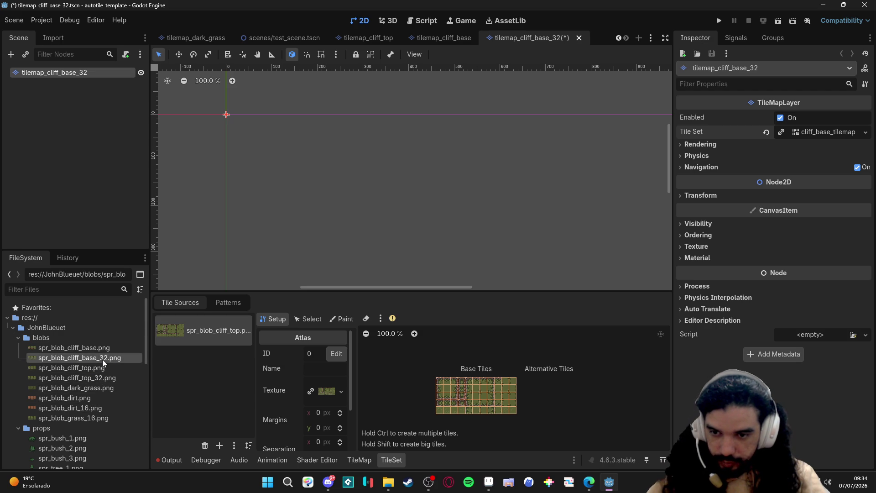
Assign spr_blob_cliff_base_32.png to the atlas, auto-create tiles, and set the tile size to 32x32
{"action": "left_click_drag", "start_coordinate": [101, 361], "coordinate": [326, 390]}
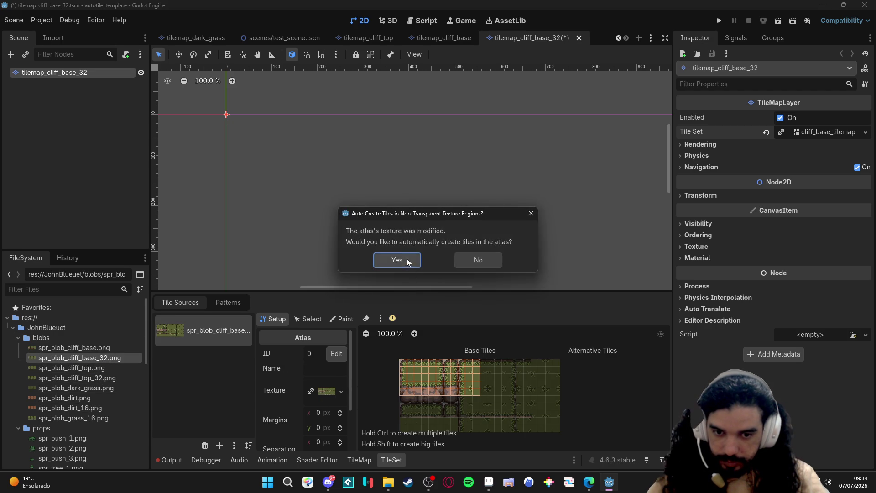
{"action": "left_click", "coordinate": [396, 259]}
{"action": "scroll", "coordinate": [331, 434], "scroll_direction": "down", "scroll_amount": 3}
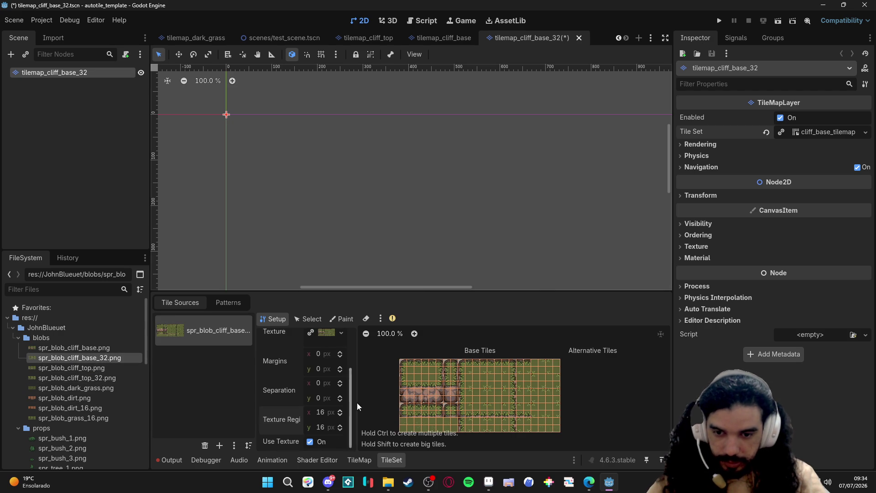
{"action": "left_click", "coordinate": [816, 135]}
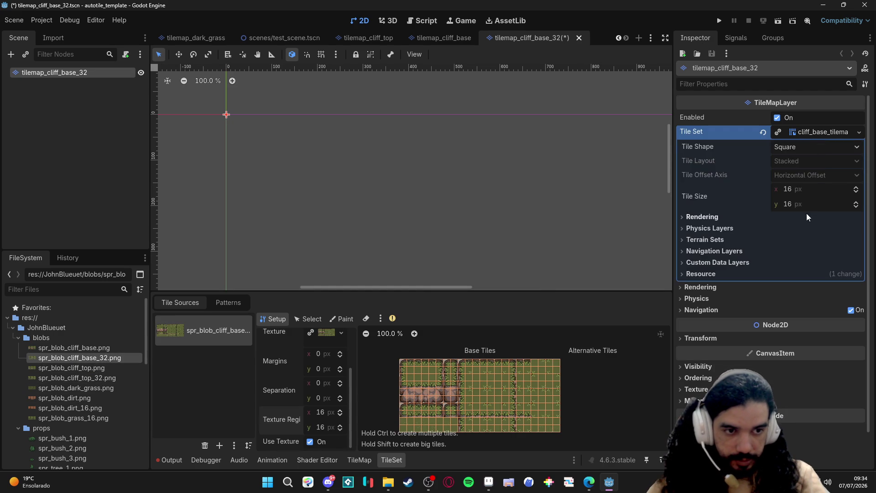
{"action": "left_click", "coordinate": [814, 188]}
{"action": "type", "text": "32"}
{"action": "key", "text": "Tab"}
{"action": "type", "text": "32"}
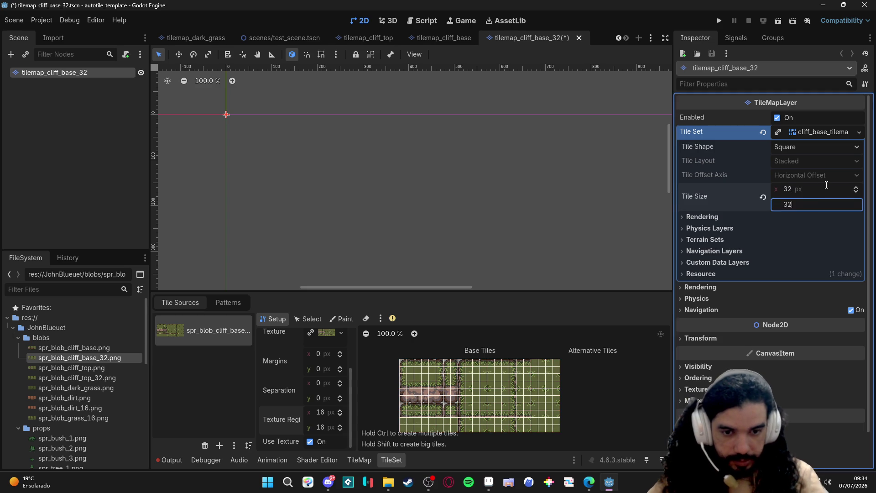
{"action": "key", "text": "Return"}
Set the atlas texture region to 32x32 and save the cliff base scene
{"action": "left_click", "coordinate": [321, 412]}
{"action": "type", "text": "32"}
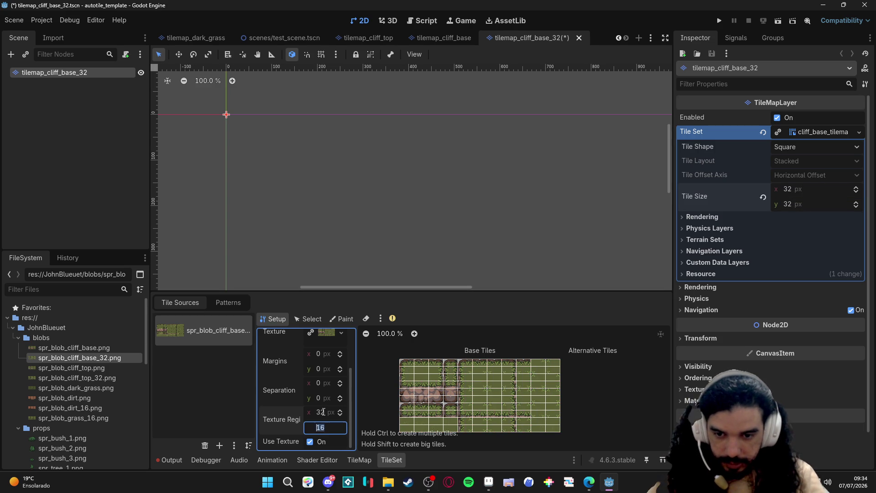
{"action": "key", "text": "Tab"}
{"action": "type", "text": "32"}
{"action": "key", "text": "Return"}
{"action": "middle_click", "coordinate": [416, 275]}
{"action": "key", "text": "ctrl+s"}
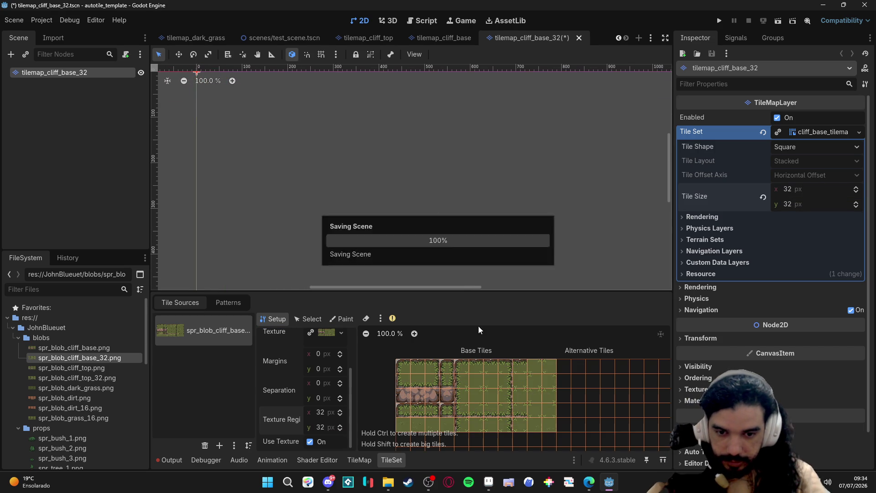
{"action": "scroll", "coordinate": [507, 412], "scroll_direction": "down", "scroll_amount": 3}
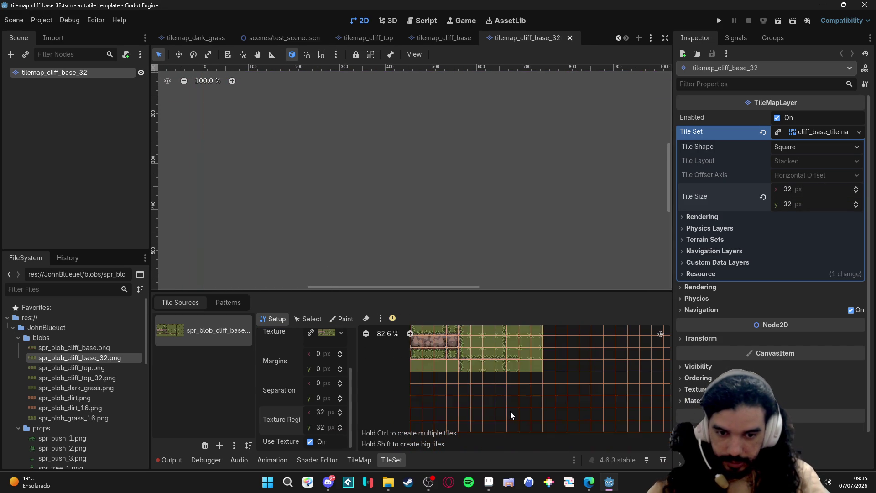
{"action": "scroll", "coordinate": [535, 372], "scroll_direction": "down", "scroll_amount": 1}
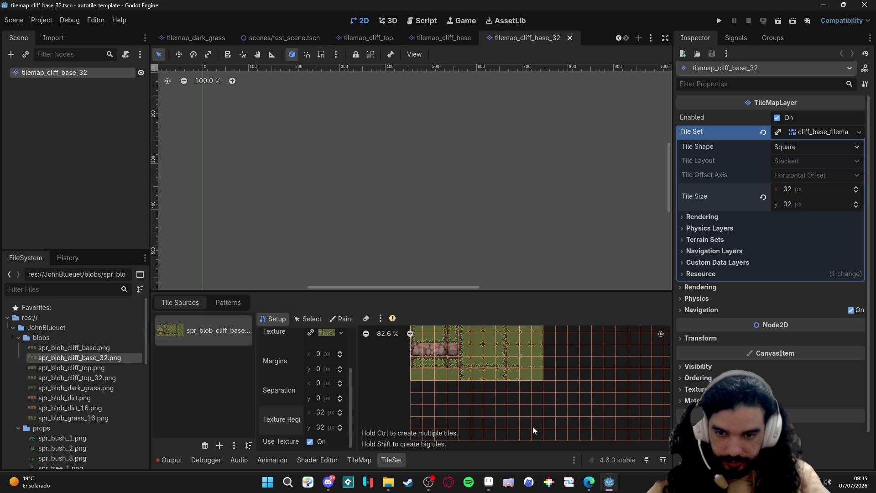
{"action": "left_click", "coordinate": [415, 253]}
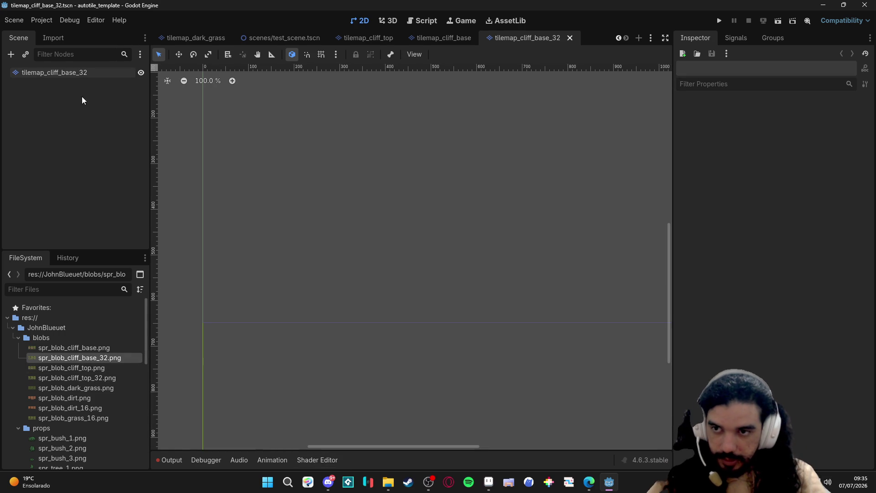
Paint a trial Terrain 0 rectangle on tilemap_cliff_base_32, then undo it
{"action": "left_click", "coordinate": [54, 72]}
{"action": "left_click", "coordinate": [191, 396]}
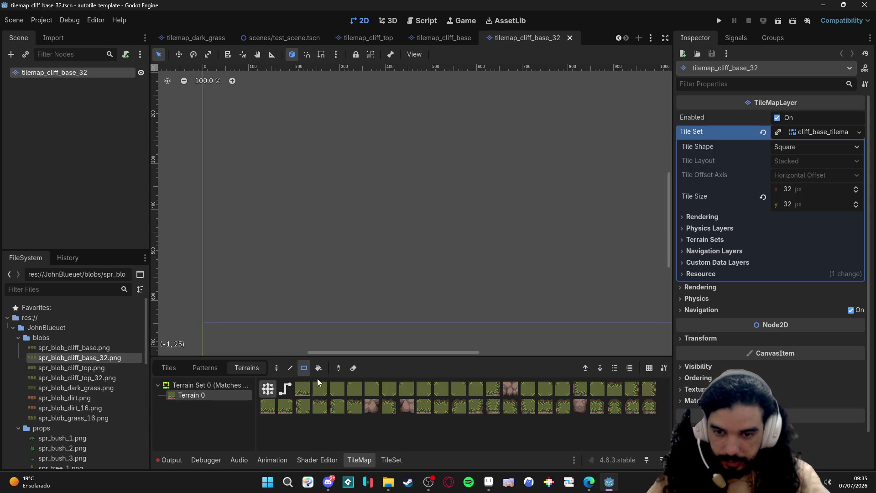
{"action": "left_click_drag", "start_coordinate": [339, 205], "coordinate": [462, 286]}
{"action": "key", "text": "ctrl+z"}
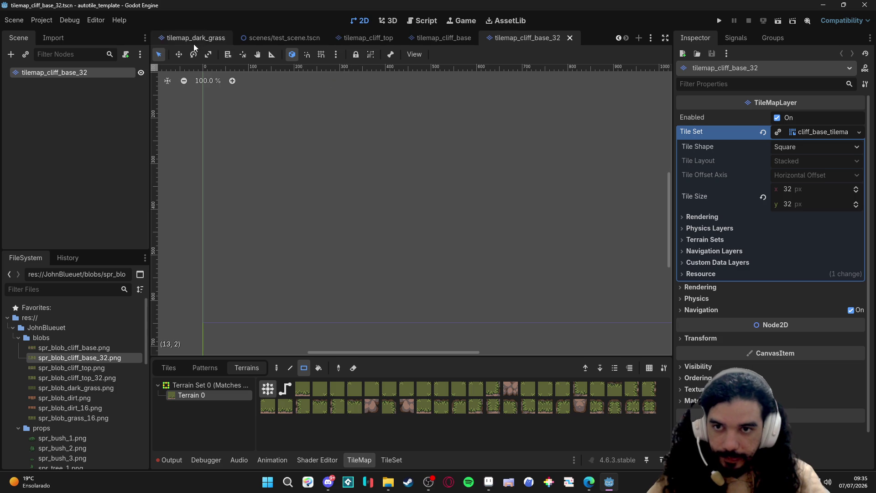
Return to test_scene.tscn and pick the tilemap_cliff_base_32 scene file in FileSystem
{"action": "left_click", "coordinate": [284, 37]}
{"action": "scroll", "coordinate": [418, 183], "scroll_direction": "down", "scroll_amount": 3}
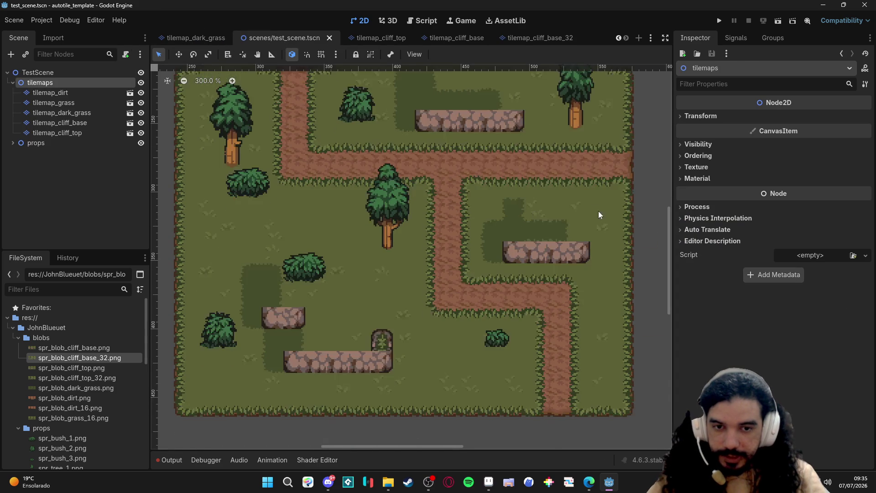
{"action": "mouse_move", "coordinate": [598, 211]}
{"action": "left_mouse_down"}
{"action": "mouse_move", "coordinate": [374, 244]}
{"action": "mouse_move", "coordinate": [253, 318]}
{"action": "mouse_move", "coordinate": [295, 185]}
{"action": "left_mouse_up"}
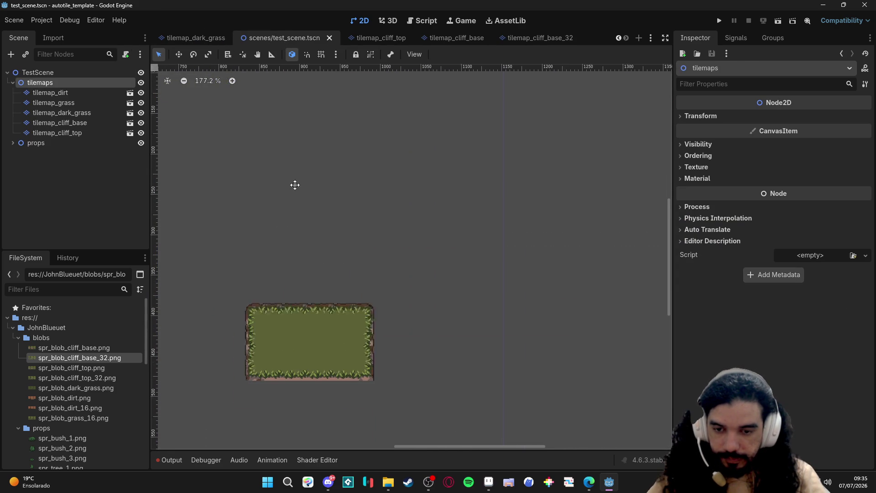
{"action": "scroll", "coordinate": [351, 223], "scroll_direction": "up", "scroll_amount": 1}
{"action": "scroll", "coordinate": [303, 212], "scroll_direction": "up", "scroll_amount": 1}
{"action": "scroll", "coordinate": [303, 212], "scroll_direction": "up", "scroll_amount": 1}
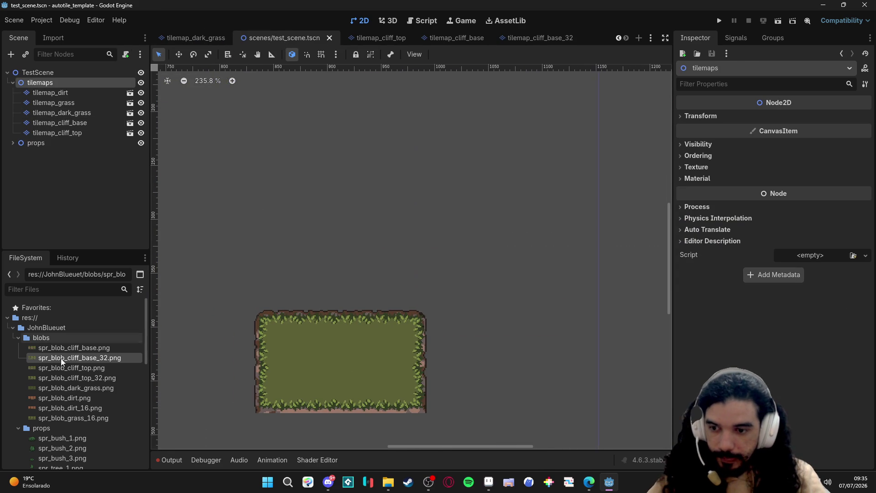
{"action": "scroll", "coordinate": [69, 356], "scroll_direction": "down", "scroll_amount": 4}
{"action": "scroll", "coordinate": [45, 358], "scroll_direction": "down", "scroll_amount": 3}
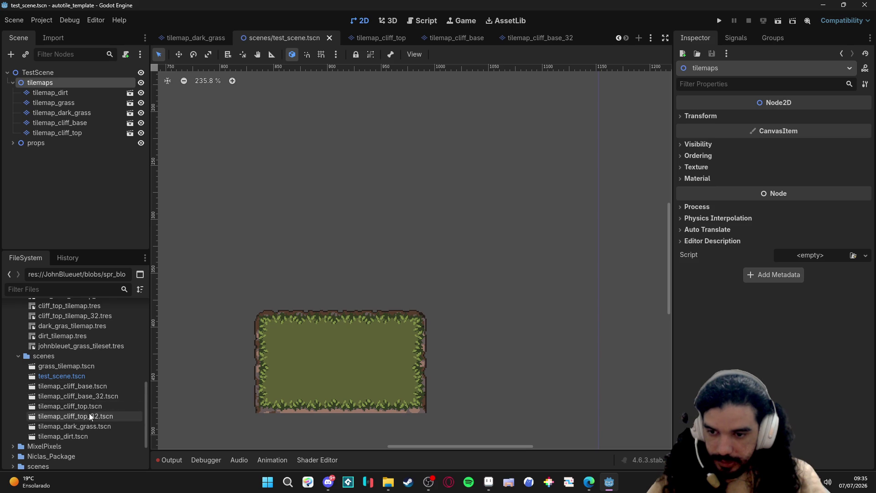
{"action": "left_click", "coordinate": [116, 396]}
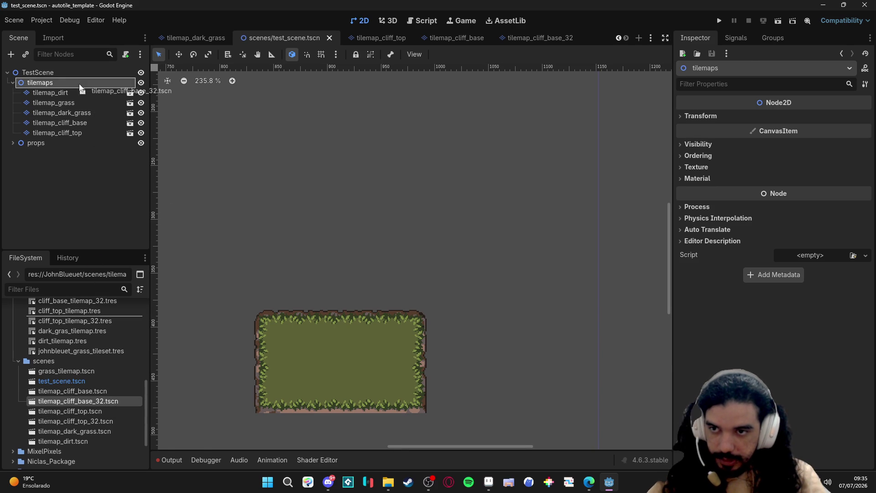
Add tilemap_cliff_base_32 and tilemap_cliff_top_32 as children of the tilemaps node
{"action": "left_click_drag", "start_coordinate": [117, 396], "coordinate": [89, 83]}
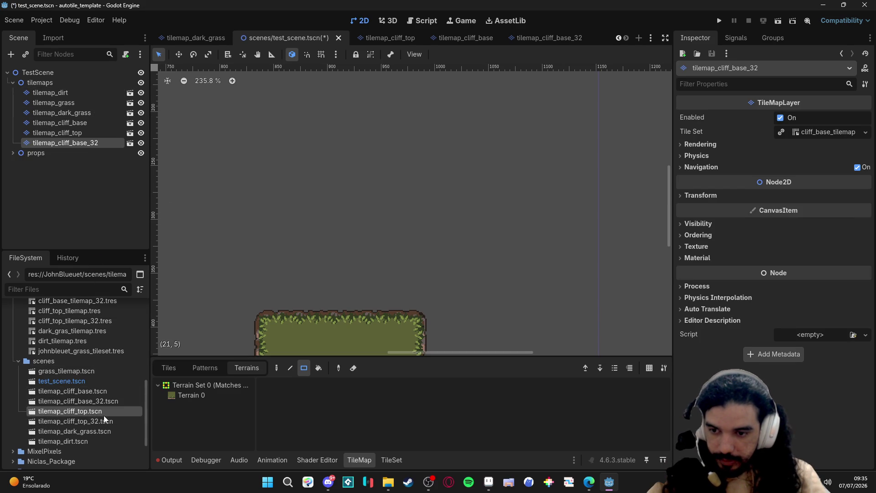
{"action": "left_click_drag", "start_coordinate": [101, 412], "coordinate": [77, 82]}
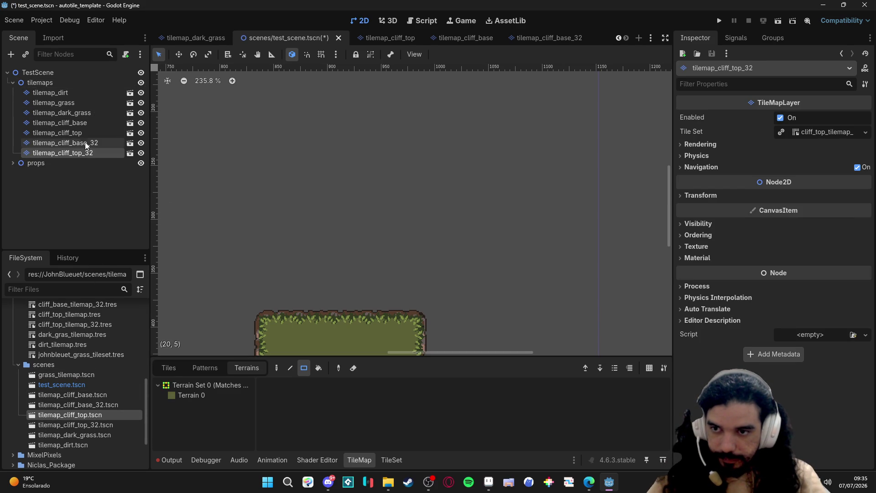
{"action": "scroll", "coordinate": [411, 194], "scroll_direction": "down", "scroll_amount": 3}
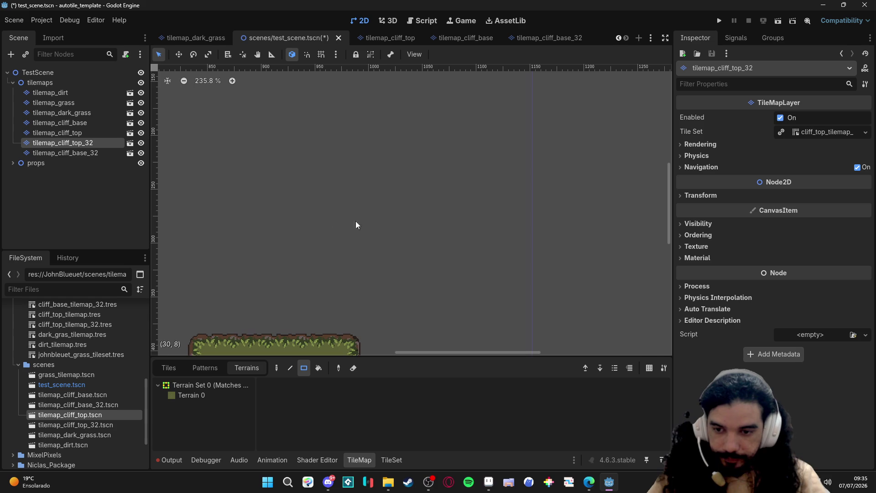
Paint an L-shaped grassy plateau with Terrain 0 rectangles on the 32px cliff top layer
{"action": "left_click", "coordinate": [192, 395]}
{"action": "mouse_move", "coordinate": [370, 137]}
{"action": "left_mouse_down"}
{"action": "mouse_move", "coordinate": [430, 188]}
{"action": "mouse_move", "coordinate": [493, 261]}
{"action": "left_mouse_up"}
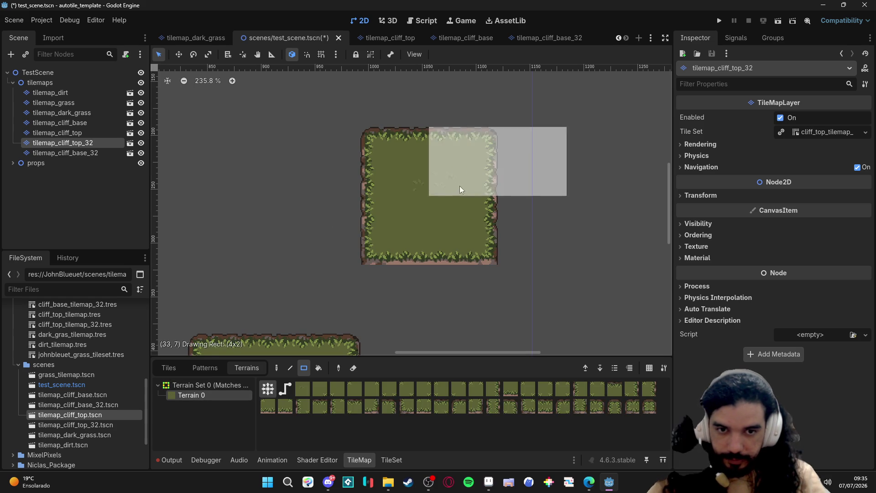
{"action": "left_click_drag", "start_coordinate": [438, 137], "coordinate": [562, 192]}
{"action": "left_click_drag", "start_coordinate": [302, 172], "coordinate": [403, 249]}
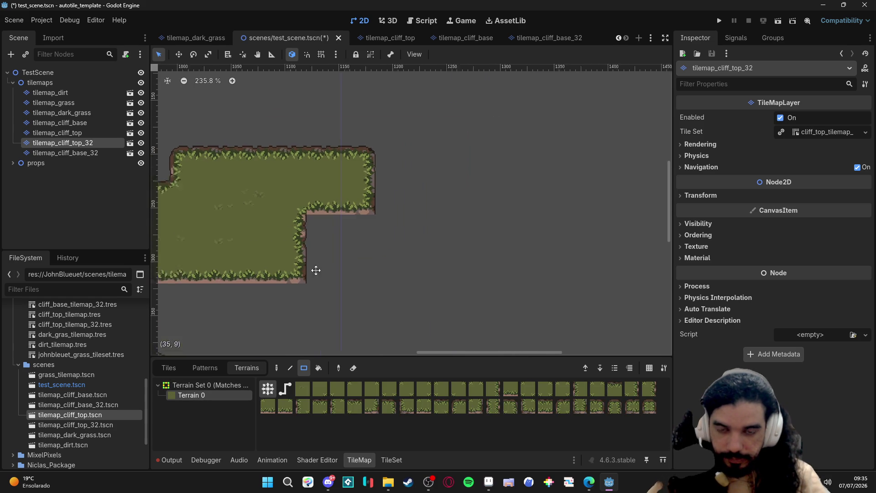
{"action": "scroll", "coordinate": [439, 249], "scroll_direction": "right", "scroll_amount": 5}
{"action": "key", "text": "ctrl+z"}
{"action": "key", "text": "ctrl+z"}
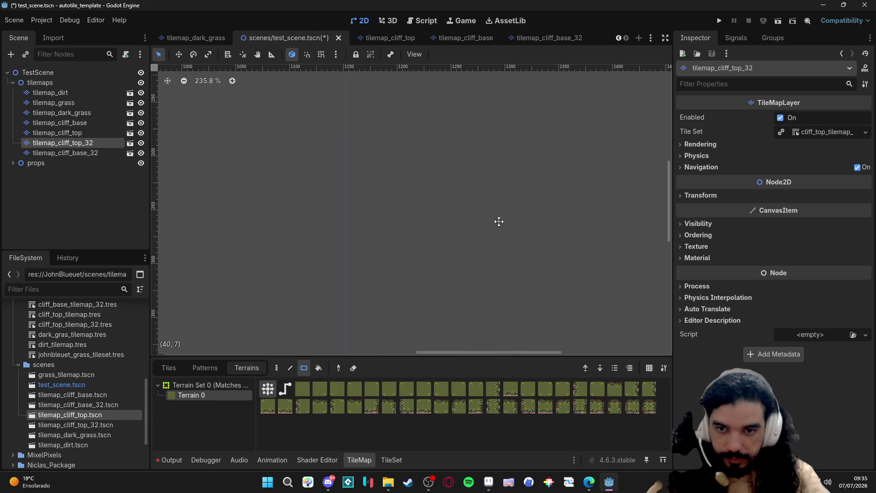
{"action": "left_click_drag", "start_coordinate": [329, 134], "coordinate": [546, 281]}
{"action": "scroll", "coordinate": [546, 281], "scroll_direction": "right", "scroll_amount": 3}
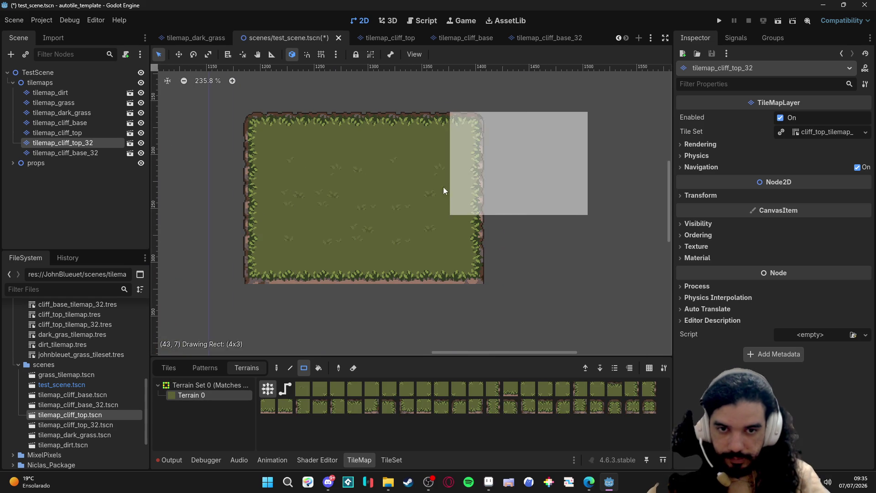
{"action": "left_click_drag", "start_coordinate": [587, 109], "coordinate": [453, 205]}
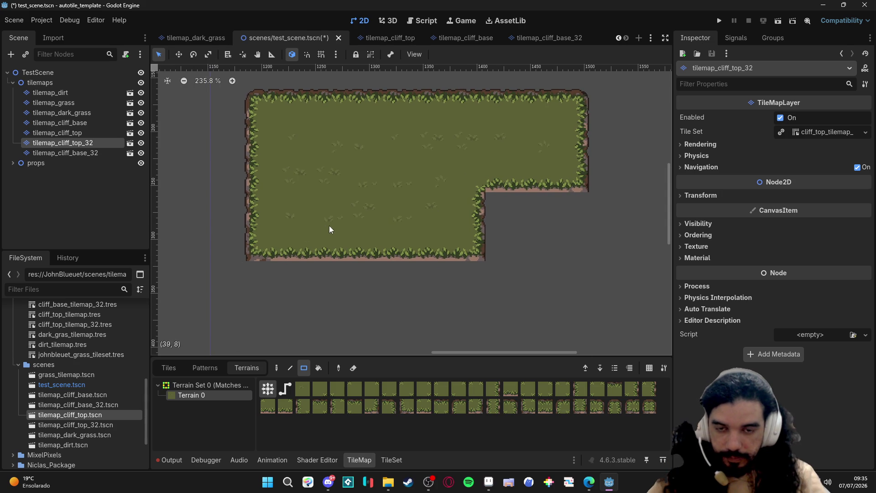
{"action": "scroll", "coordinate": [334, 231], "scroll_direction": "down", "scroll_amount": 3}
Reorder the cliff base layer and paint rocky base tiles beneath the plateau and its notch
{"action": "left_click", "coordinate": [66, 153]}
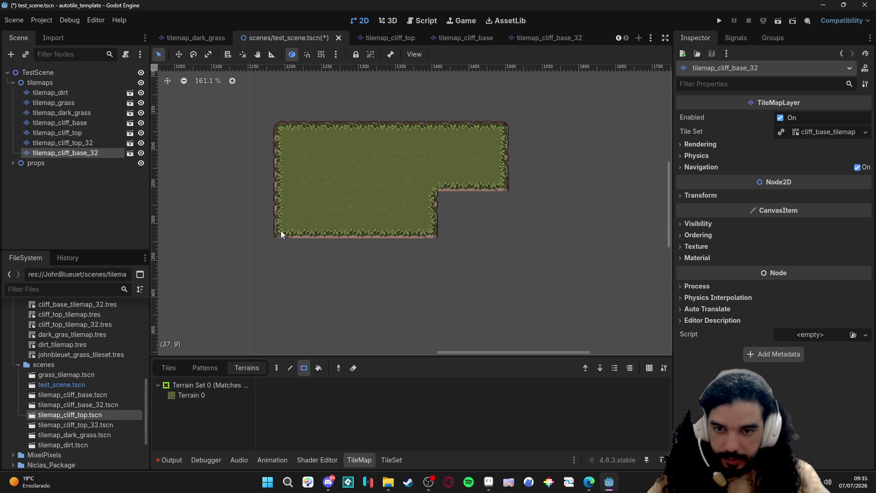
{"action": "left_click", "coordinate": [191, 395]}
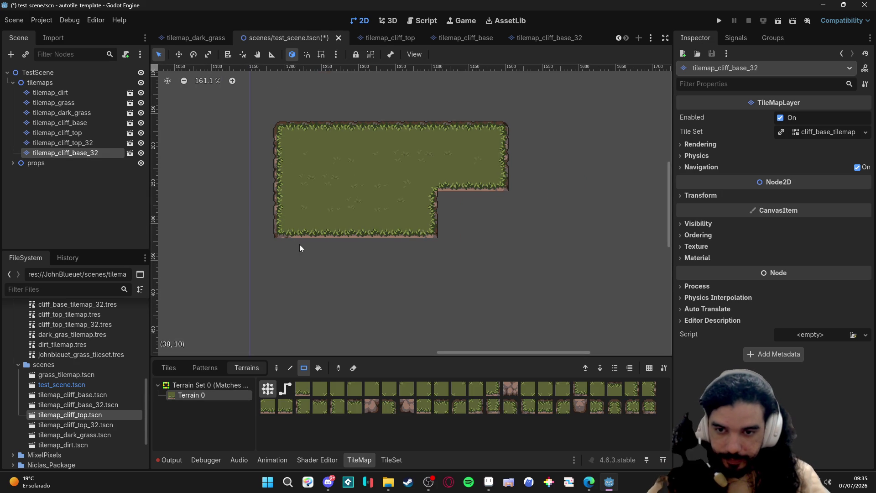
{"action": "left_click_drag", "start_coordinate": [299, 244], "coordinate": [428, 268]}
{"action": "key", "text": "ctrl+z"}
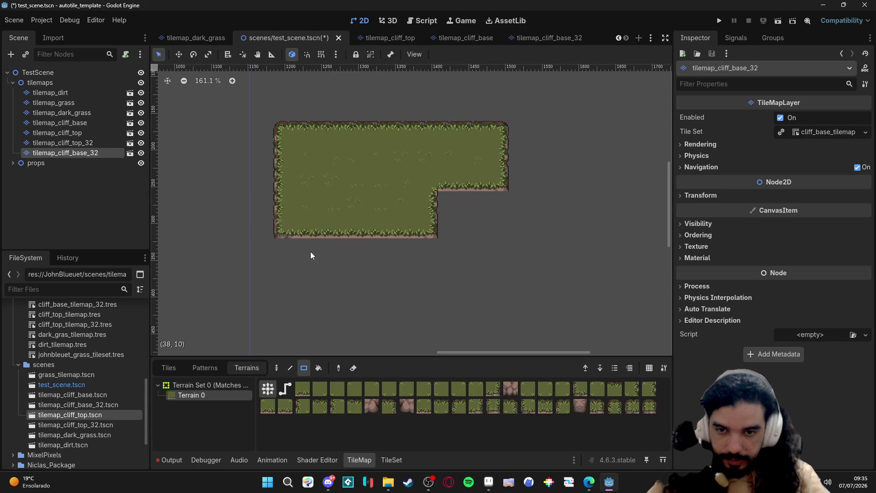
{"action": "left_click", "coordinate": [276, 368]}
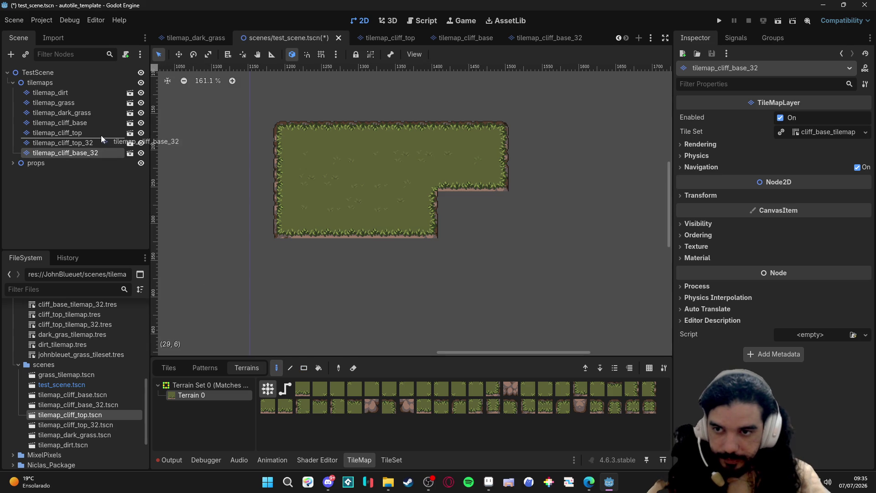
{"action": "left_click_drag", "start_coordinate": [101, 137], "coordinate": [101, 137]}
{"action": "mouse_move", "coordinate": [304, 250]}
{"action": "left_mouse_down"}
{"action": "mouse_move", "coordinate": [426, 251]}
{"action": "mouse_move", "coordinate": [289, 251]}
{"action": "left_mouse_up"}
{"action": "left_click_drag", "start_coordinate": [446, 202], "coordinate": [521, 202]}
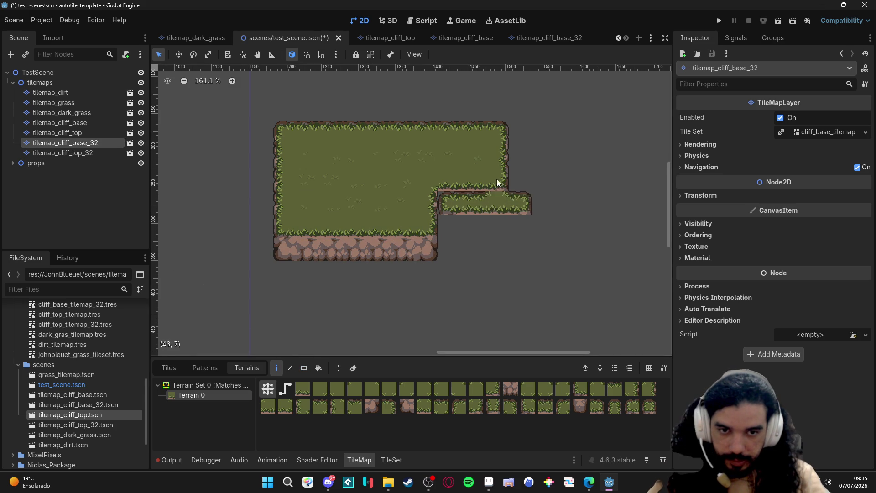
{"action": "key", "text": "ctrl+z"}
{"action": "mouse_move", "coordinate": [433, 202]}
{"action": "left_mouse_down"}
{"action": "mouse_move", "coordinate": [500, 203]}
{"action": "mouse_move", "coordinate": [511, 263]}
{"action": "left_mouse_up"}
Start a second grass island to the right on the original cliff top layer
{"action": "mouse_move", "coordinate": [567, 240]}
{"action": "left_mouse_down"}
{"action": "mouse_move", "coordinate": [493, 240]}
{"action": "mouse_move", "coordinate": [457, 220]}
{"action": "left_mouse_up"}
{"action": "left_click", "coordinate": [57, 133]}
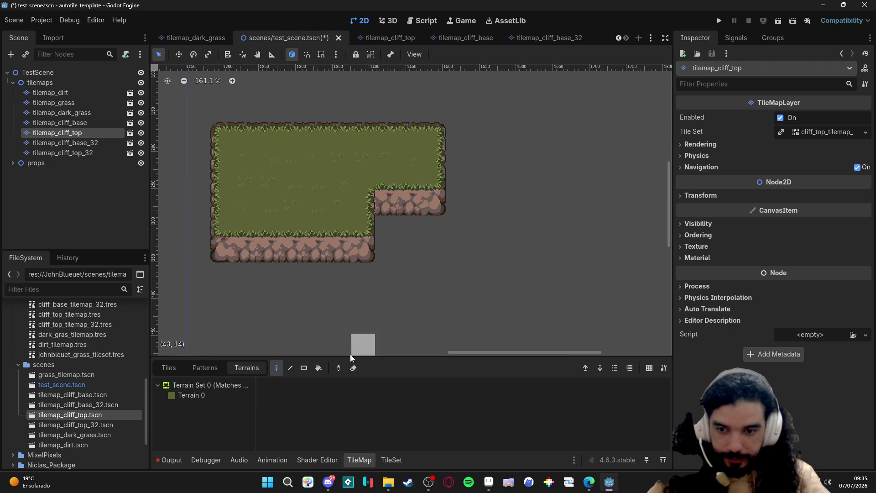
{"action": "left_click", "coordinate": [191, 395]}
{"action": "mouse_move", "coordinate": [522, 184]}
{"action": "left_mouse_down"}
{"action": "mouse_move", "coordinate": [552, 245]}
{"action": "mouse_move", "coordinate": [492, 272]}
{"action": "mouse_move", "coordinate": [552, 288]}
{"action": "mouse_move", "coordinate": [500, 301]}
{"action": "left_mouse_up"}
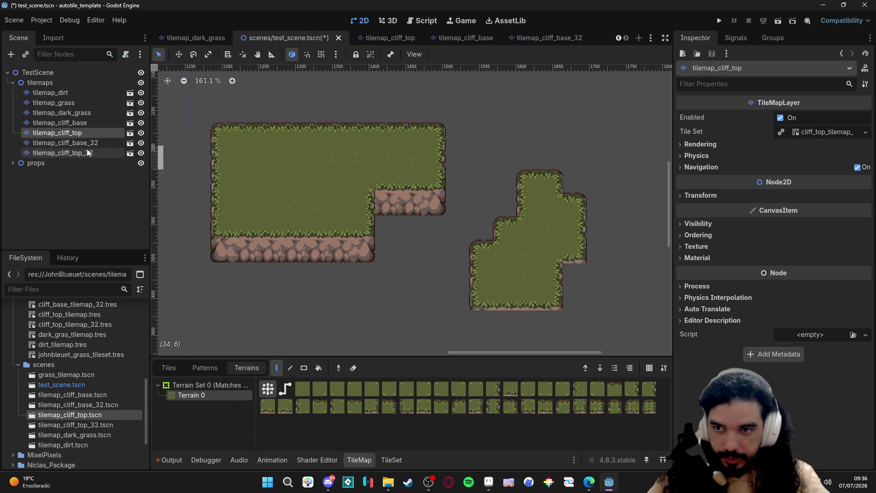
Try painting a rocky base under the right island with rect and freehand tools, undoing each attempt
{"action": "left_click", "coordinate": [64, 143]}
{"action": "scroll", "coordinate": [477, 327], "scroll_direction": "down", "scroll_amount": 2}
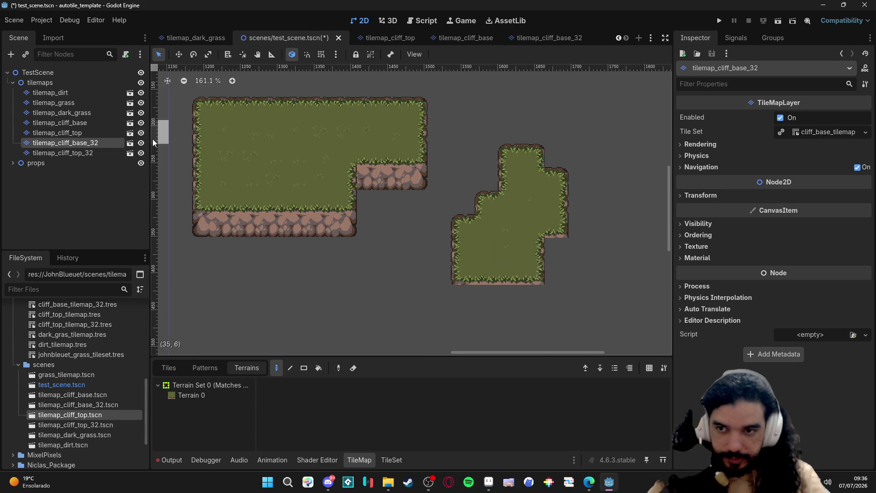
{"action": "left_click", "coordinate": [192, 396]}
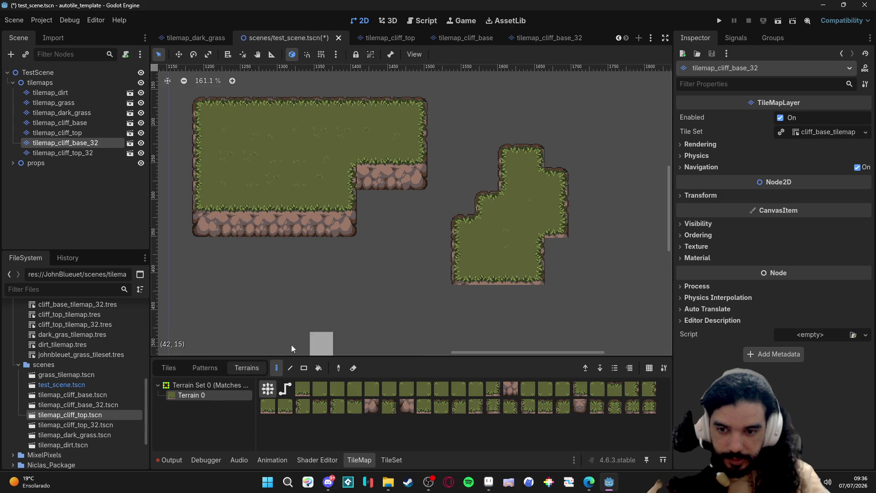
{"action": "left_click", "coordinate": [303, 368]}
{"action": "left_click_drag", "start_coordinate": [457, 247], "coordinate": [532, 297]}
{"action": "key", "text": "ctrl+z"}
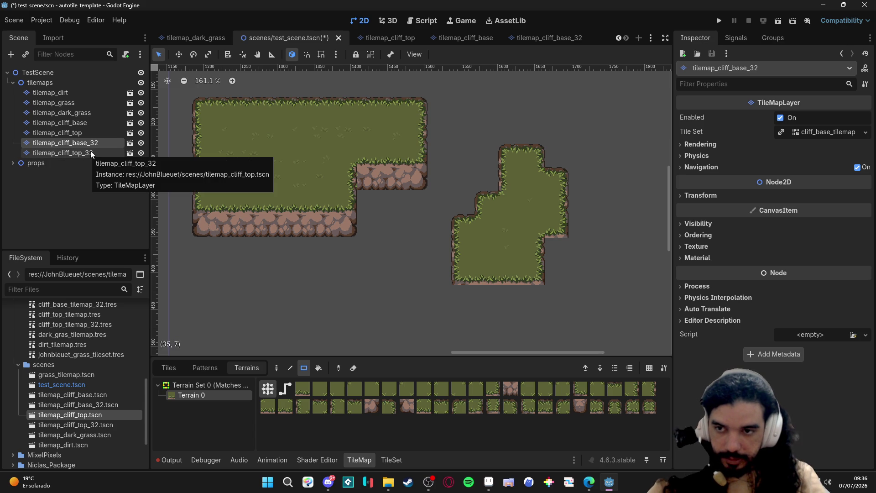
{"action": "left_click", "coordinate": [89, 153]}
{"action": "left_click", "coordinate": [65, 143]}
{"action": "left_click", "coordinate": [193, 395]}
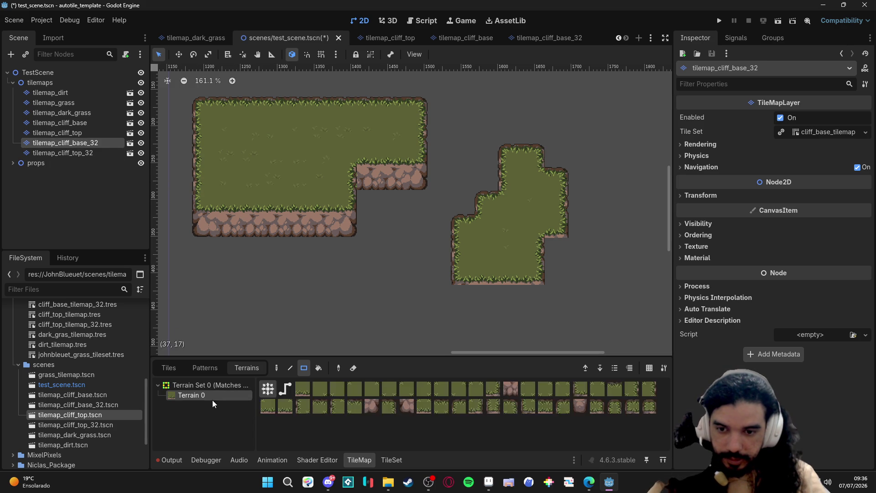
{"action": "left_click", "coordinate": [277, 368]}
{"action": "mouse_move", "coordinate": [466, 298]}
{"action": "left_mouse_down"}
{"action": "mouse_move", "coordinate": [508, 294]}
{"action": "mouse_move", "coordinate": [521, 264]}
{"action": "left_mouse_up"}
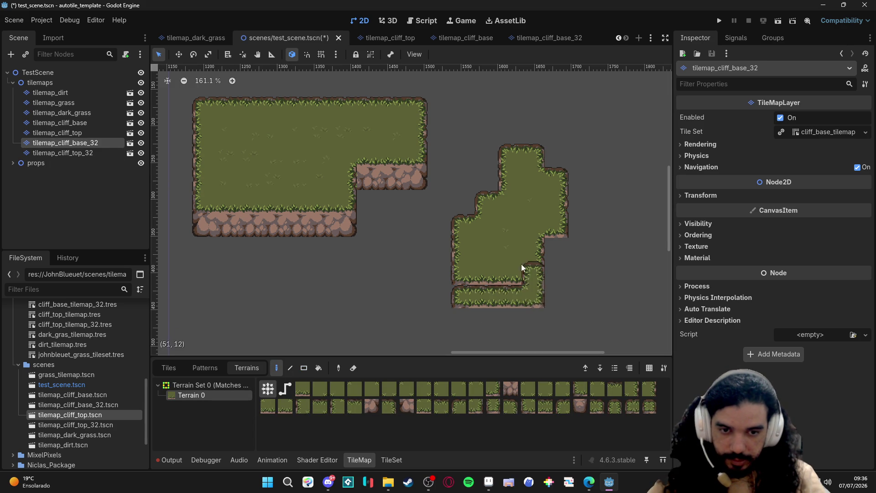
{"action": "key", "text": "ctrl+z"}
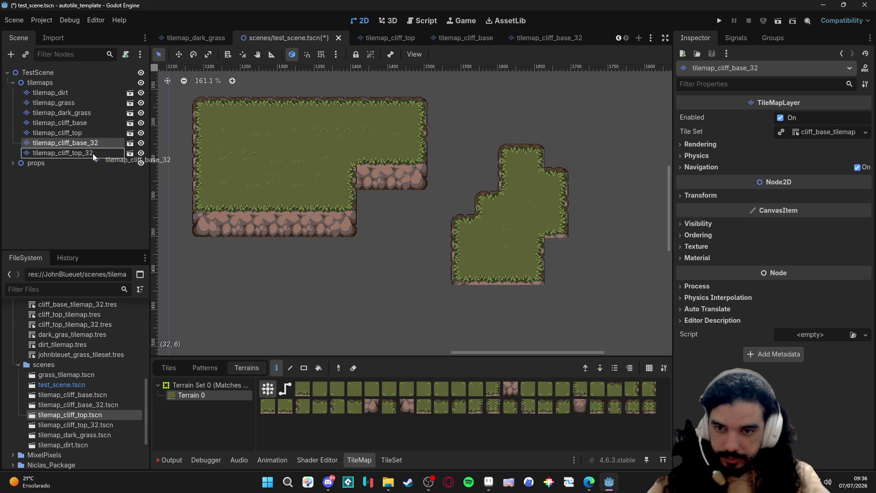
Rearrange the 32px layers and toggle base and top layer visibility to compare them
{"action": "mouse_move", "coordinate": [82, 143]}
{"action": "left_mouse_down"}
{"action": "mouse_move", "coordinate": [68, 153]}
{"action": "mouse_move", "coordinate": [89, 151]}
{"action": "left_mouse_up"}
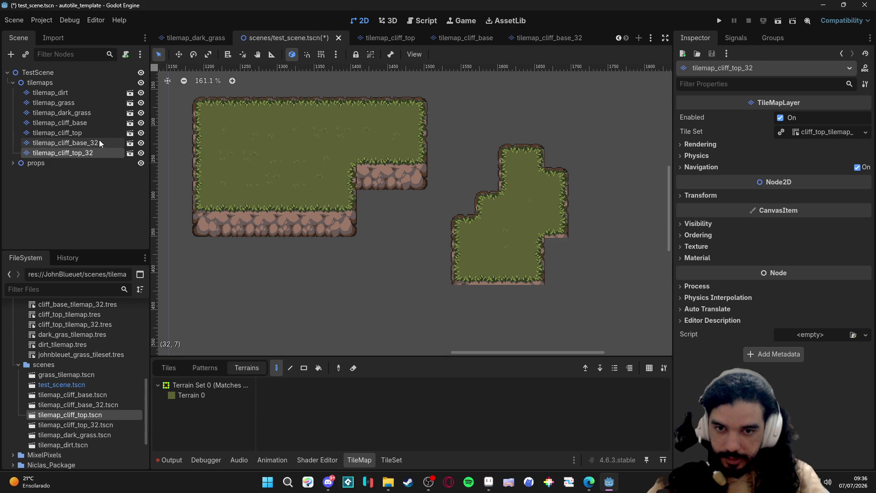
{"action": "key", "text": "e"}
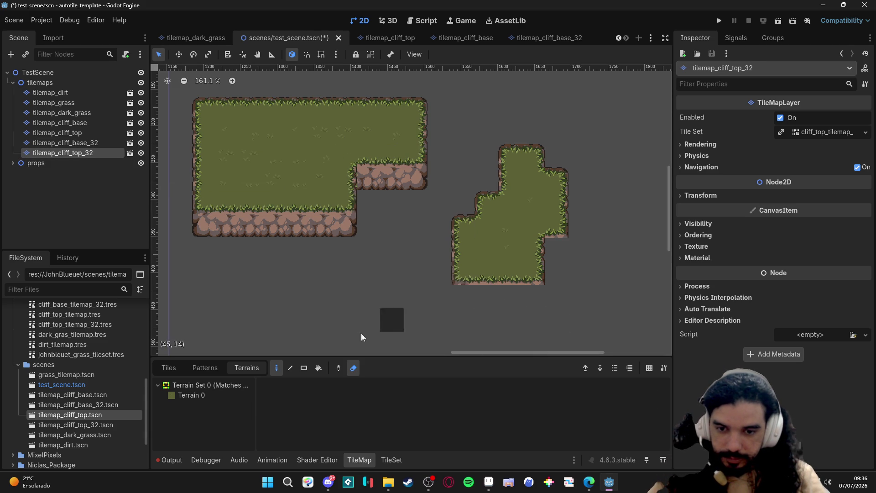
{"action": "left_click", "coordinate": [210, 396]}
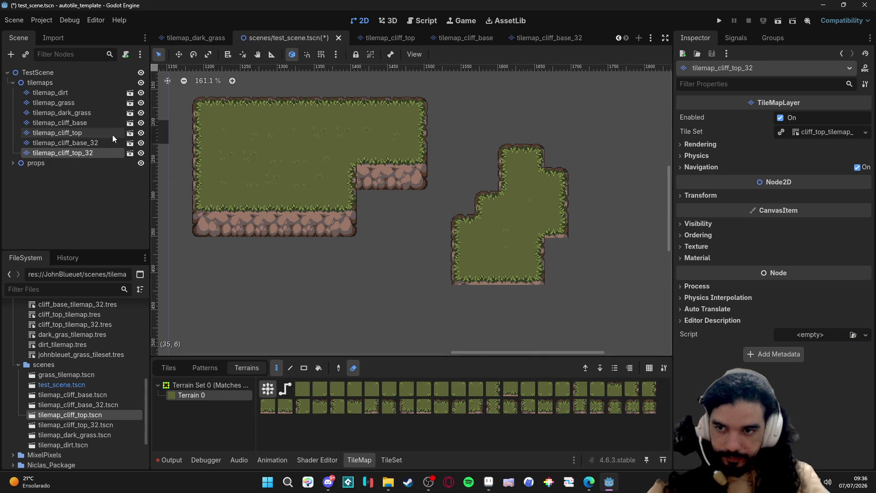
{"action": "left_click", "coordinate": [83, 142]}
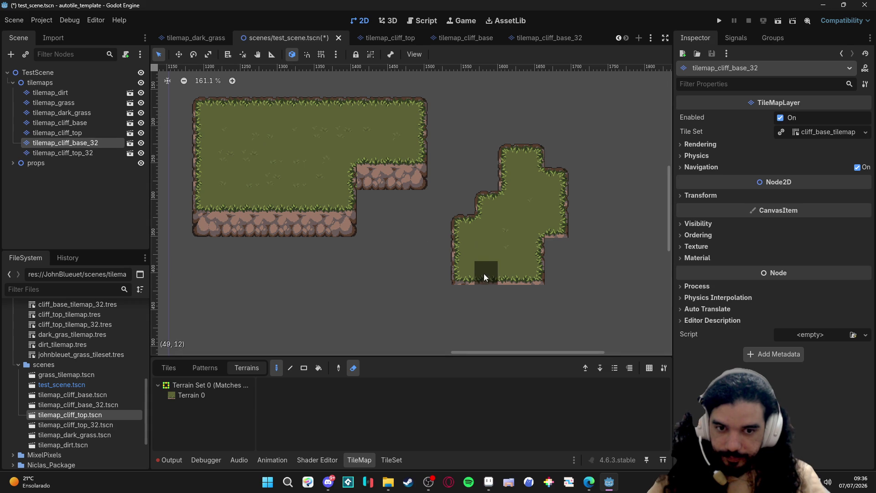
{"action": "left_click", "coordinate": [204, 395]}
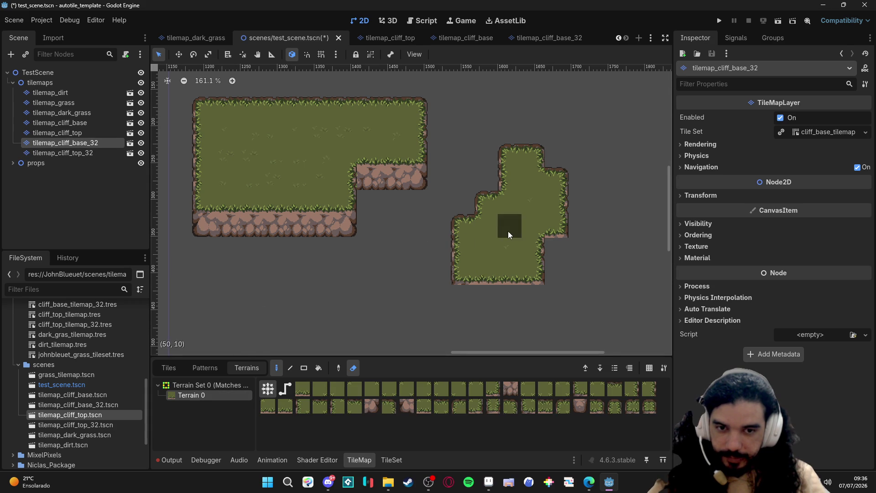
{"action": "left_click", "coordinate": [141, 143]}
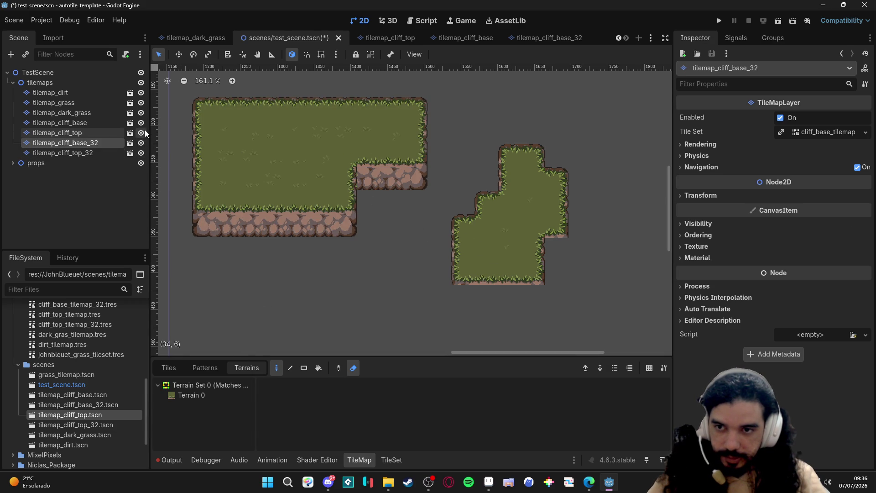
{"action": "left_click", "coordinate": [141, 133]}
{"action": "left_click", "coordinate": [141, 132]}
Select the original tilemap_cliff_top layer, cancel a rename, and zoom out over the scene
{"action": "left_click", "coordinate": [110, 133]}
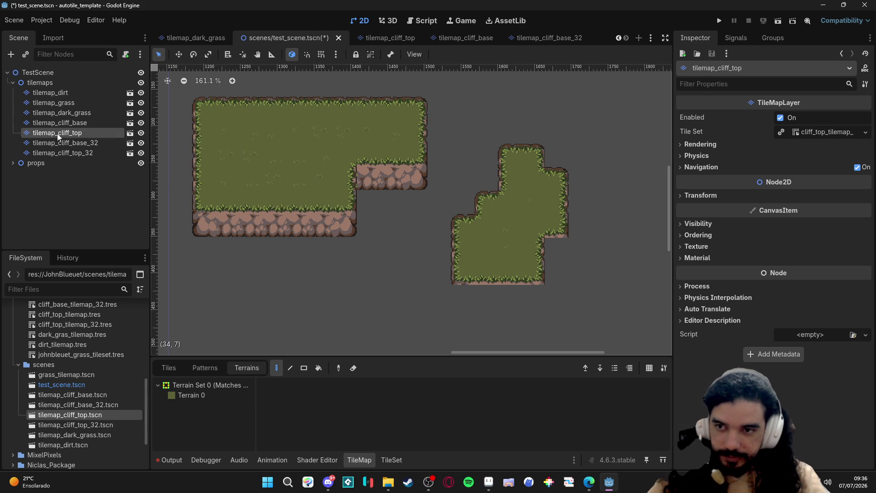
{"action": "left_click", "coordinate": [353, 369]}
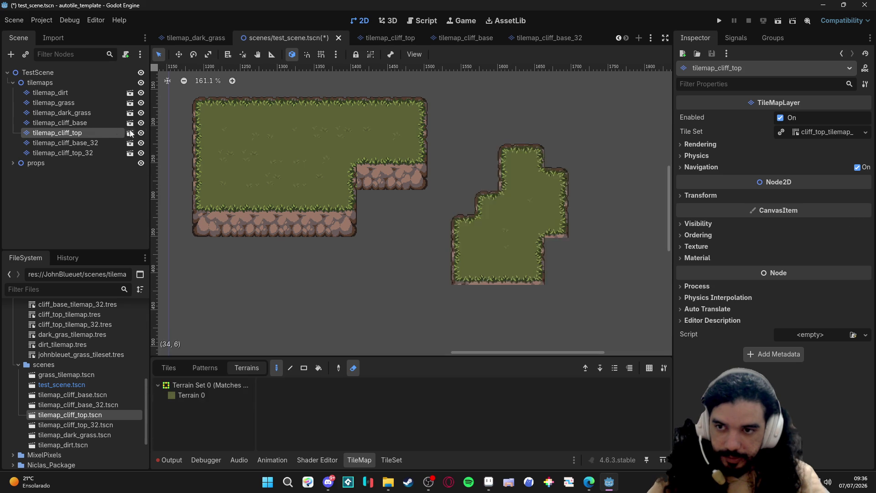
{"action": "left_click", "coordinate": [66, 133]}
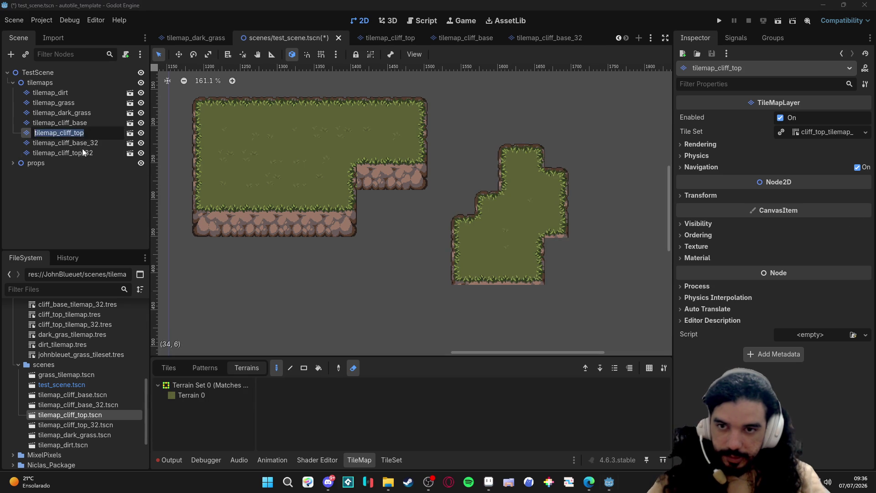
{"action": "key", "text": "Escape"}
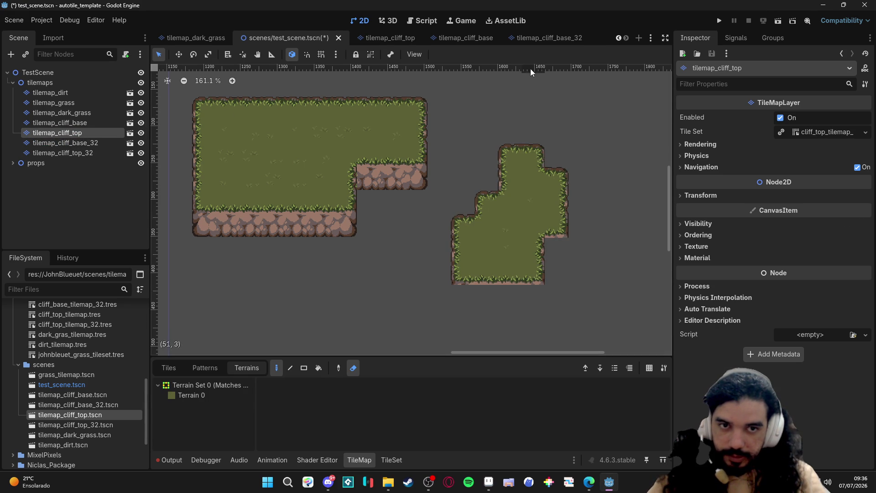
{"action": "scroll", "coordinate": [413, 260], "scroll_direction": "down", "scroll_amount": 1}
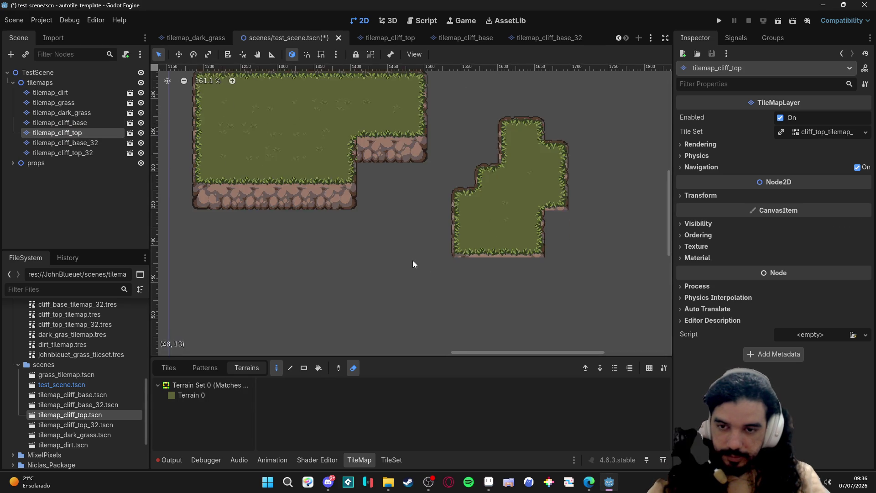
{"action": "scroll", "coordinate": [413, 260], "scroll_direction": "down", "scroll_amount": 5}
{"action": "left_click_drag", "start_coordinate": [311, 224], "coordinate": [453, 227]}
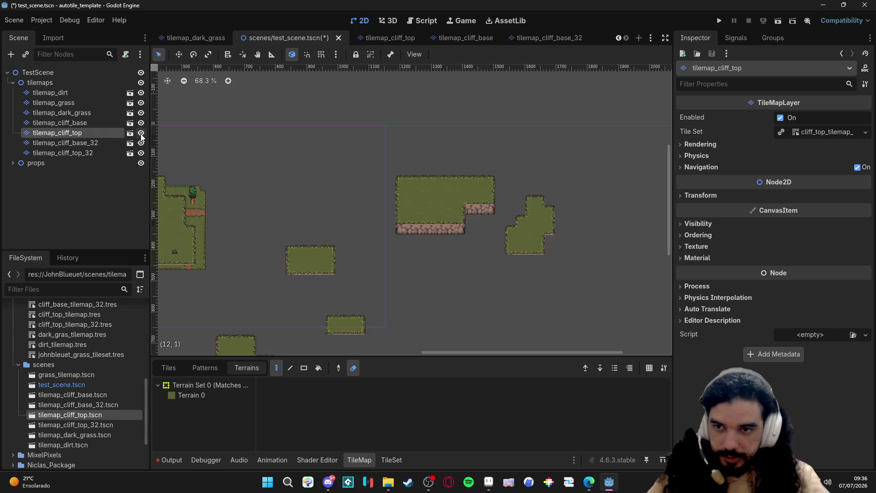
Rename the old cliff top layer, delete it, and select tilemap_cliff_top_32
{"action": "key", "text": "F2"}
{"action": "key", "text": "BackSpace"}
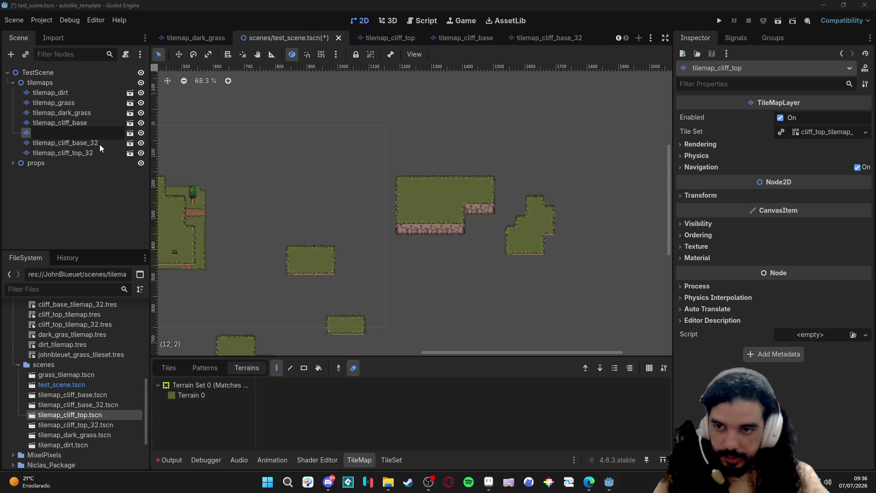
{"action": "type", "text": "_33"}
{"action": "key", "text": "Return"}
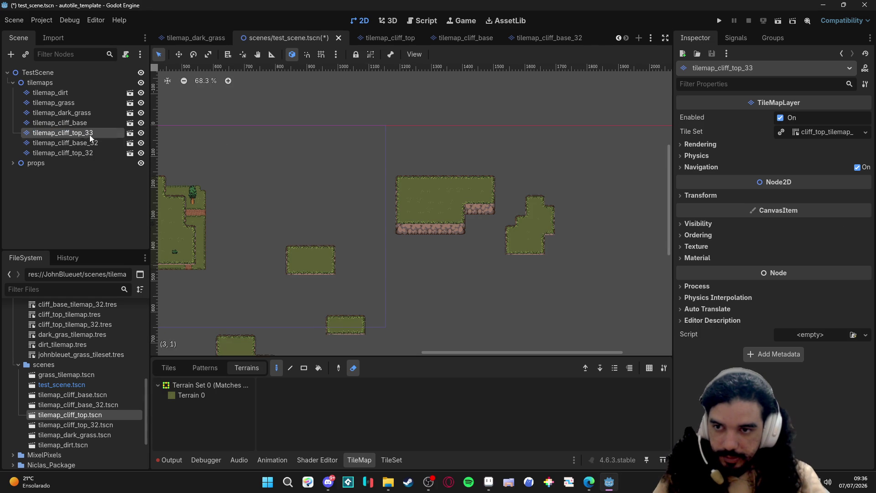
{"action": "key", "text": "Delete"}
{"action": "left_click", "coordinate": [421, 254]}
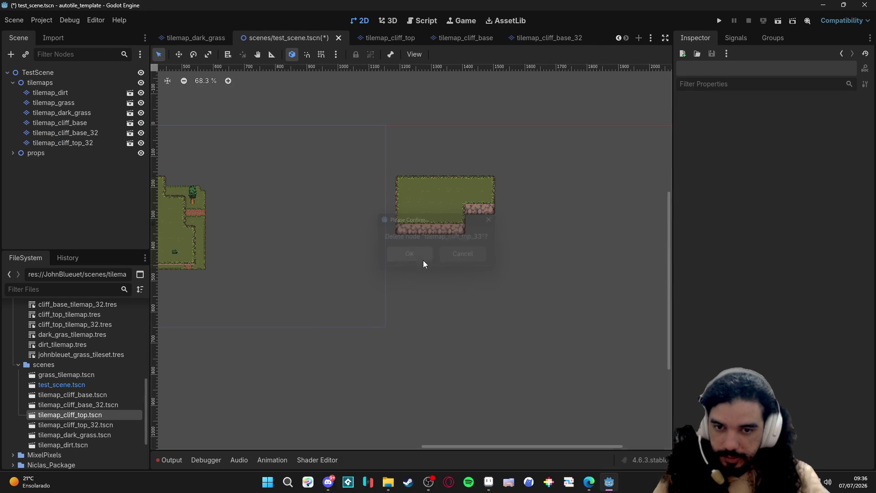
{"action": "left_click", "coordinate": [420, 195]}
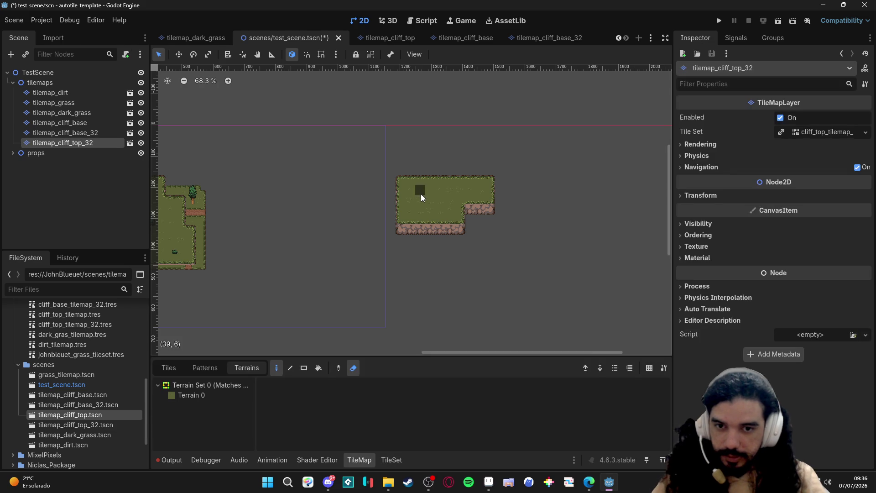
{"action": "scroll", "coordinate": [443, 216], "scroll_direction": "up", "scroll_amount": 2}
{"action": "scroll", "coordinate": [458, 225], "scroll_direction": "up", "scroll_amount": 2}
{"action": "scroll", "coordinate": [469, 222], "scroll_direction": "up", "scroll_amount": 2}
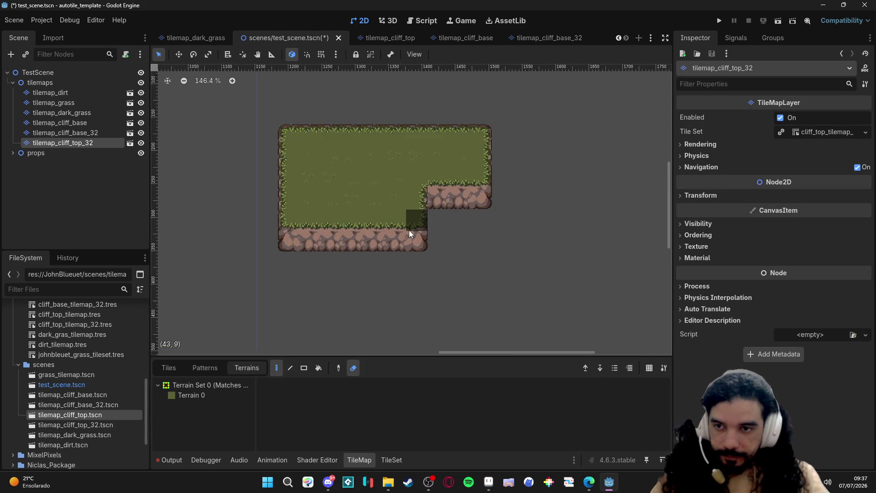
{"action": "scroll", "coordinate": [479, 181], "scroll_direction": "down", "scroll_amount": 3}
{"action": "scroll", "coordinate": [476, 181], "scroll_direction": "down", "scroll_amount": 2}
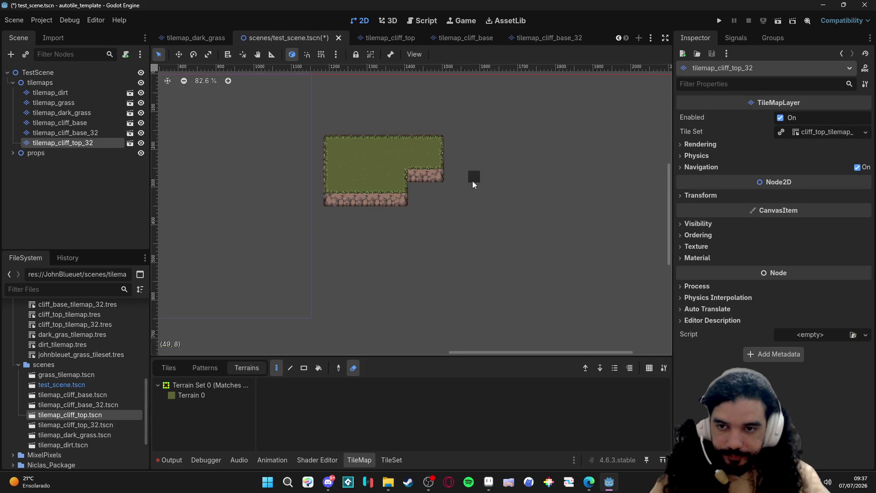
{"action": "scroll", "coordinate": [472, 175], "scroll_direction": "down", "scroll_amount": 3}
{"action": "scroll", "coordinate": [476, 199], "scroll_direction": "down", "scroll_amount": 2}
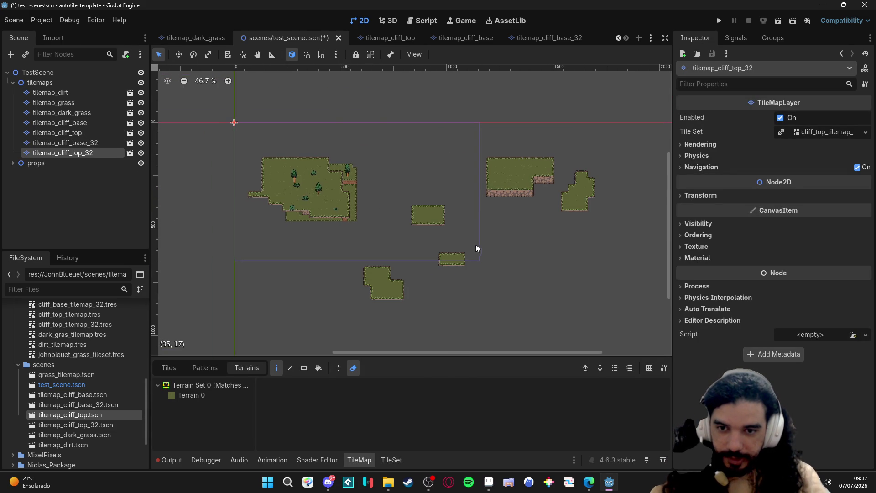
Undo the layer deletion, then select tilemap_cliff_base_32 with Terrain 0 for painting
{"action": "key", "text": "ctrl+z"}
{"action": "key", "text": "ctrl+shift+z"}
{"action": "scroll", "coordinate": [381, 224], "scroll_direction": "up", "scroll_amount": 2}
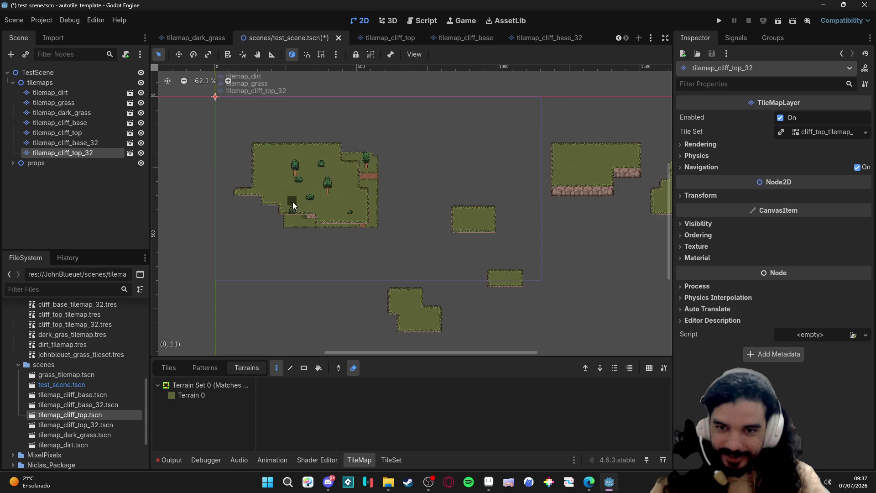
{"action": "scroll", "coordinate": [326, 207], "scroll_direction": "up", "scroll_amount": 3}
{"action": "scroll", "coordinate": [327, 204], "scroll_direction": "down", "scroll_amount": 4}
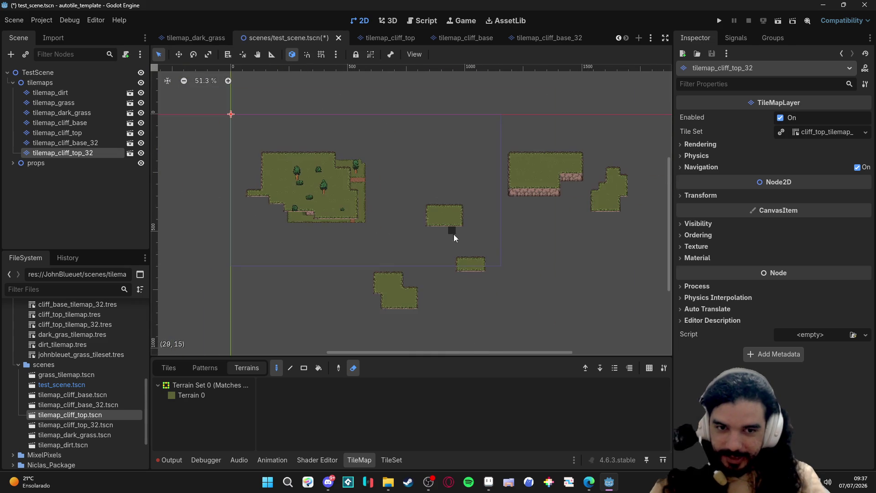
{"action": "left_click_drag", "start_coordinate": [566, 238], "coordinate": [479, 233]}
{"action": "scroll", "coordinate": [535, 212], "scroll_direction": "up", "scroll_amount": 3}
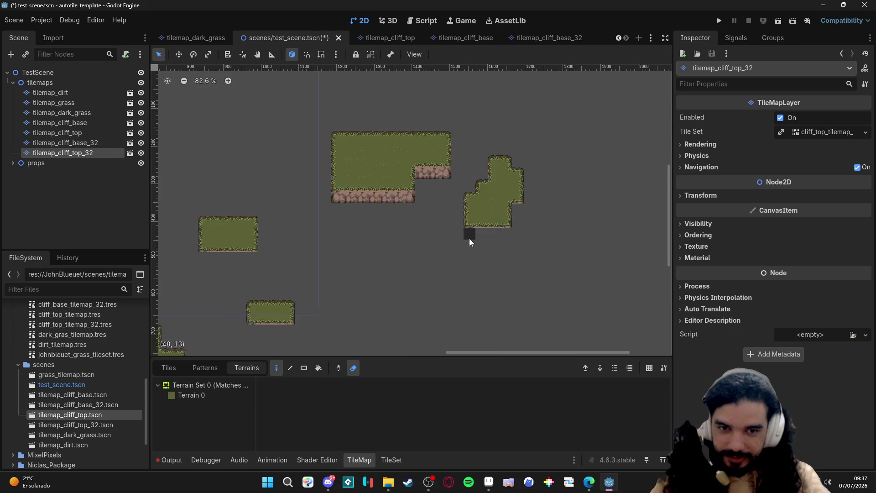
{"action": "scroll", "coordinate": [469, 238], "scroll_direction": "up", "scroll_amount": 3}
{"action": "scroll", "coordinate": [479, 229], "scroll_direction": "up", "scroll_amount": 2}
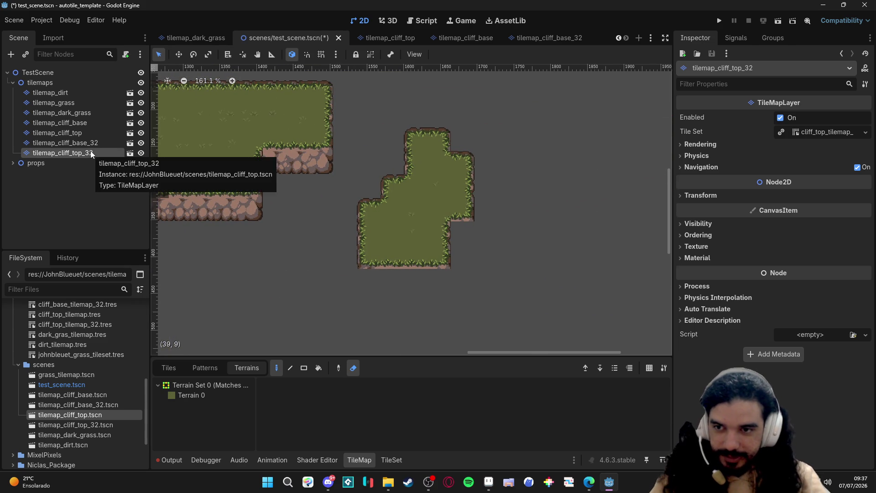
{"action": "left_click", "coordinate": [66, 143]}
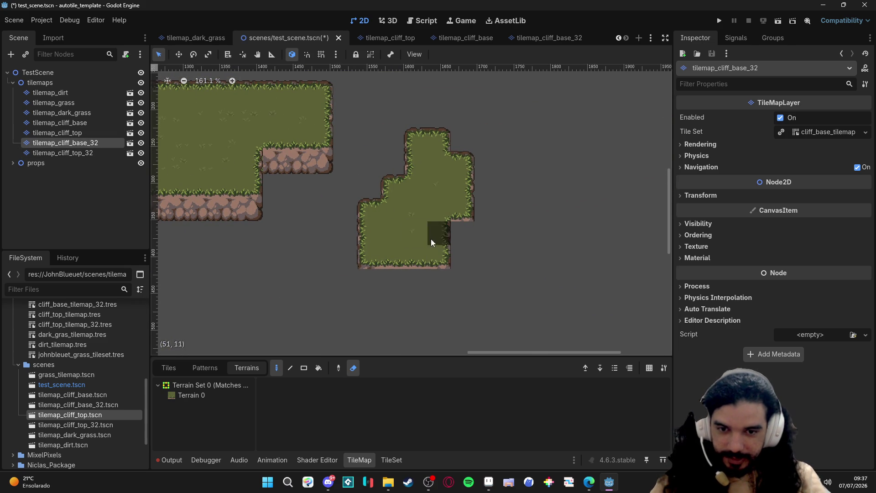
{"action": "left_click", "coordinate": [192, 396]}
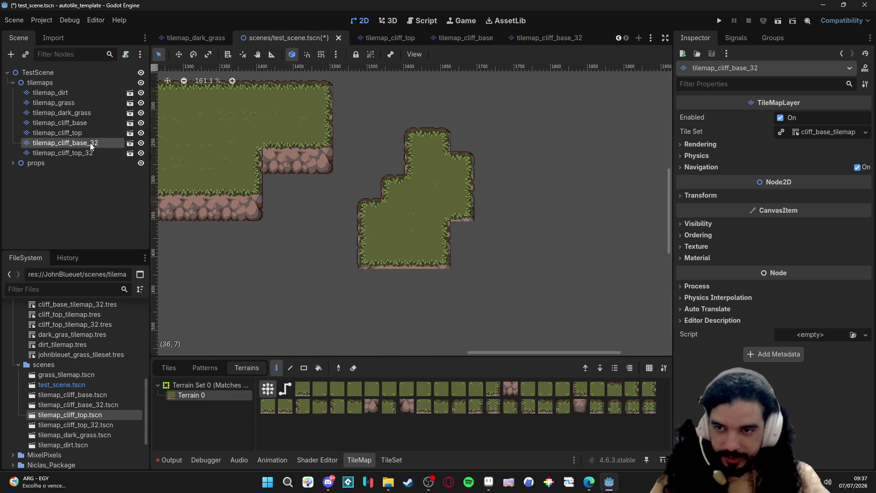
Reorder the base layer, then paint a grass row and column on the right plateau's edges
{"action": "left_click_drag", "start_coordinate": [90, 143], "coordinate": [106, 156]}
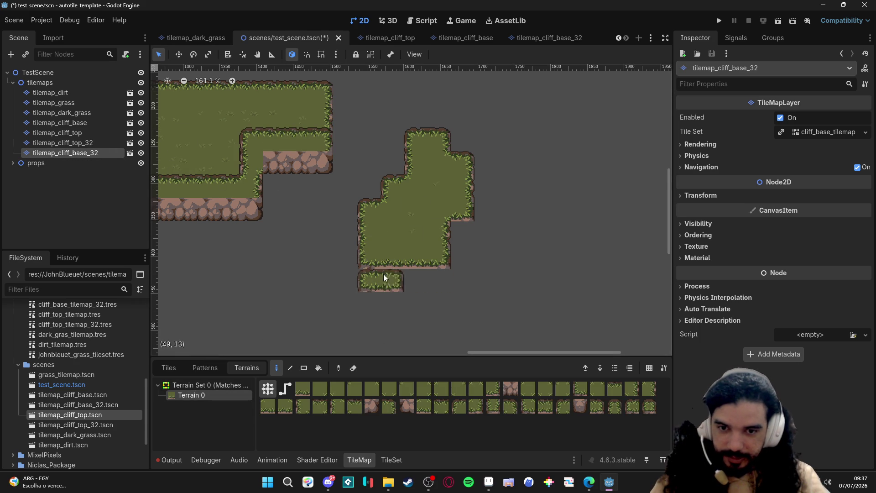
{"action": "left_click_drag", "start_coordinate": [436, 260], "coordinate": [357, 259]}
{"action": "key", "text": "ctrl+z"}
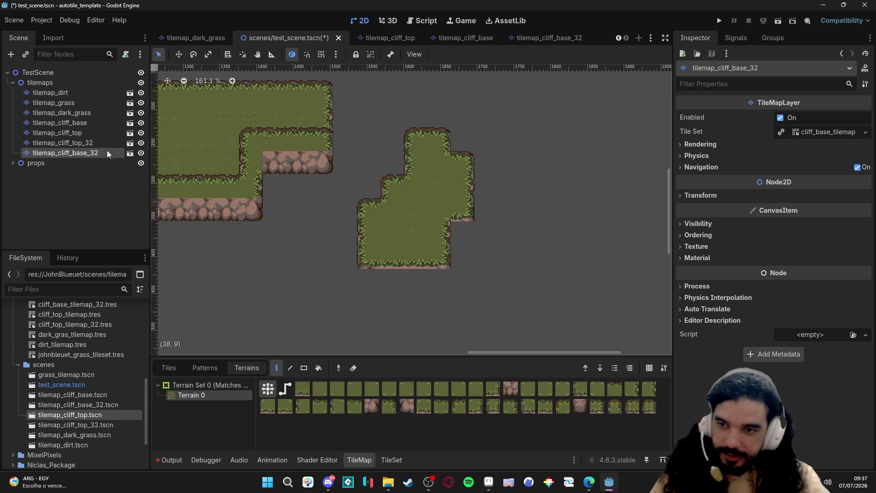
{"action": "left_click", "coordinate": [94, 142]}
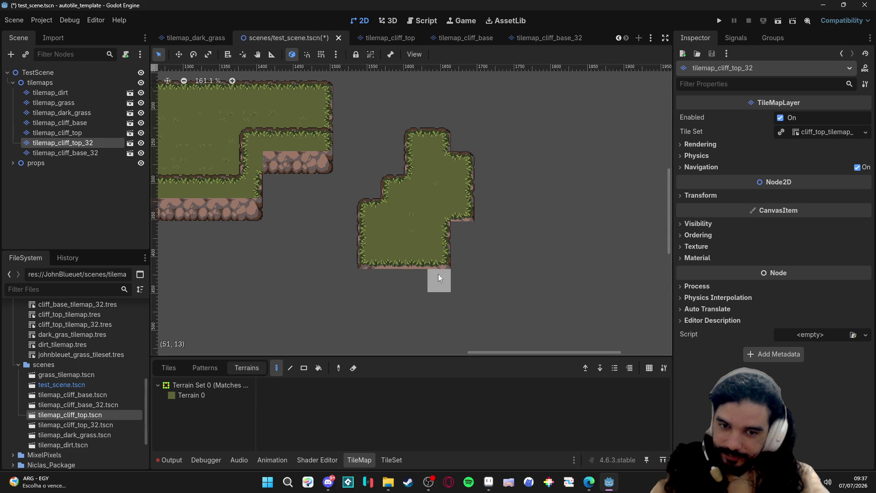
{"action": "left_click", "coordinate": [191, 396]}
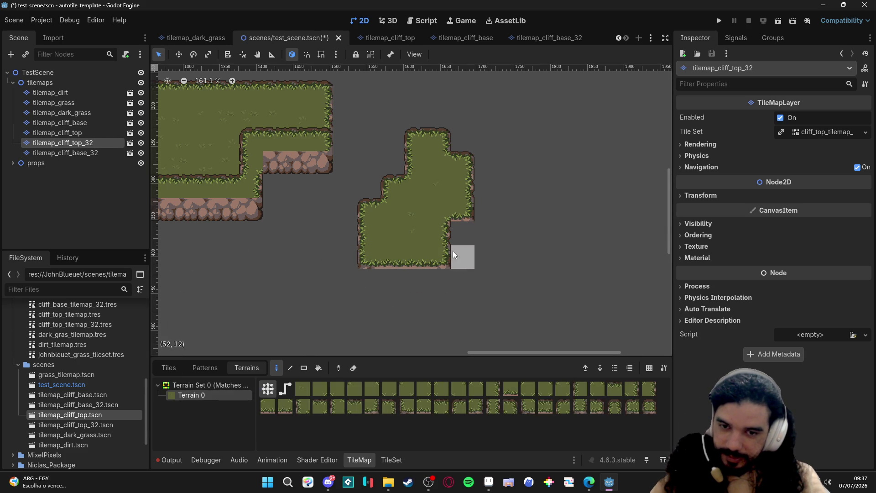
{"action": "left_click_drag", "start_coordinate": [444, 255], "coordinate": [376, 250]}
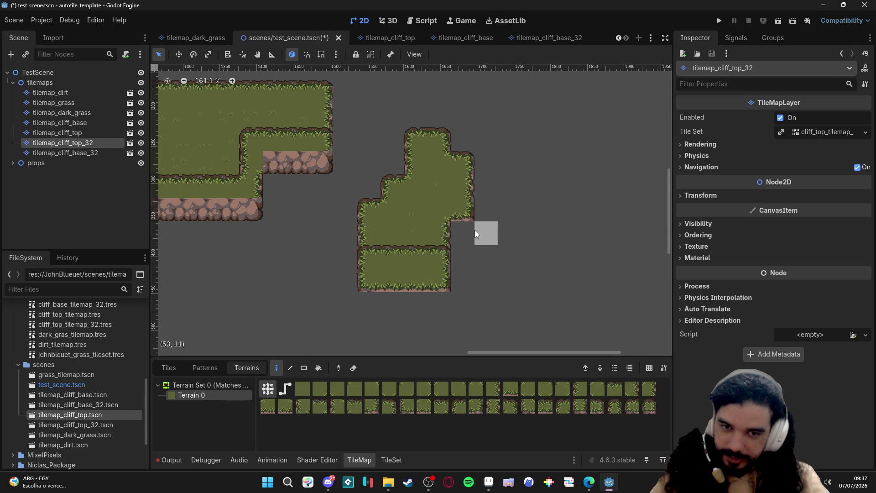
{"action": "left_click", "coordinate": [464, 231]}
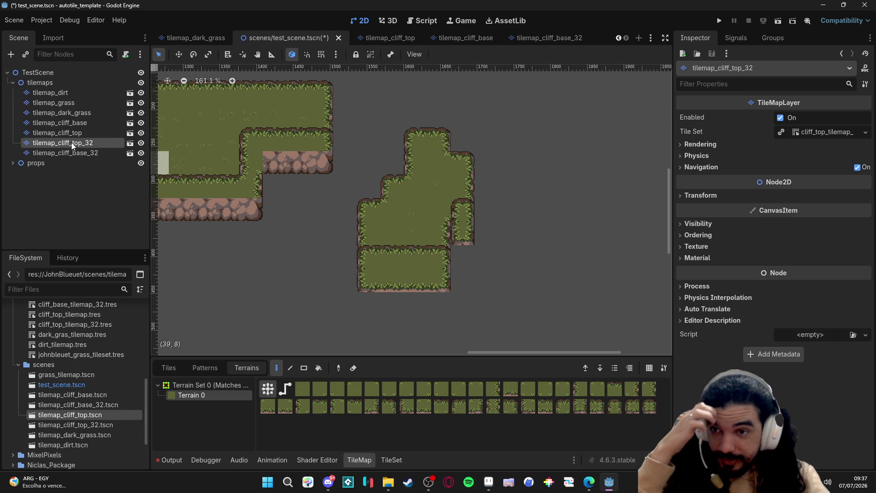
Toggle the 32px top and base layers' visibility and order to compare how they overlap
{"action": "left_click", "coordinate": [142, 143]}
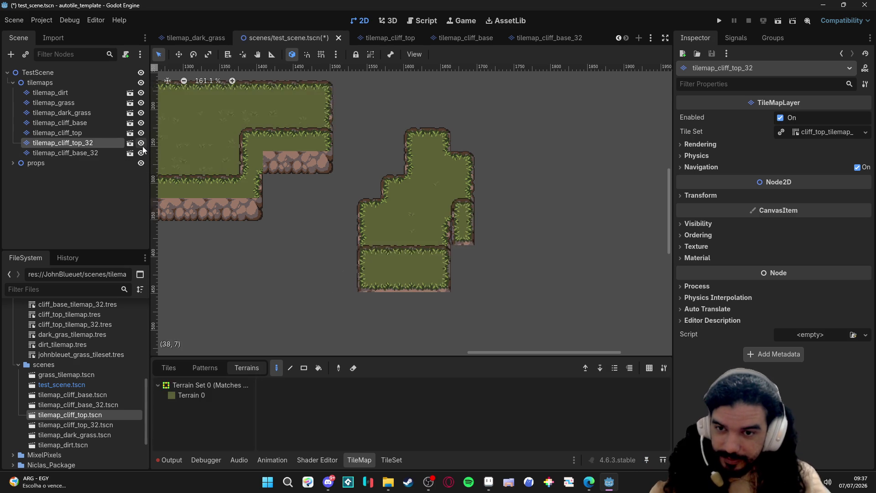
{"action": "left_click", "coordinate": [141, 143]}
{"action": "left_click", "coordinate": [141, 143]}
{"action": "left_click", "coordinate": [142, 143]}
{"action": "left_click", "coordinate": [114, 152]}
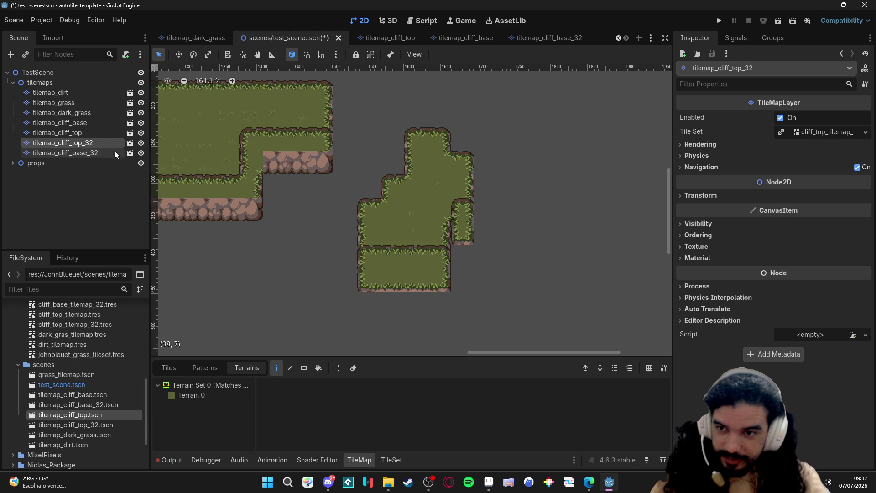
{"action": "left_click", "coordinate": [141, 154]}
{"action": "left_click", "coordinate": [141, 154]}
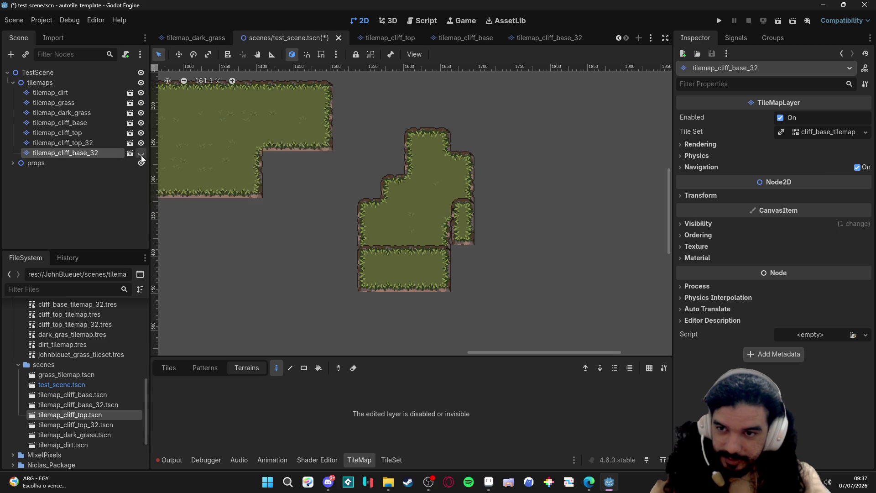
{"action": "left_click", "coordinate": [141, 154]}
{"action": "left_click_drag", "start_coordinate": [96, 146], "coordinate": [93, 139]}
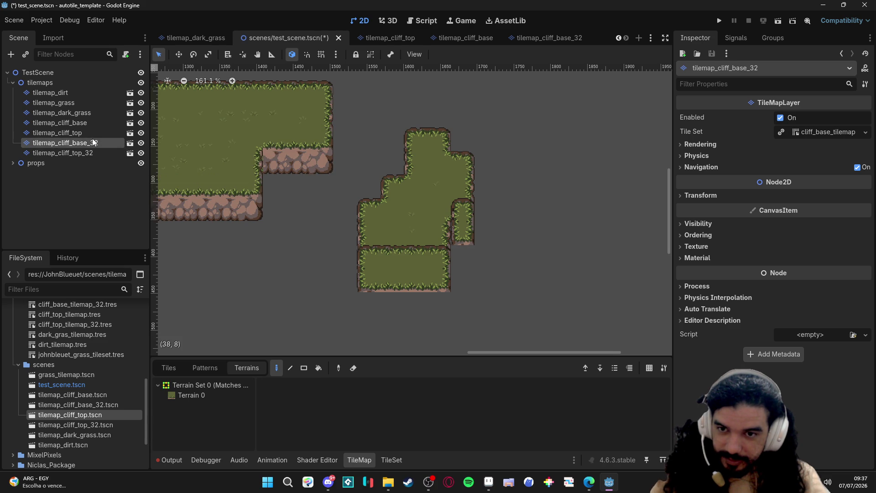
{"action": "left_click", "coordinate": [68, 152]}
{"action": "left_click", "coordinate": [142, 153]}
{"action": "left_click", "coordinate": [141, 153]}
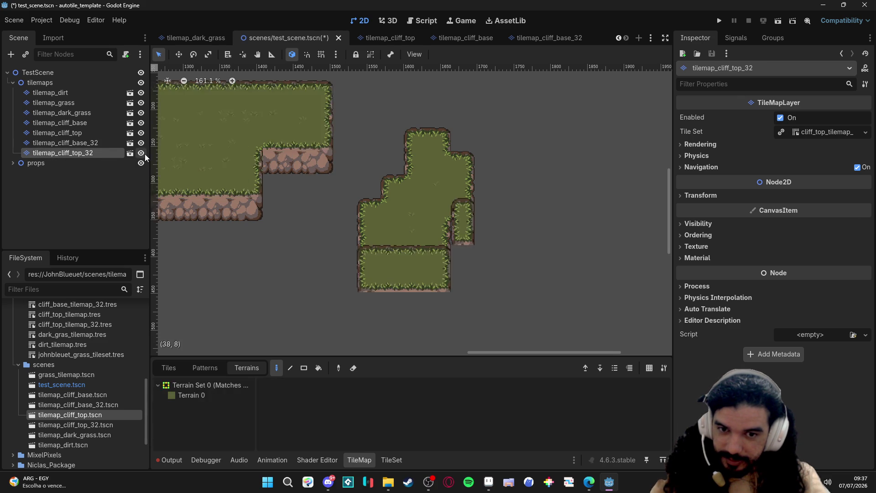
{"action": "left_click", "coordinate": [142, 153]}
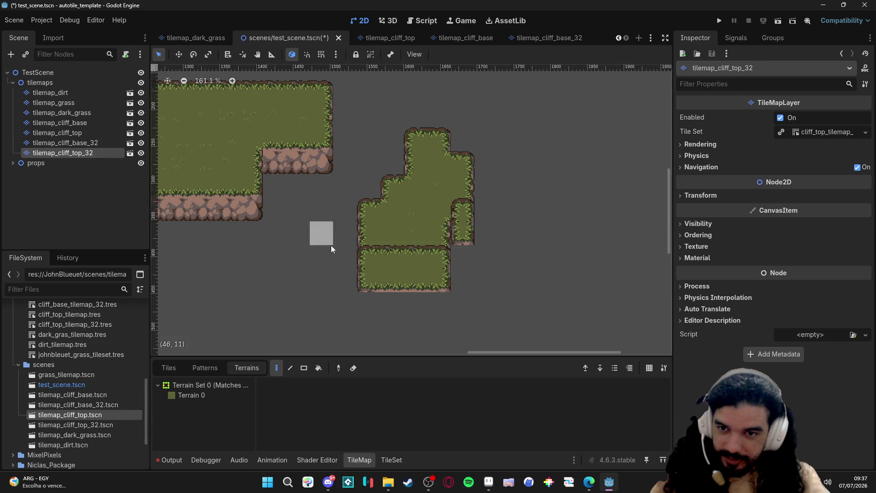
{"action": "key", "text": "e"}
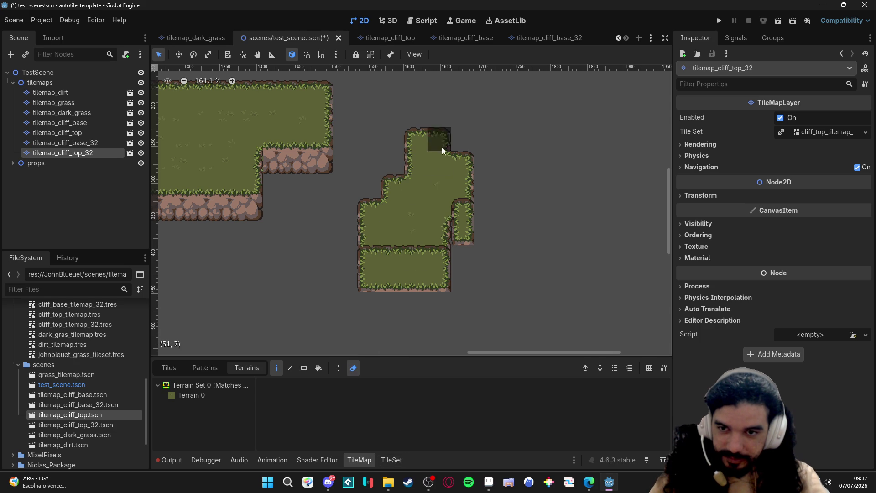
{"action": "left_click", "coordinate": [141, 152]}
{"action": "left_click", "coordinate": [141, 153]}
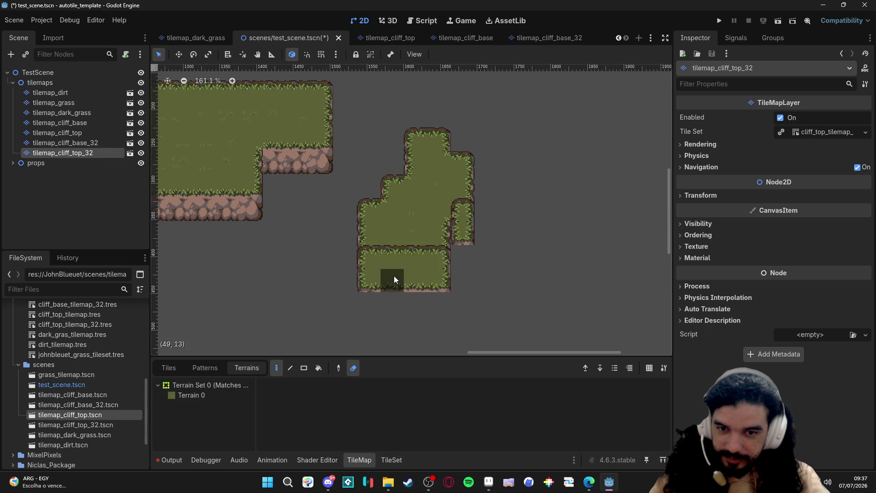
Erase the bridging tile, bottom row and stray tiles from the right plateau, then show the base tiles
{"action": "left_click", "coordinate": [191, 395]}
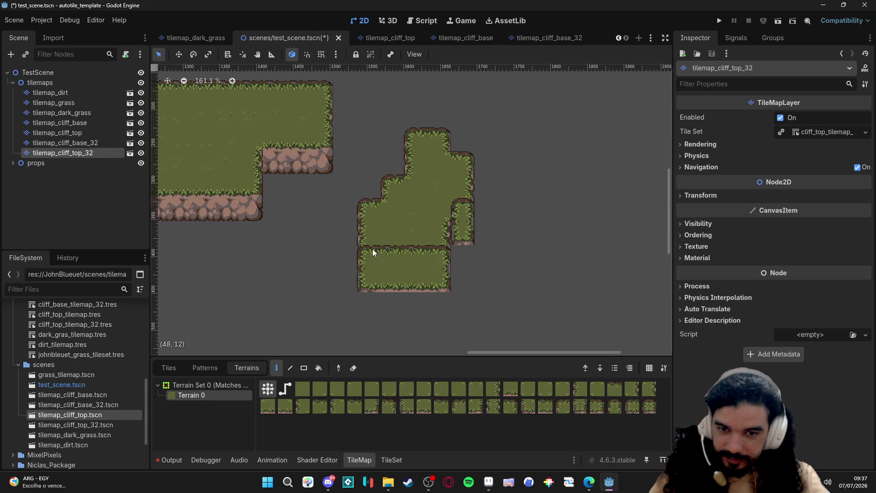
{"action": "left_click", "coordinate": [466, 254]}
{"action": "key", "text": "e"}
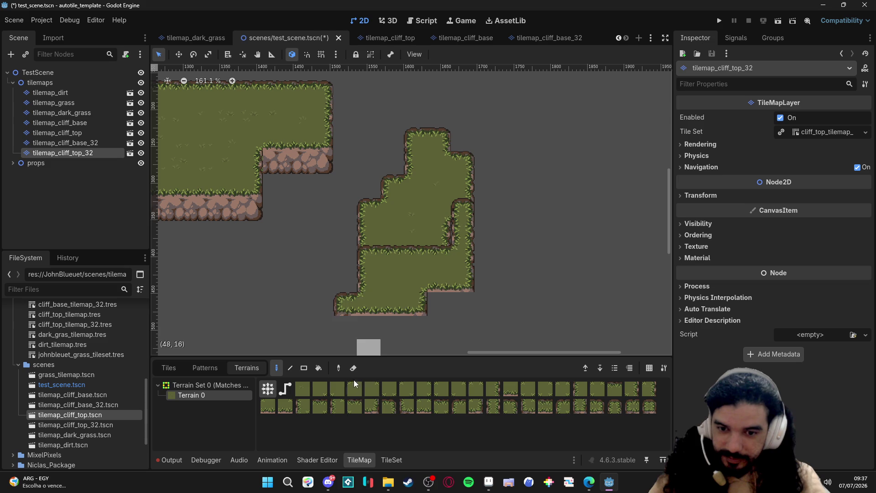
{"action": "left_click", "coordinate": [462, 252]}
{"action": "left_click_drag", "start_coordinate": [398, 275], "coordinate": [441, 275]}
{"action": "left_click", "coordinate": [465, 219]}
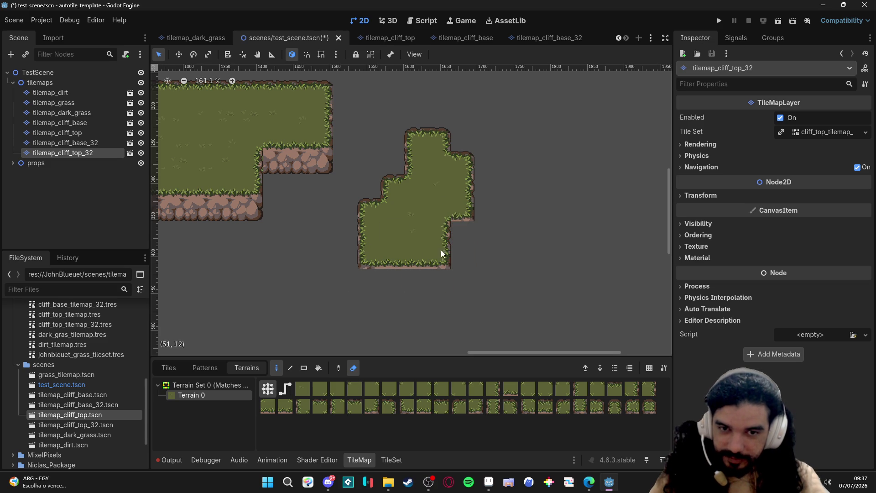
{"action": "left_click", "coordinate": [114, 141]}
{"action": "left_click", "coordinate": [142, 142]}
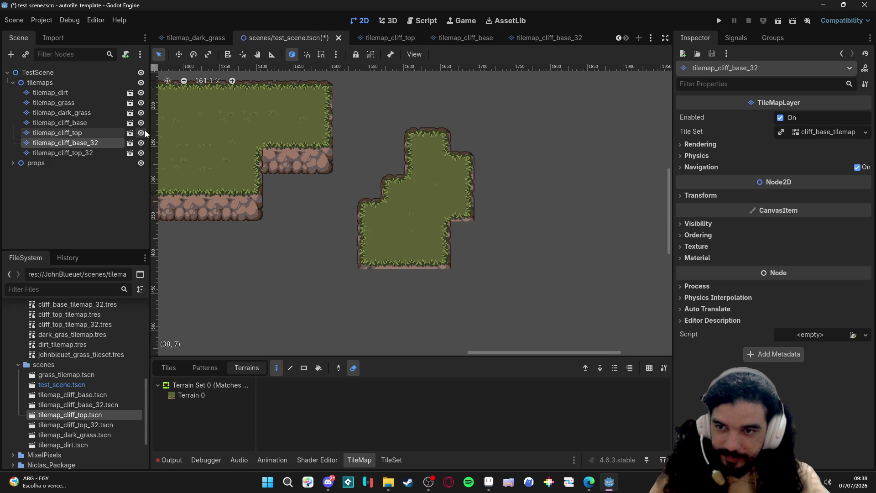
{"action": "left_click", "coordinate": [111, 134]}
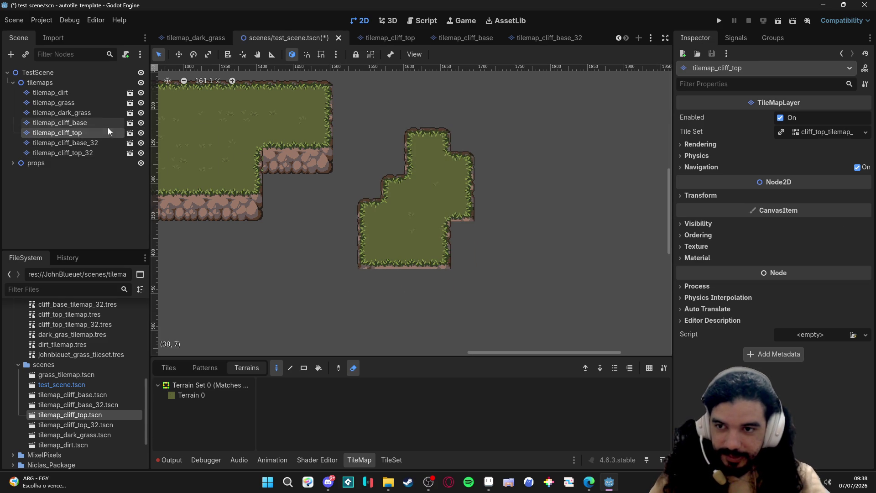
Erase the right stepped grass island and switch to editing tilemap_cliff_top_32
{"action": "mouse_move", "coordinate": [461, 184]}
{"action": "left_mouse_down"}
{"action": "mouse_move", "coordinate": [451, 212]}
{"action": "mouse_move", "coordinate": [422, 98]}
{"action": "mouse_move", "coordinate": [369, 256]}
{"action": "mouse_move", "coordinate": [387, 259]}
{"action": "left_mouse_up"}
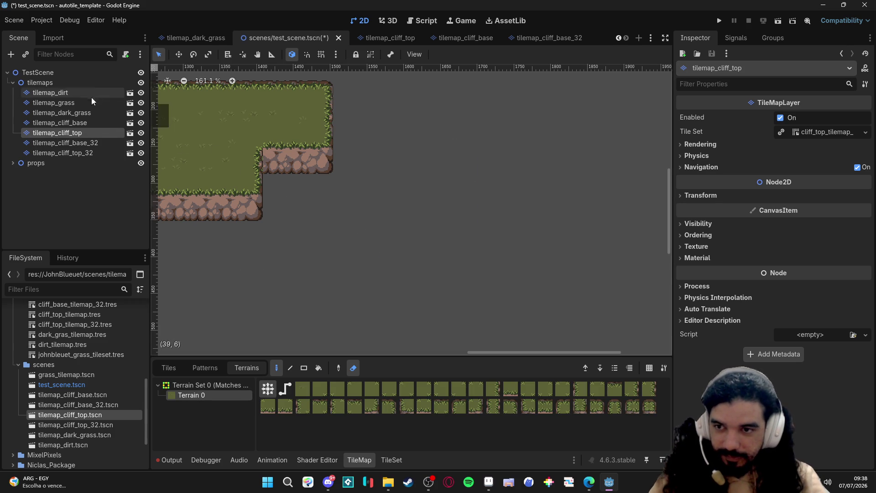
{"action": "left_click", "coordinate": [53, 142]}
{"action": "right_click", "coordinate": [71, 138]}
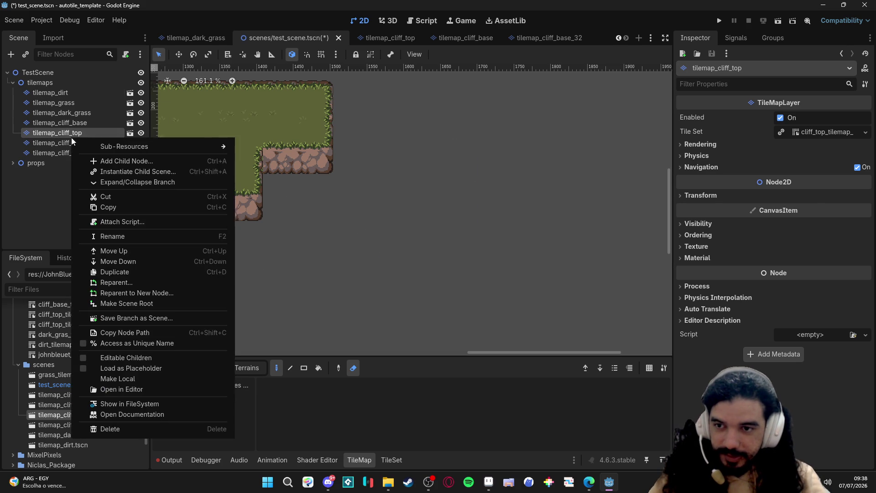
{"action": "left_click", "coordinate": [60, 165]}
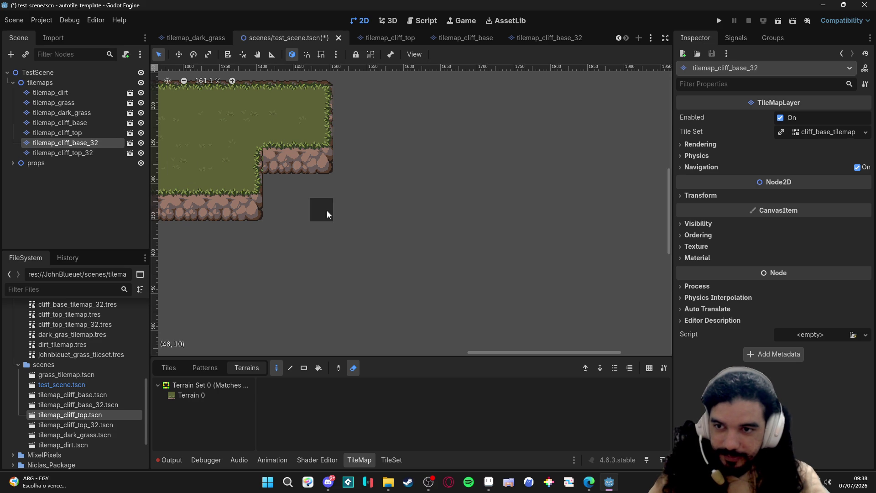
{"action": "left_click", "coordinate": [102, 152]}
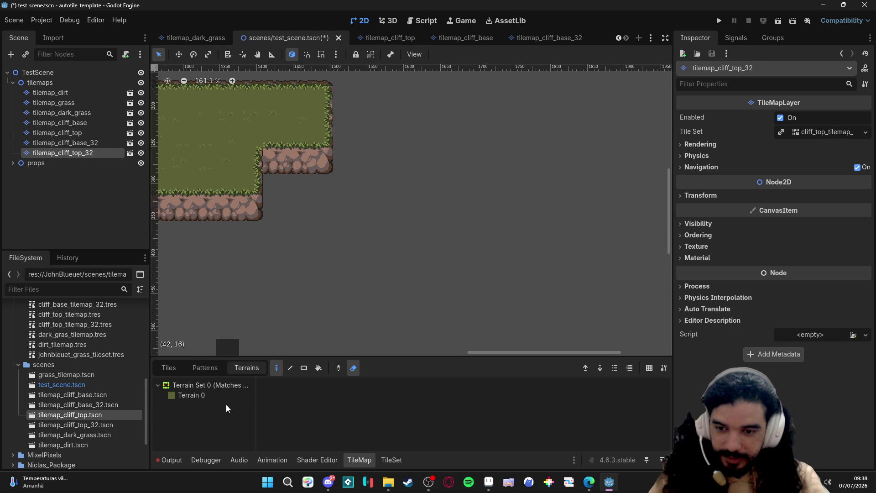
Rect-paint a stepped grass plateau and a small grass block on the right with Terrain 0
{"action": "left_click", "coordinate": [199, 395]}
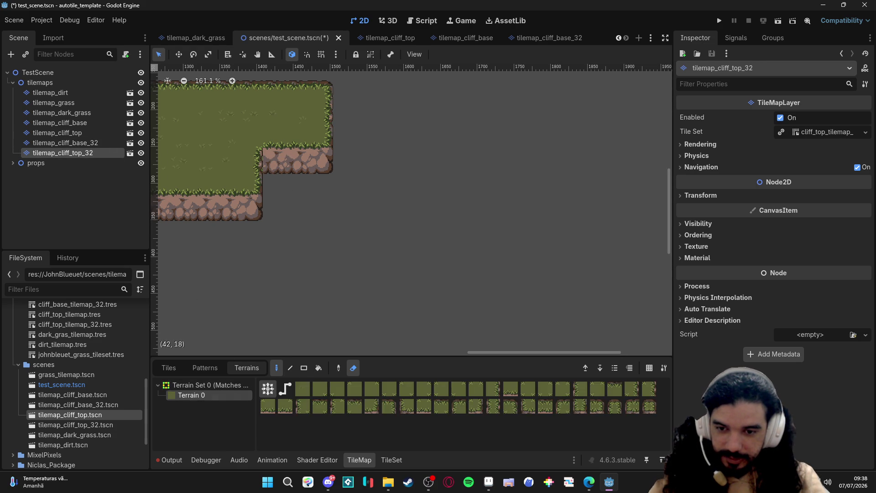
{"action": "left_click", "coordinate": [303, 368]}
{"action": "left_click", "coordinate": [353, 368]}
{"action": "left_click_drag", "start_coordinate": [386, 180], "coordinate": [493, 239]}
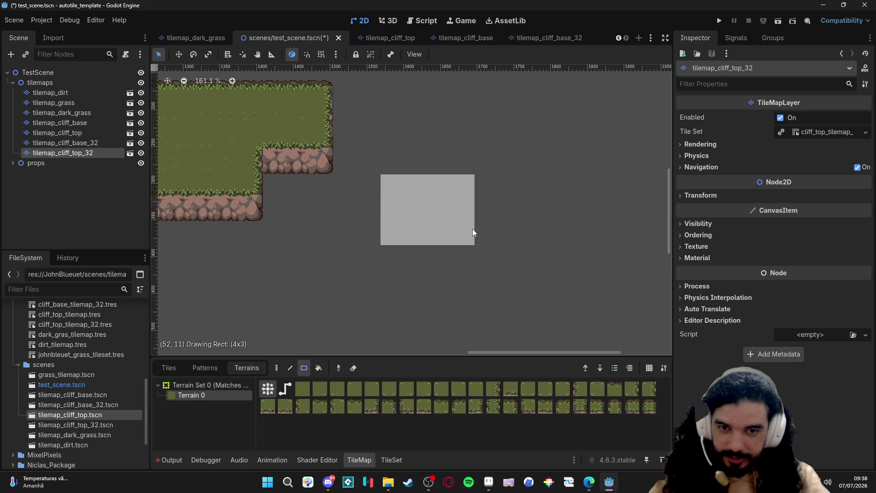
{"action": "left_click_drag", "start_coordinate": [496, 209], "coordinate": [440, 258]}
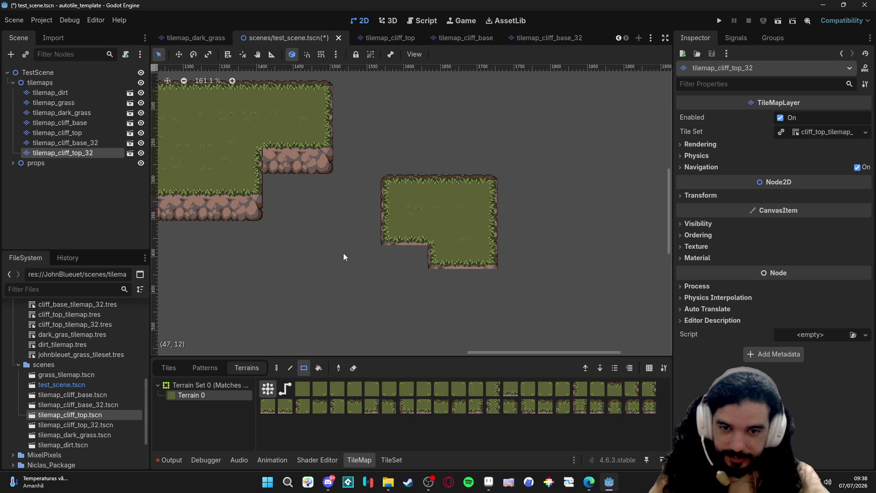
{"action": "left_click_drag", "start_coordinate": [339, 250], "coordinate": [374, 284]}
{"action": "left_click_drag", "start_coordinate": [319, 253], "coordinate": [356, 280]}
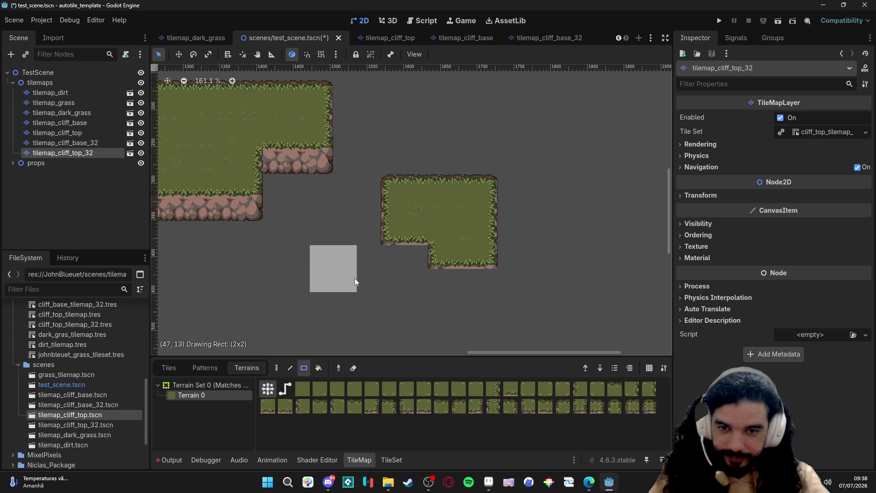
Paint rocky cliff base under both new plateaus on tilemap_cliff_base_32 and frame them for a screenshot
{"action": "left_click", "coordinate": [64, 143]}
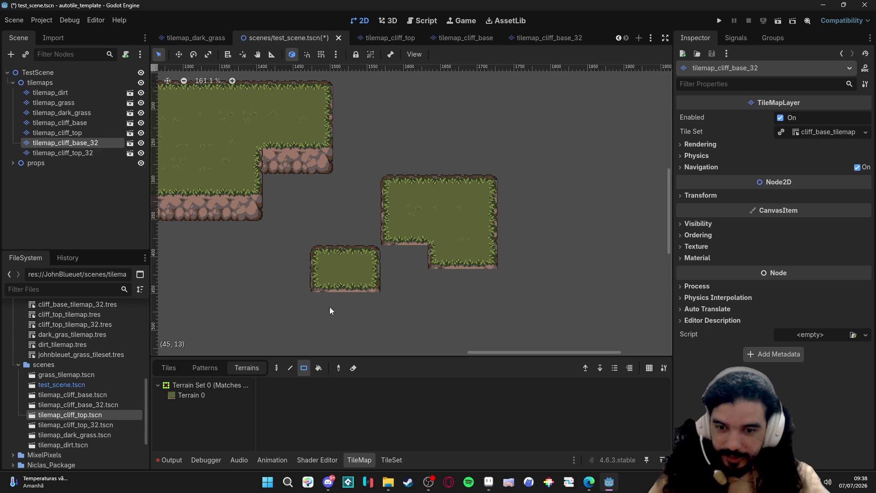
{"action": "left_click", "coordinate": [192, 395]}
{"action": "mouse_move", "coordinate": [392, 237]}
{"action": "left_mouse_down"}
{"action": "mouse_move", "coordinate": [411, 257]}
{"action": "mouse_move", "coordinate": [486, 281]}
{"action": "left_mouse_up"}
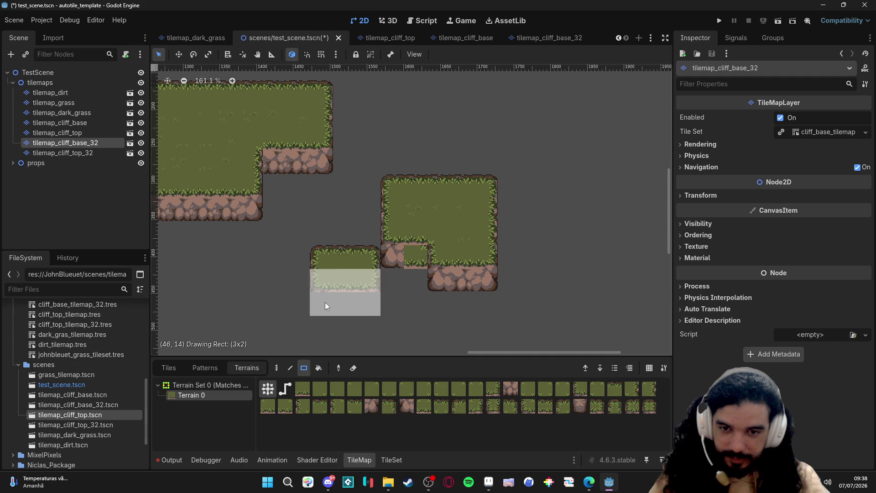
{"action": "left_click_drag", "start_coordinate": [319, 301], "coordinate": [373, 305]}
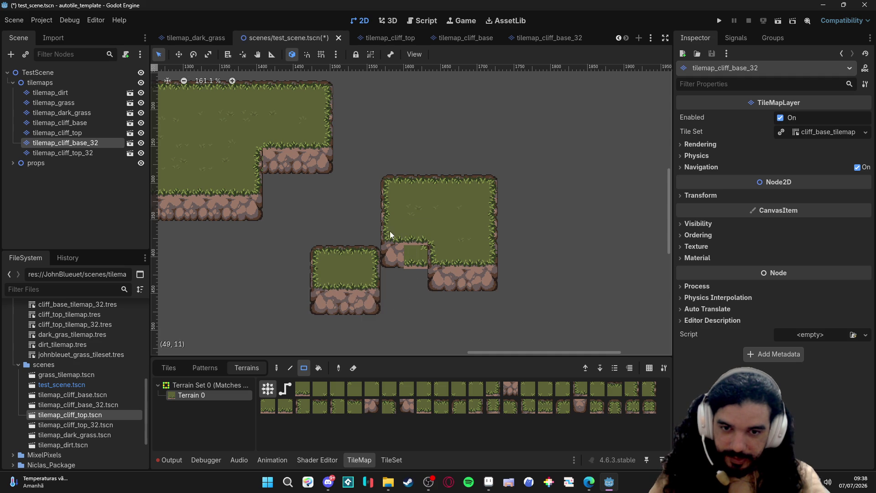
{"action": "left_click_drag", "start_coordinate": [392, 236], "coordinate": [451, 258]}
{"action": "scroll", "coordinate": [420, 317], "scroll_direction": "left", "scroll_amount": 2}
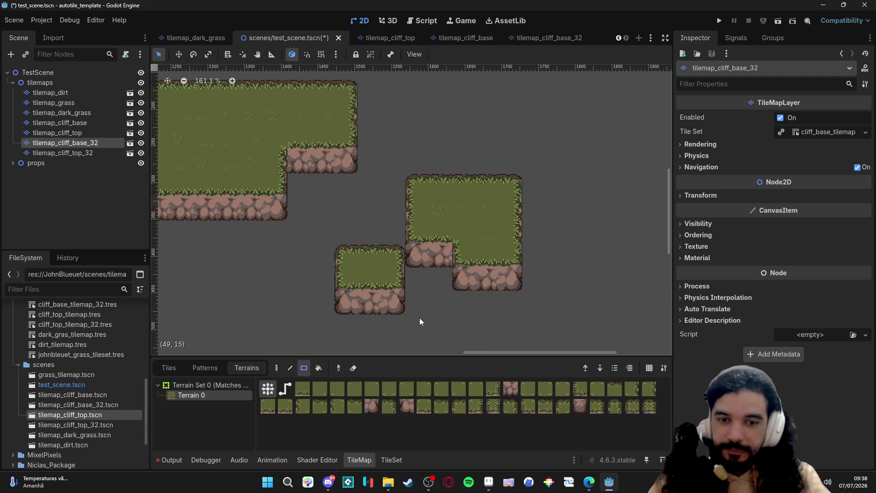
{"action": "scroll", "coordinate": [420, 317], "scroll_direction": "down", "scroll_amount": 2}
{"action": "mouse_move", "coordinate": [420, 316]}
{"action": "left_mouse_down"}
{"action": "mouse_move", "coordinate": [509, 303]}
{"action": "mouse_move", "coordinate": [479, 353]}
{"action": "mouse_move", "coordinate": [445, 342]}
{"action": "left_mouse_up"}
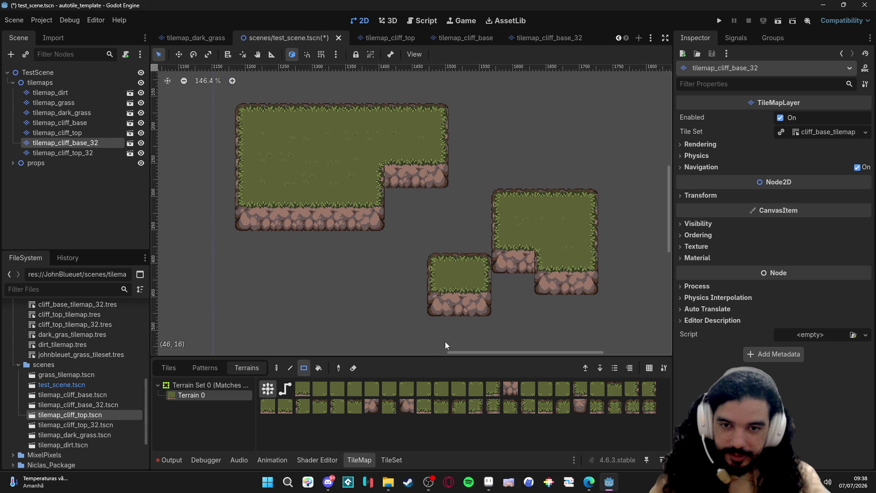
{"action": "key", "text": "super+shift+s"}
{"action": "left_click_drag", "start_coordinate": [222, 88], "coordinate": [630, 347]}
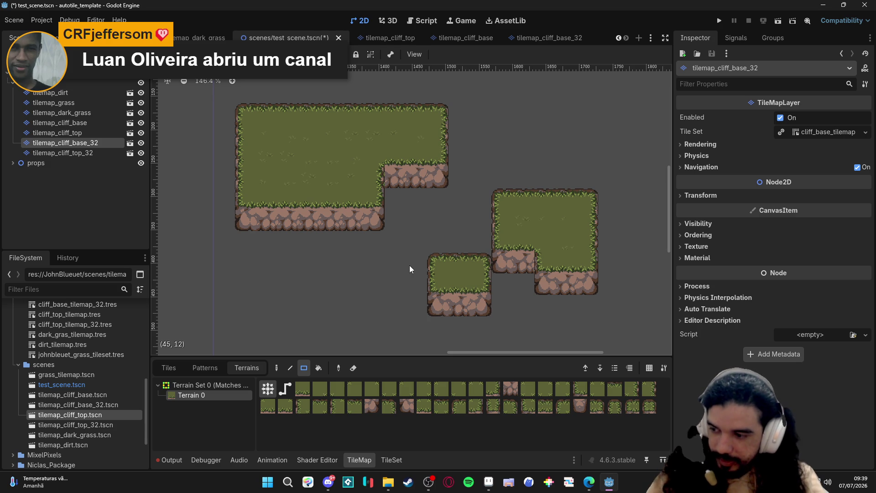
{"action": "left_click", "coordinate": [388, 482]}
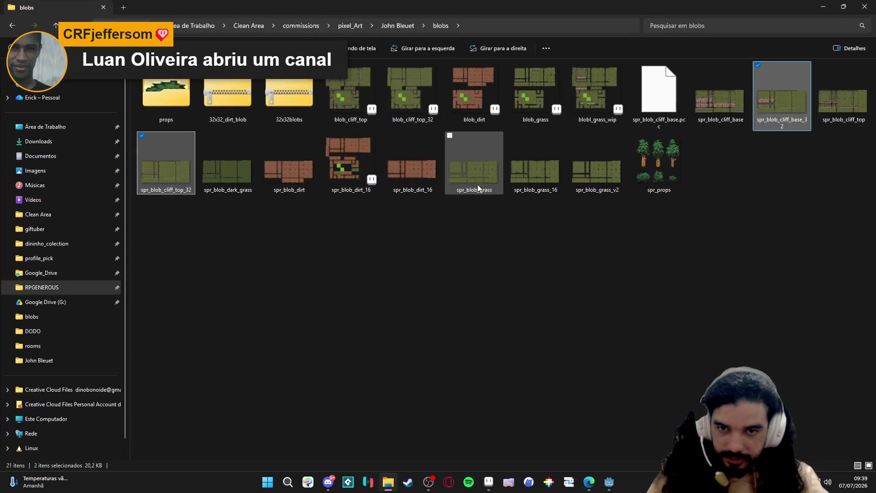
Zip spr_blob_cliff_base_32 and spr_blob_cliff_top_32 into a new blobs archive via 7-Zip
{"action": "left_click", "coordinate": [609, 276]}
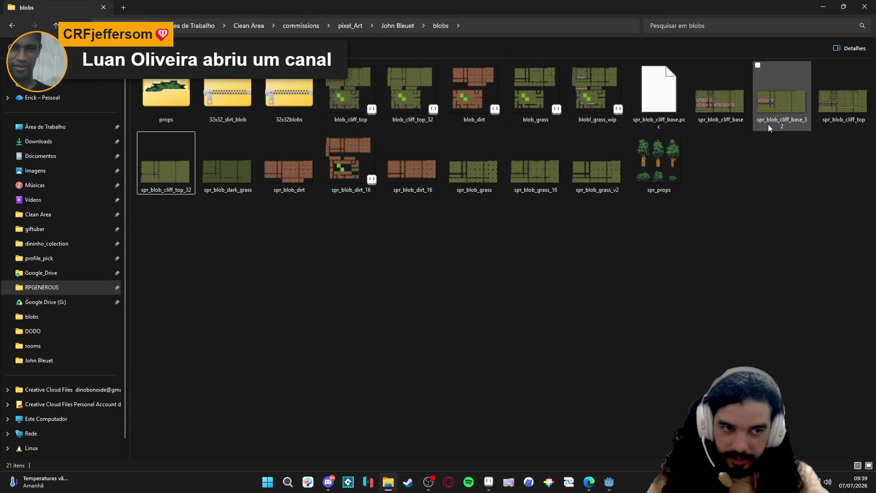
{"action": "left_click", "coordinate": [774, 110]}
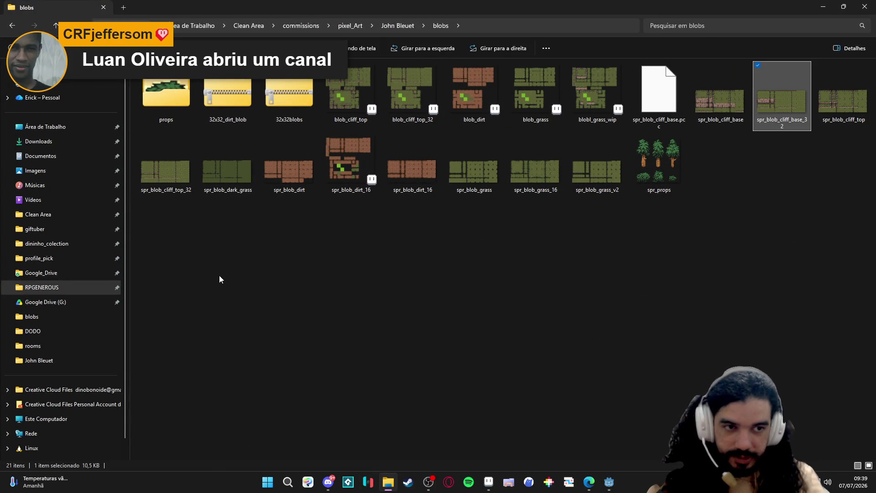
{"action": "left_click", "coordinate": [160, 171], "text": "ctrl"}
{"action": "right_click", "coordinate": [160, 184]}
{"action": "mouse_move", "coordinate": [233, 324]}
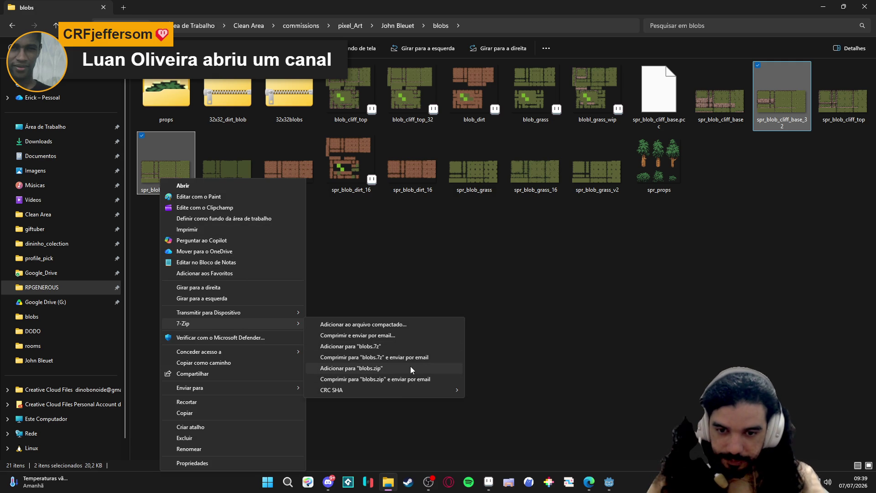
{"action": "left_click", "coordinate": [411, 368]}
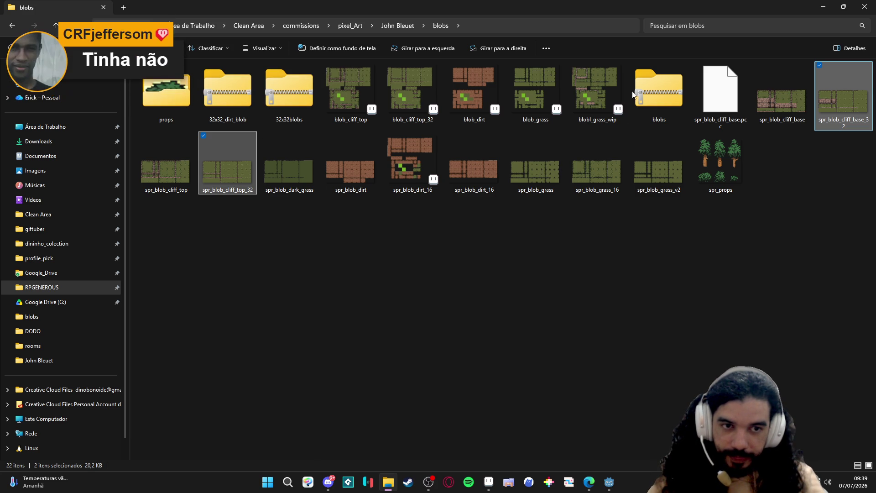
Check the blobs archive holds both 32px PNGs, then rename it cliff_32_blobs
{"action": "left_click", "coordinate": [656, 96]}
{"action": "double_click", "coordinate": [655, 103]}
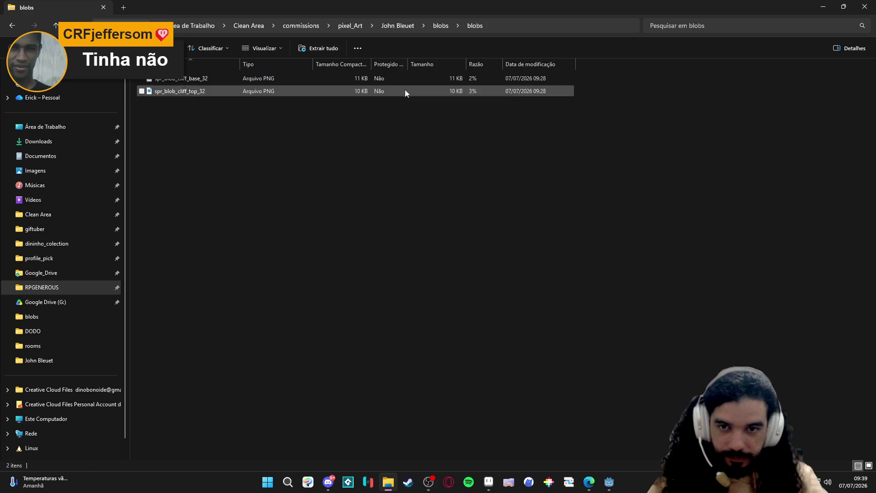
{"action": "key", "text": "BackSpace"}
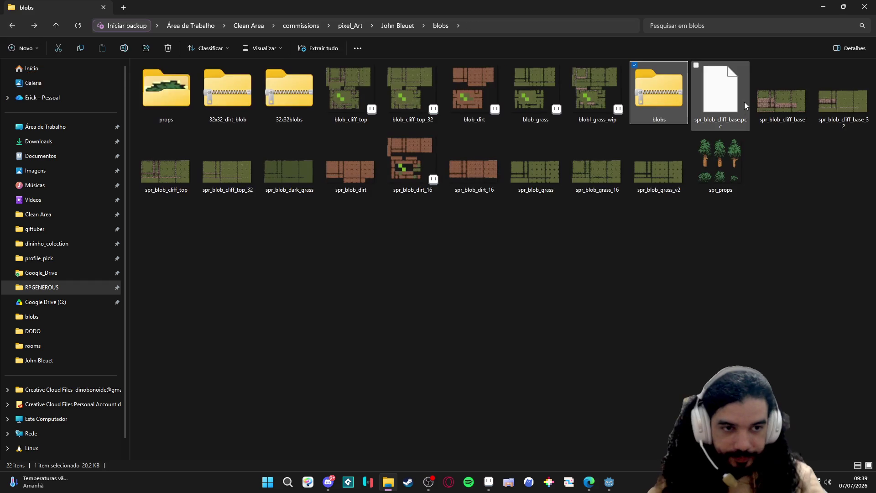
{"action": "key", "text": "F2"}
{"action": "type", "text": "cliff_"}
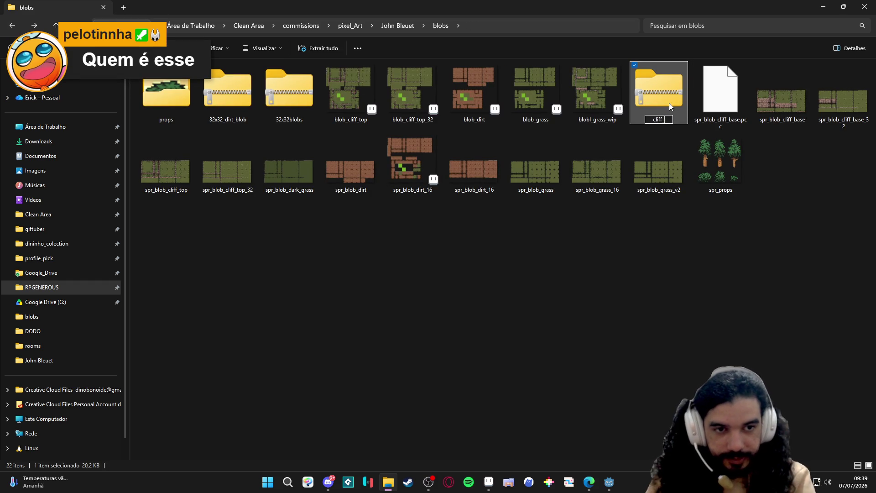
{"action": "type", "text": "32_blobs"}
{"action": "key", "text": "Return"}
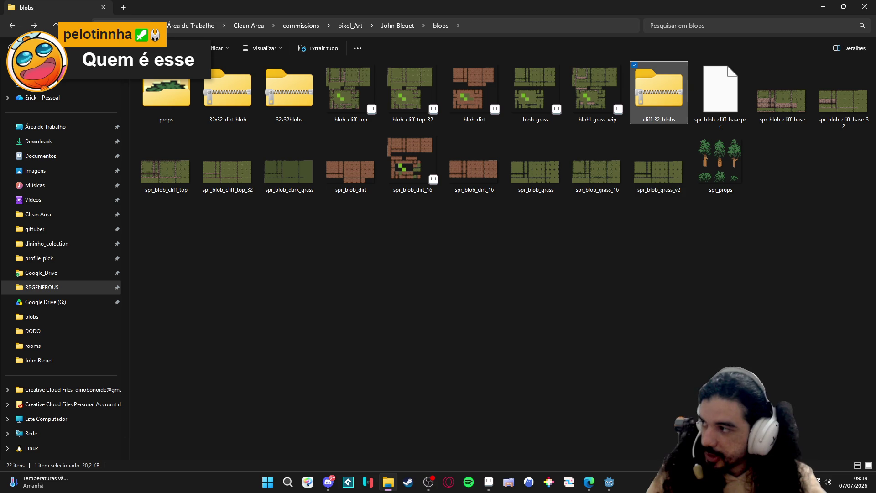
Switch to another application briefly and dismiss Explorer's recent locations list
{"action": "key", "text": "alt+Tab"}
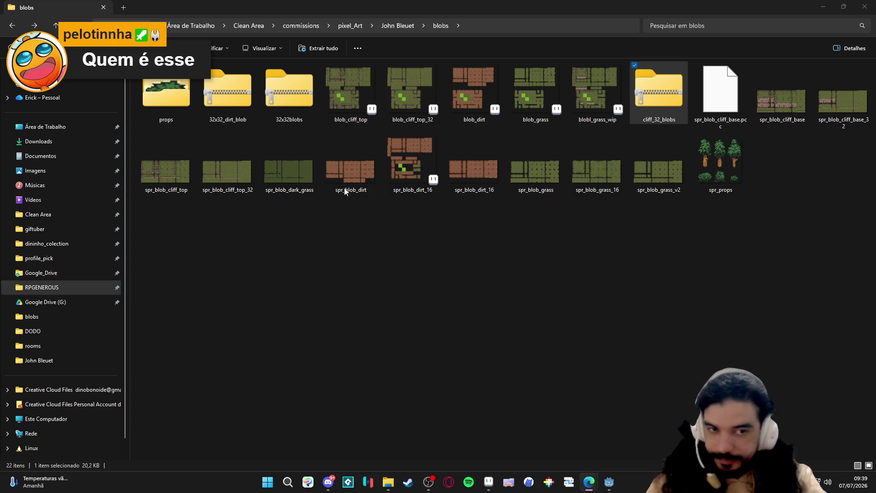
{"action": "left_click", "coordinate": [489, 25]}
{"action": "key", "text": "Escape"}
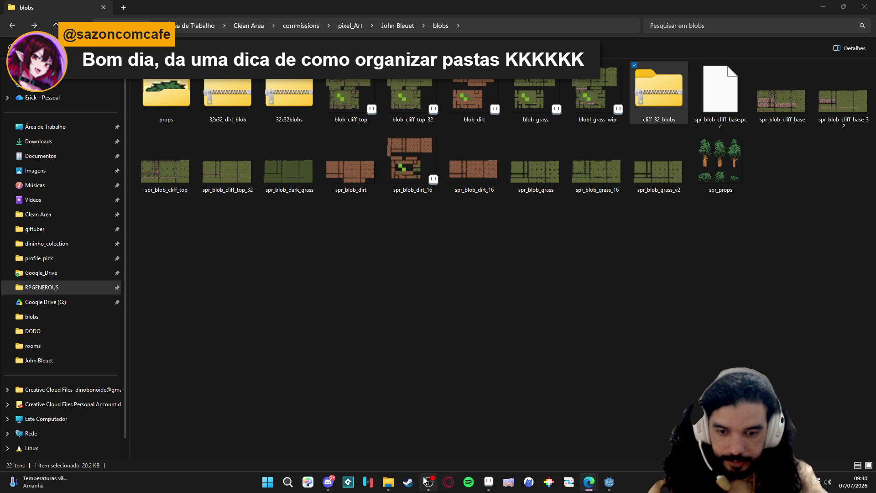
Bring the Godot test scene with the 32px plateaus back into view from the taskbar
{"action": "left_click", "coordinate": [609, 482]}
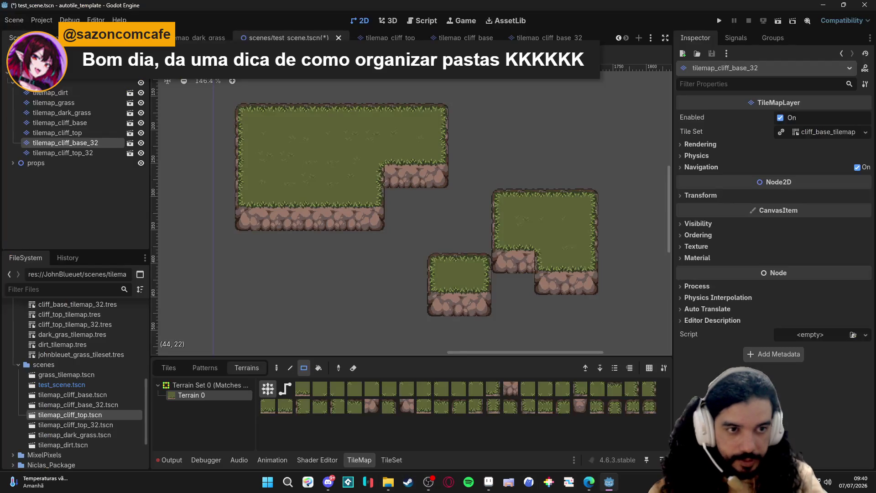
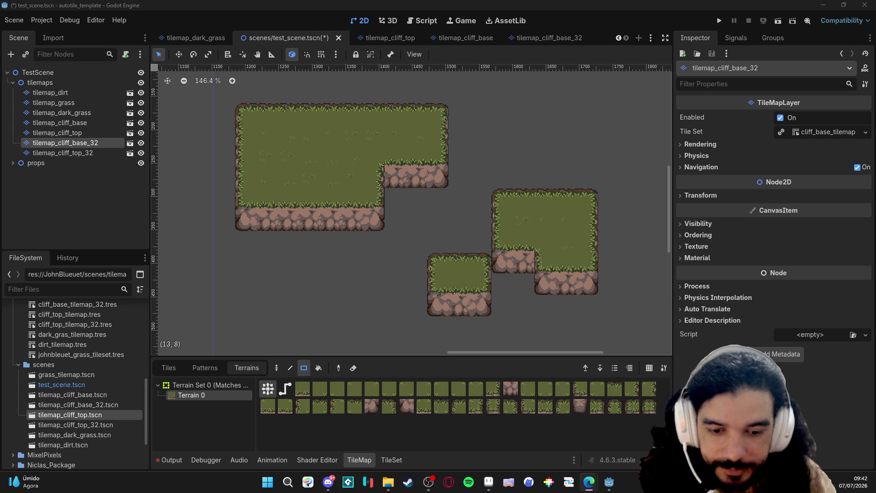
Bring the Aseprite window with the cliff tileset sprites to the front from the taskbar
{"action": "left_click", "coordinate": [508, 482]}
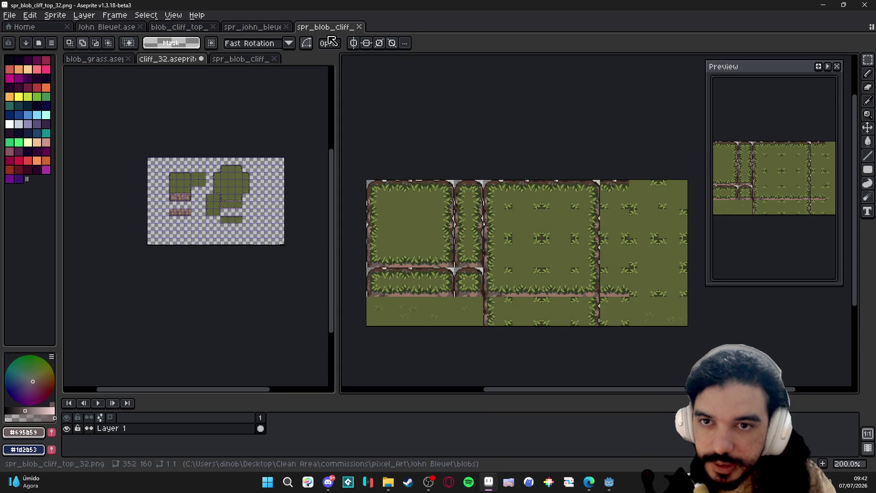
Close cliff_32 without saving, then close spr_blob_cliff_top_32 and blob_grass
{"action": "left_click", "coordinate": [201, 58]}
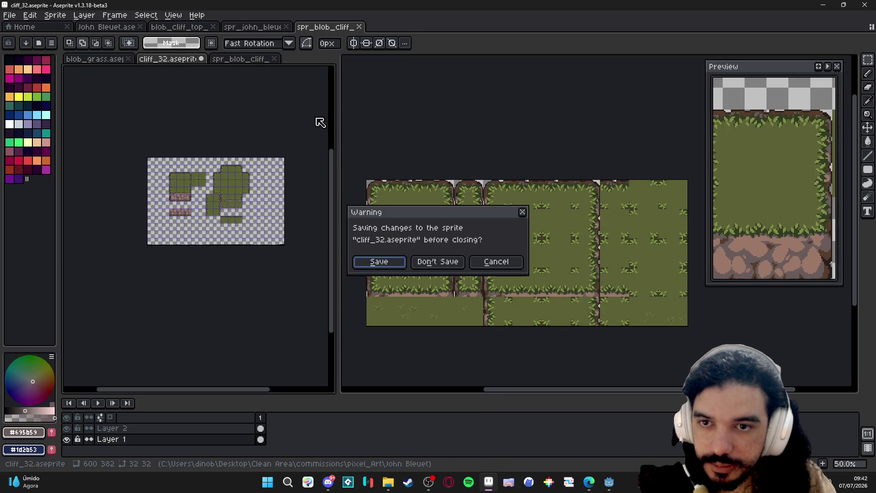
{"action": "left_click", "coordinate": [437, 262]}
{"action": "left_click", "coordinate": [198, 59]}
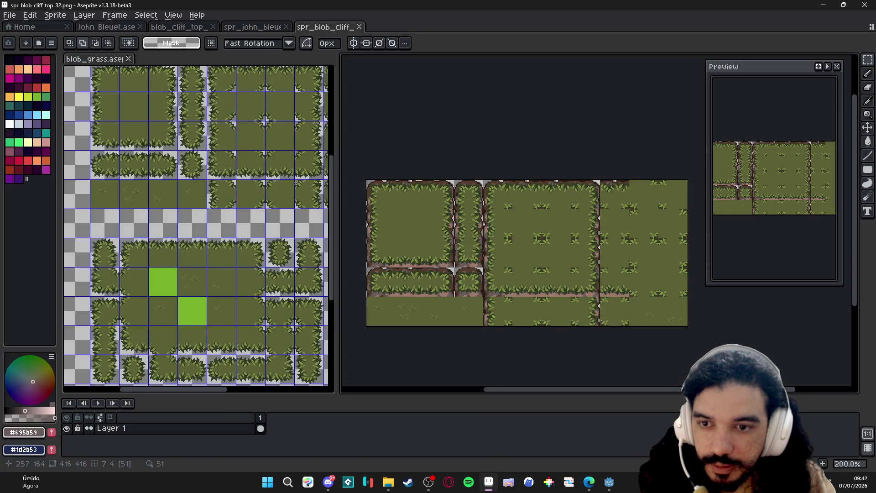
{"action": "left_click", "coordinate": [129, 58]}
Run the Pixel Projects switcher and swap the workspace to the Wonderdeck project
{"action": "left_click", "coordinate": [10, 14]}
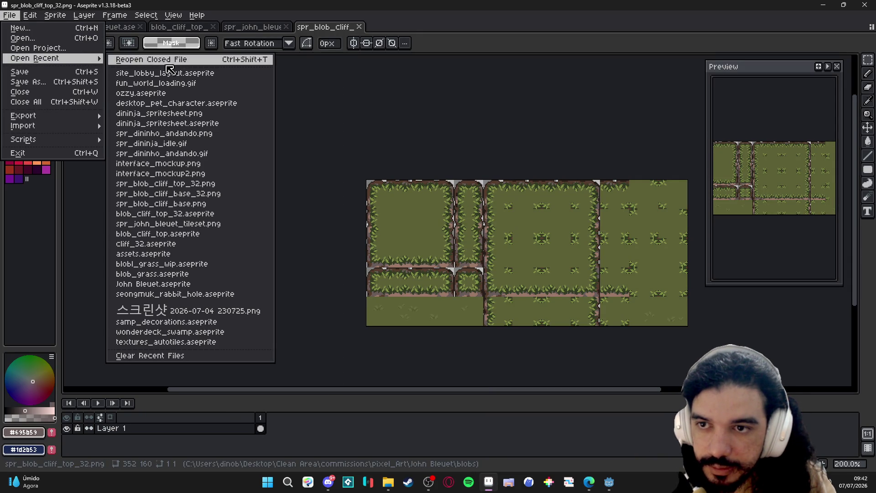
{"action": "mouse_move", "coordinate": [34, 59]}
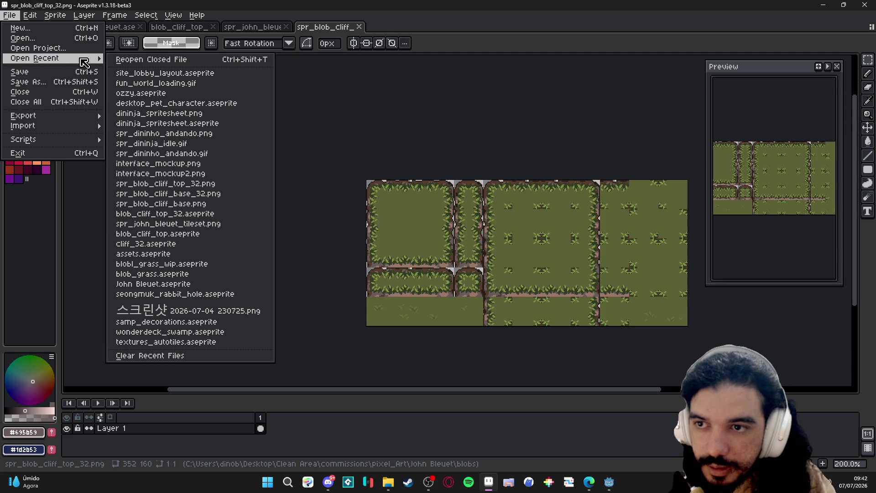
{"action": "left_click", "coordinate": [51, 59]}
{"action": "left_click", "coordinate": [281, 212]}
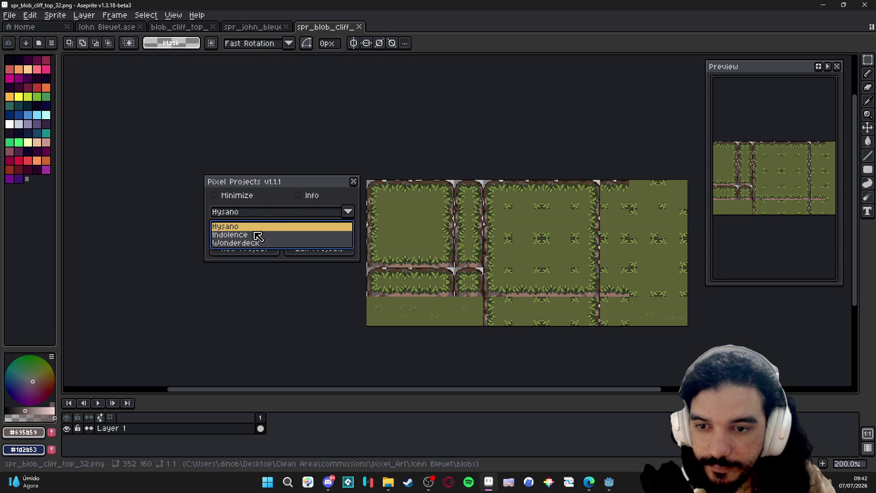
{"action": "left_click", "coordinate": [236, 242]}
{"action": "left_click", "coordinate": [244, 228]}
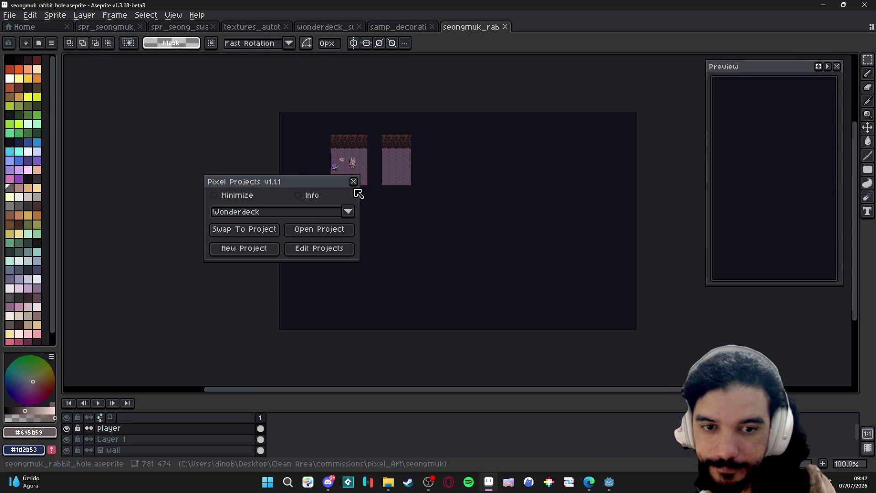
Show the tile grid and marquee-select the left room's floor block in the rabbit hole sprite
{"action": "left_click", "coordinate": [354, 182]}
{"action": "scroll", "coordinate": [354, 167], "scroll_direction": "up", "scroll_amount": 2}
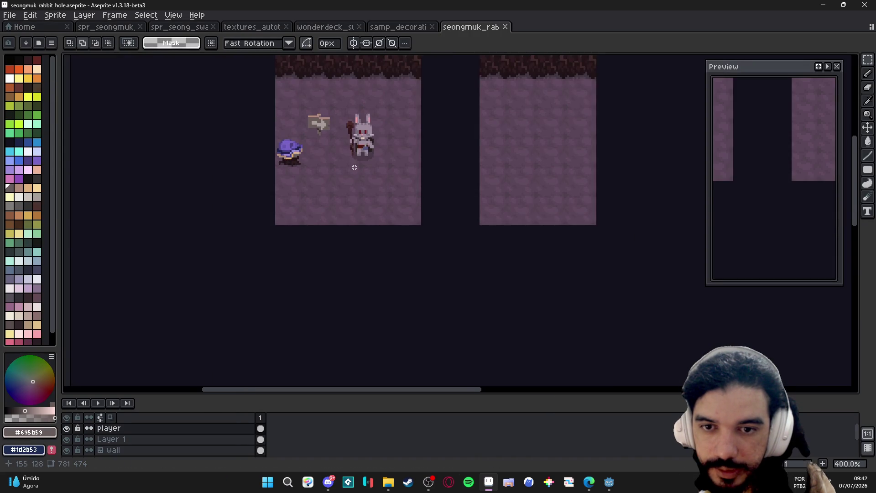
{"action": "key", "text": "v"}
{"action": "key", "text": "ctrl+apostrophe"}
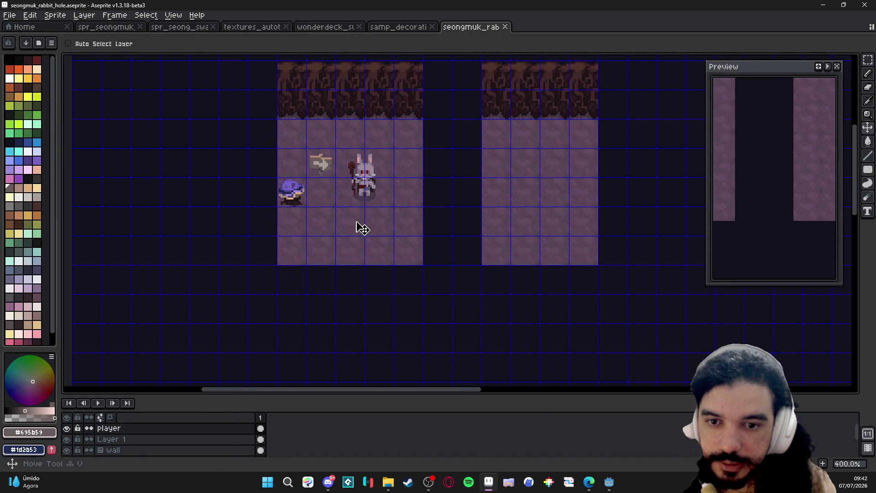
{"action": "key", "text": "m"}
{"action": "left_click_drag", "start_coordinate": [278, 121], "coordinate": [415, 257]}
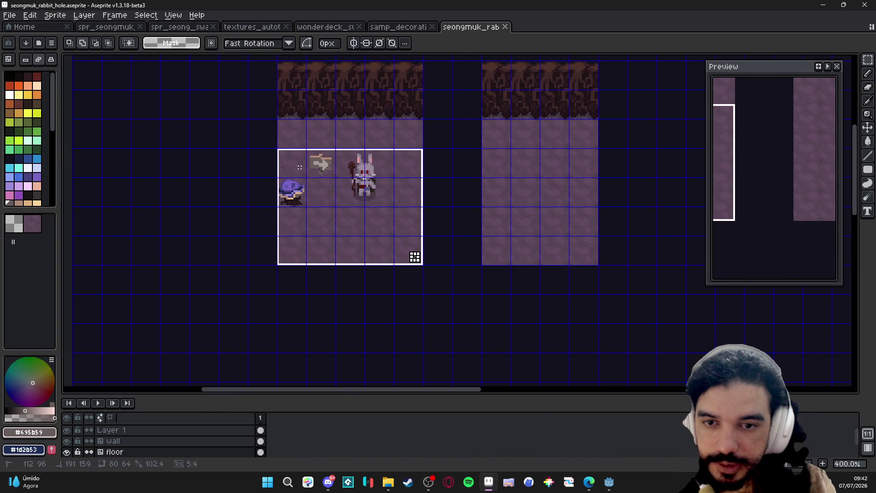
{"action": "key", "text": "alt"}
{"action": "left_click", "coordinate": [293, 136]}
{"action": "key", "text": "v"}
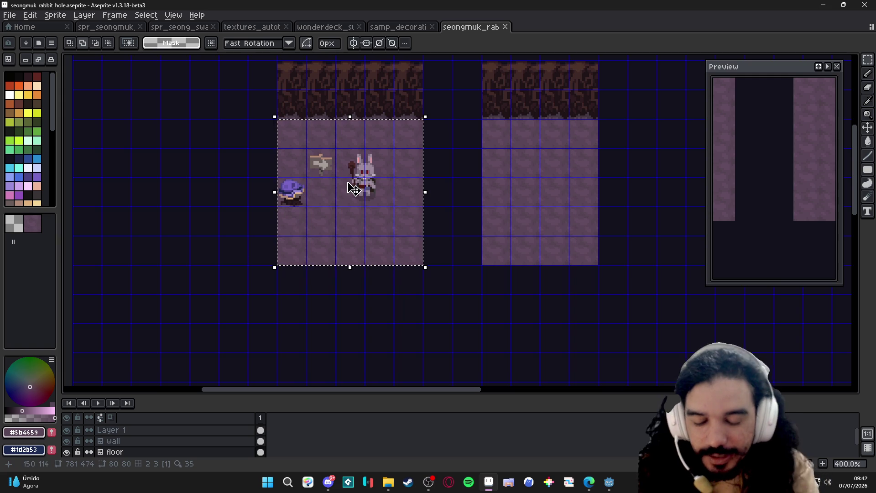
Lower the floor's saturation via Hue/Saturation to make it greyer, then save the sprite
{"action": "key", "text": "ctrl+u"}
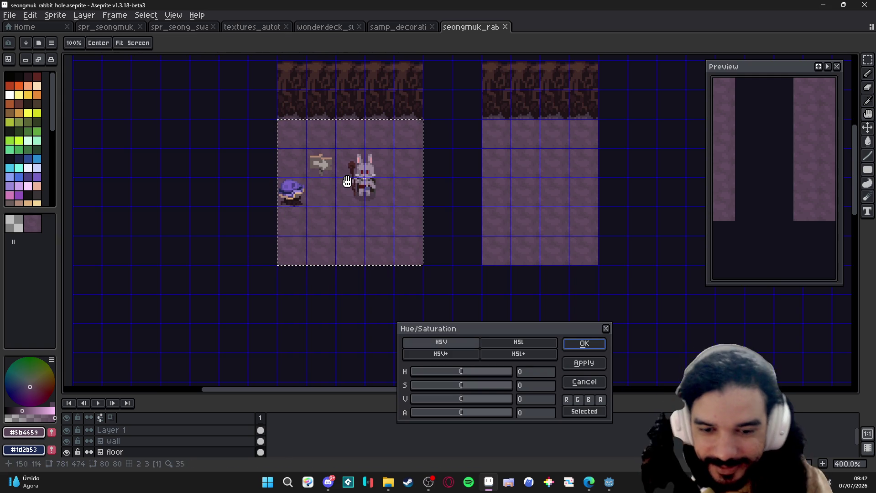
{"action": "left_click", "coordinate": [444, 385]}
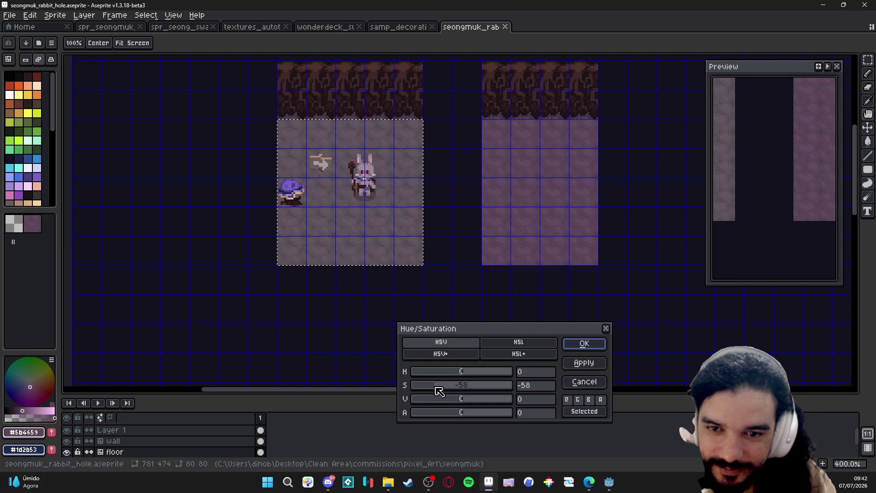
{"action": "left_click", "coordinate": [583, 343]}
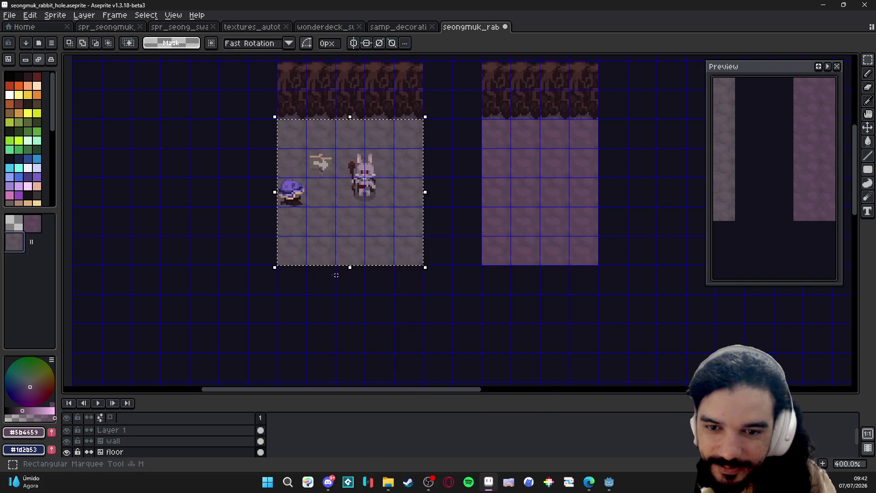
{"action": "key", "text": "ctrl+s"}
Hide the tile grid and deselect the floor to compare it cleanly with the purple room
{"action": "left_click_drag", "start_coordinate": [266, 266], "coordinate": [268, 271]}
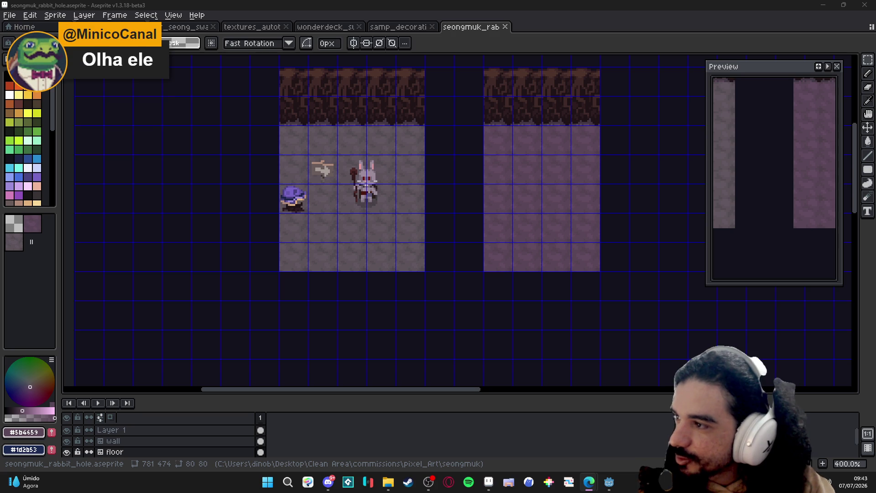
{"action": "left_click_drag", "start_coordinate": [446, 122], "coordinate": [450, 150]}
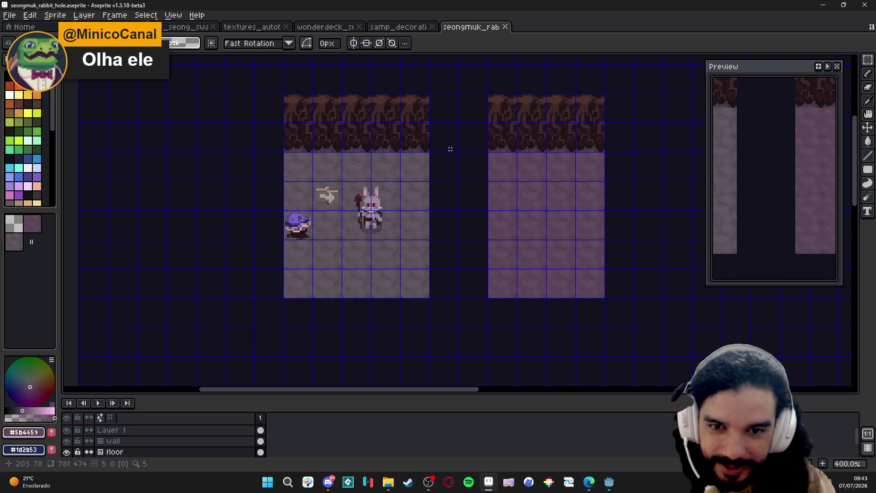
{"action": "key", "text": "ctrl+apostrophe"}
{"action": "scroll", "coordinate": [438, 137], "scroll_direction": "up", "scroll_amount": 1}
{"action": "key", "text": "v"}
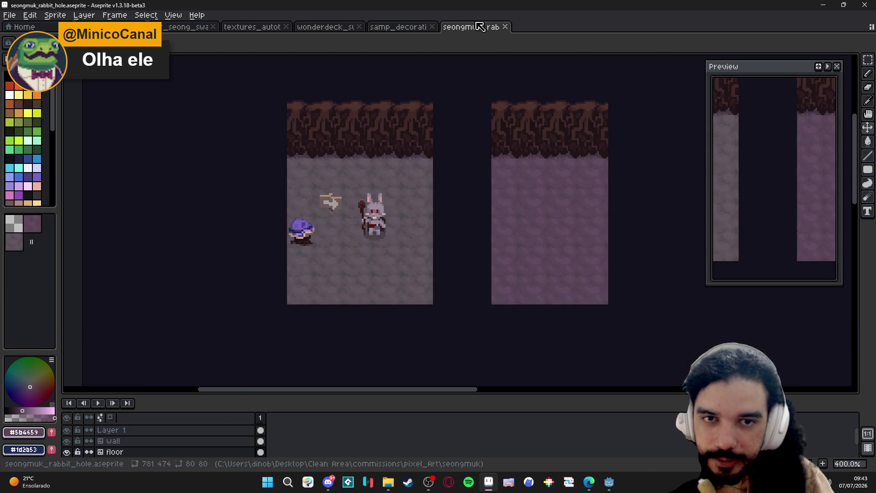
Close the rabbit hole, samp_decorations, swamp, autotile and remaining sprites, then return to Godot
{"action": "left_click", "coordinate": [506, 27]}
{"action": "left_click", "coordinate": [432, 26]}
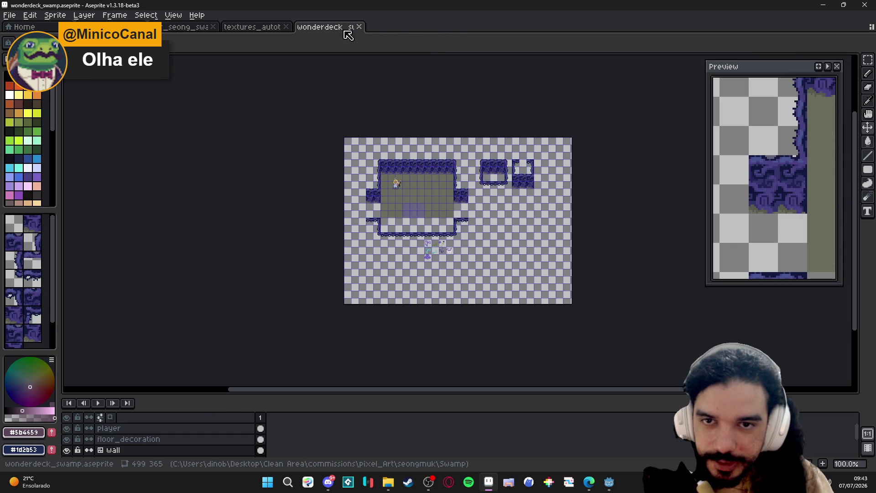
{"action": "left_click", "coordinate": [359, 26]}
{"action": "left_click", "coordinate": [285, 26]}
{"action": "left_click", "coordinate": [214, 27]}
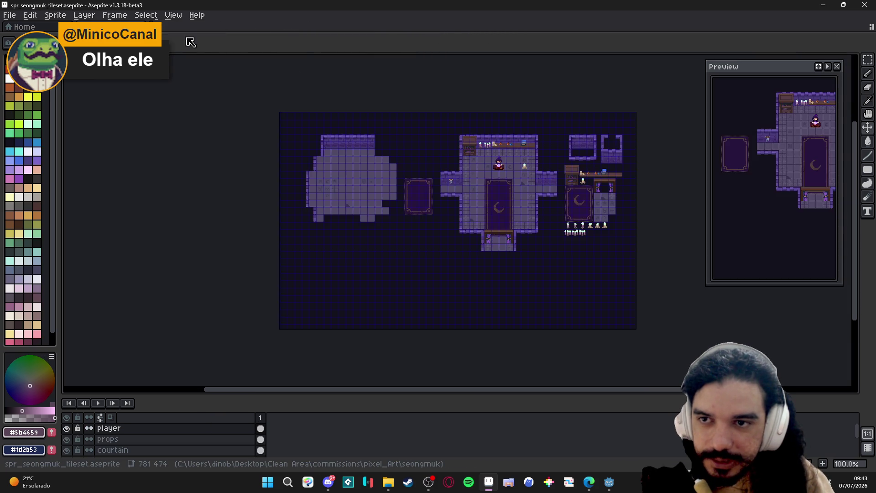
{"action": "left_click", "coordinate": [140, 26]}
{"action": "key", "text": "alt+Tab"}
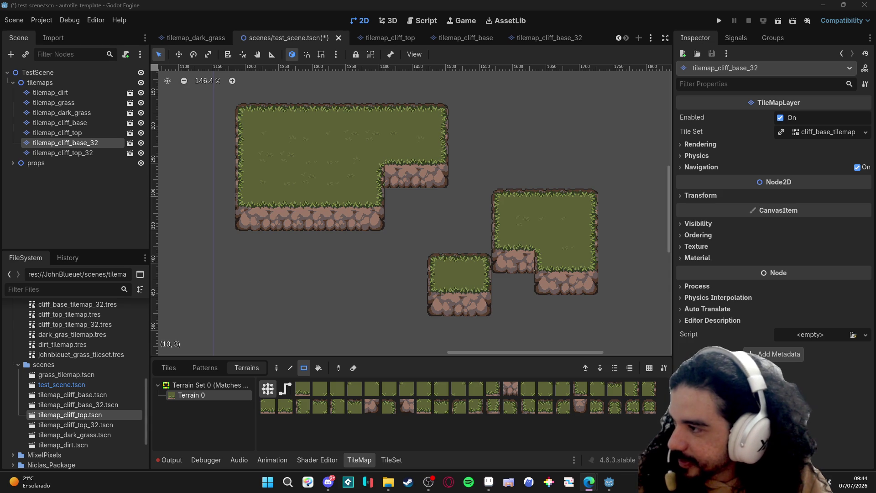
Browse File Explorer up through John Bleuet to the pixel_Art folder, then minimize it
{"action": "left_click", "coordinate": [389, 482]}
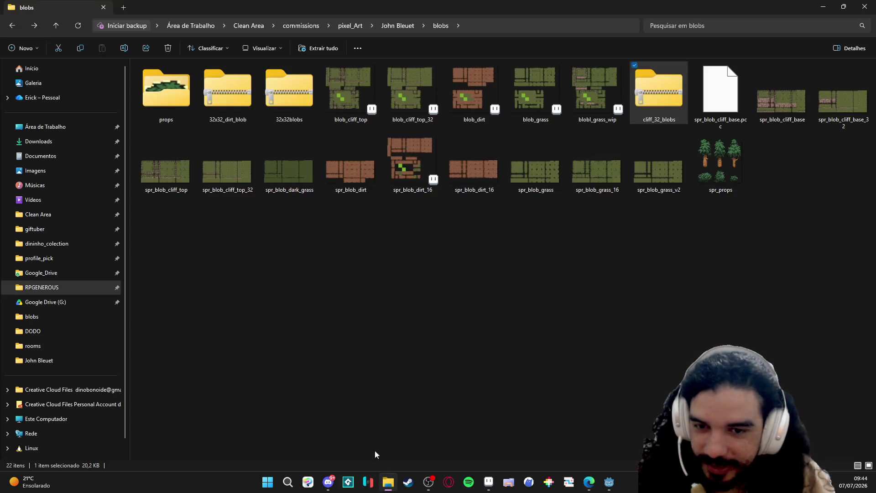
{"action": "left_click", "coordinate": [398, 26]}
{"action": "left_click", "coordinate": [350, 25]}
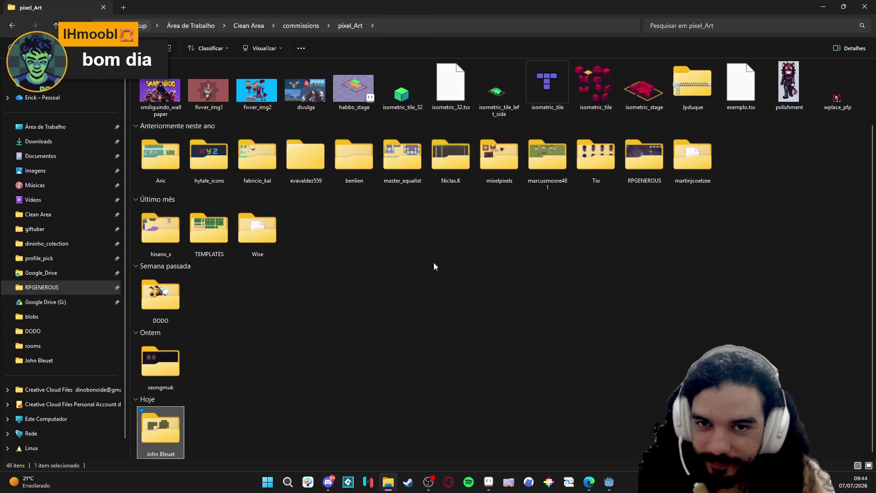
{"action": "scroll", "coordinate": [205, 409], "scroll_direction": "up", "scroll_amount": 3}
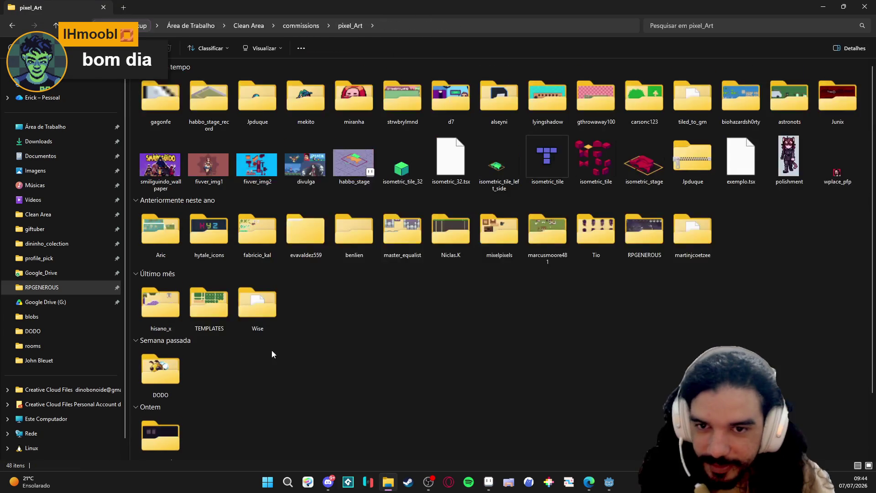
{"action": "left_click", "coordinate": [824, 7]}
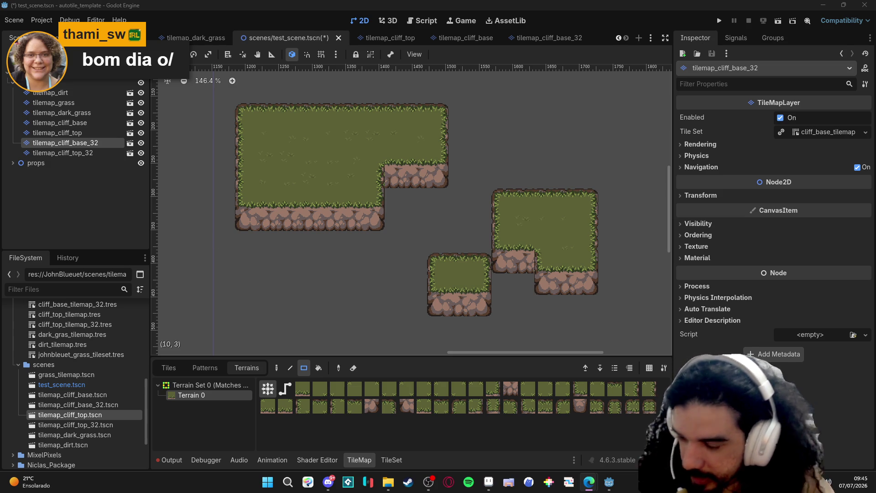
Save the Godot scene, show the desktop, and bring up Aseprite's home screen
{"action": "key", "text": "ctrl+s"}
{"action": "key", "text": "super+d"}
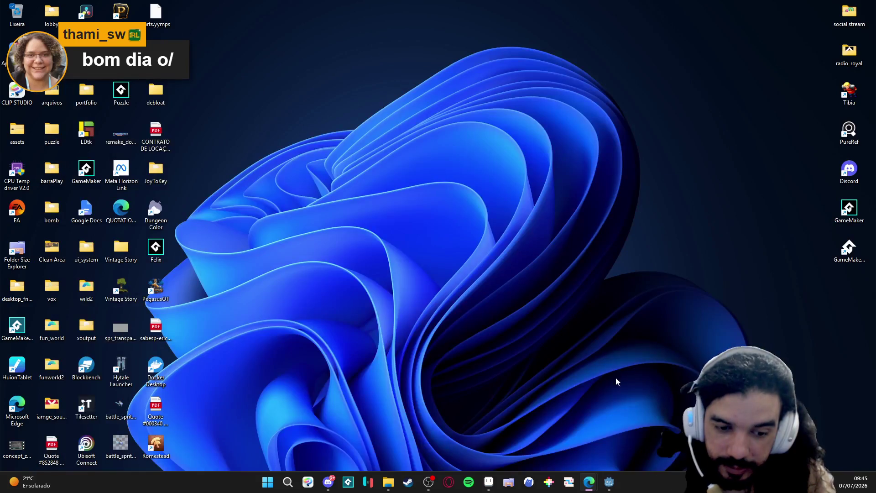
{"action": "left_click", "coordinate": [348, 483]}
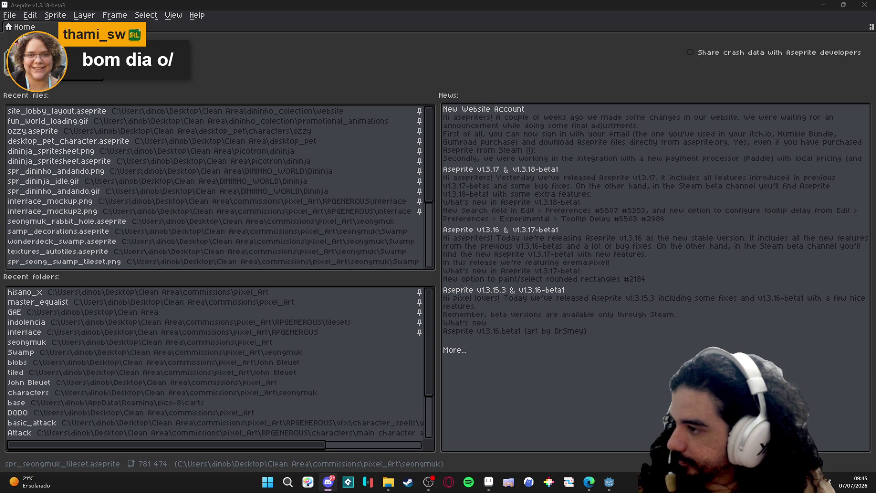
Open the themba_-_scenery_interactions_v2.gif animation in Aseprite
{"action": "left_click", "coordinate": [389, 482]}
{"action": "key", "text": "alt+Tab"}
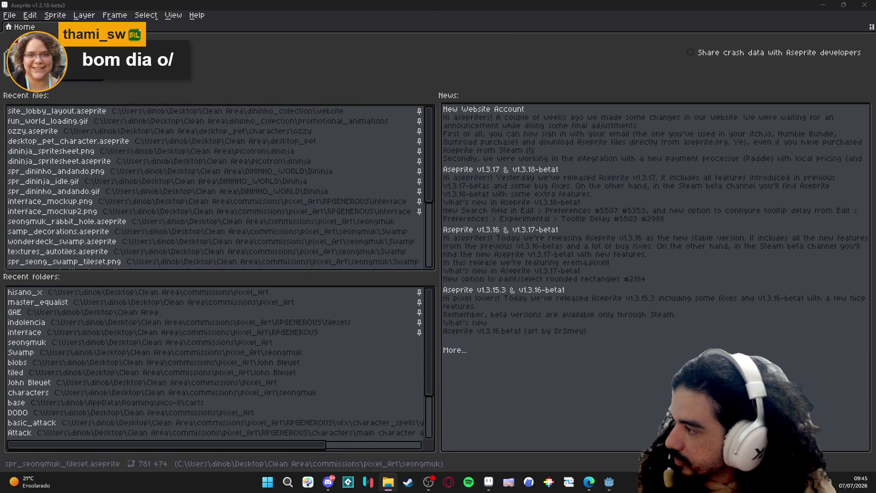
{"action": "left_click_drag", "start_coordinate": [265, 20], "coordinate": [265, 21]}
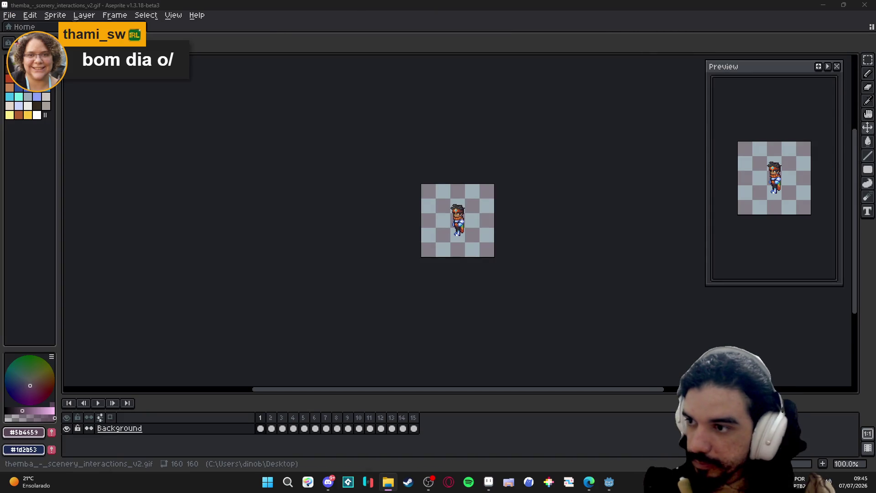
{"action": "scroll", "coordinate": [448, 185], "scroll_direction": "up", "scroll_amount": 3}
{"action": "scroll", "coordinate": [410, 202], "scroll_direction": "down", "scroll_amount": 1}
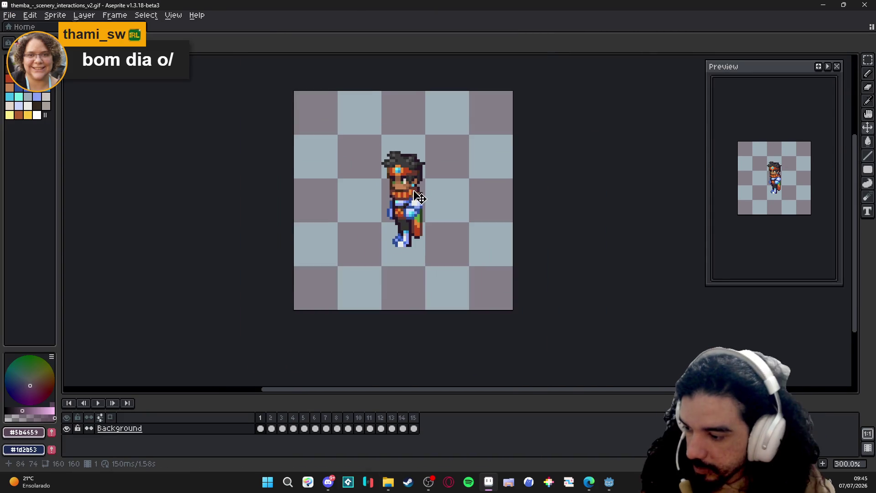
{"action": "scroll", "coordinate": [410, 201], "scroll_direction": "up", "scroll_amount": 1}
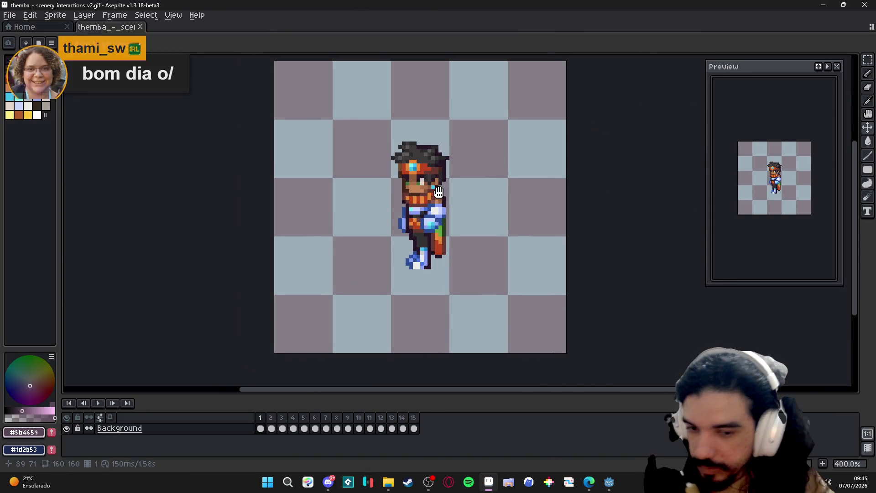
Convert the Background layer into a regular transparent layer via Convert To > Layer
{"action": "right_click", "coordinate": [203, 428]}
{"action": "mouse_move", "coordinate": [282, 426]}
{"action": "left_click", "coordinate": [299, 430]}
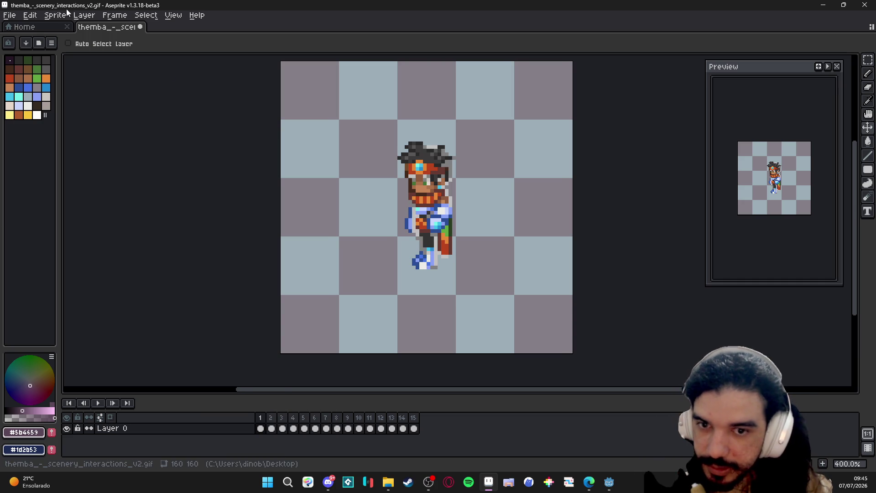
{"action": "scroll", "coordinate": [411, 206], "scroll_direction": "down", "scroll_amount": 1}
{"action": "left_click", "coordinate": [85, 15]}
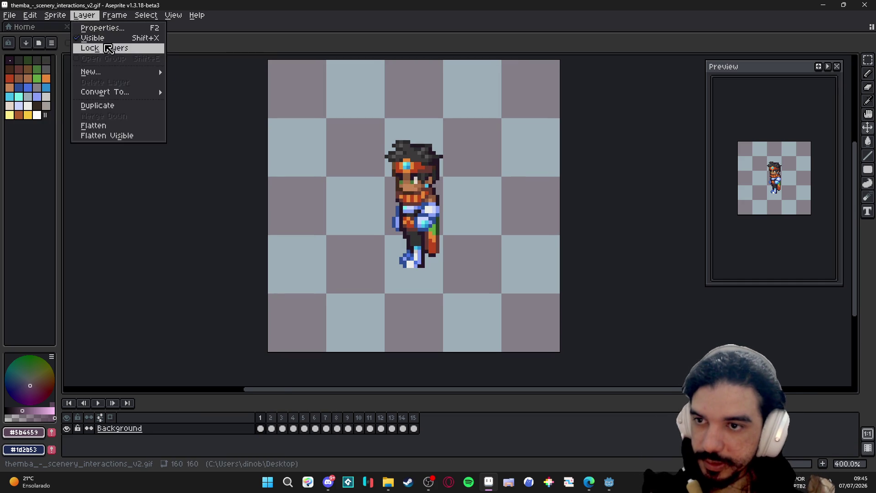
{"action": "key", "text": "Escape"}
{"action": "right_click", "coordinate": [221, 438]}
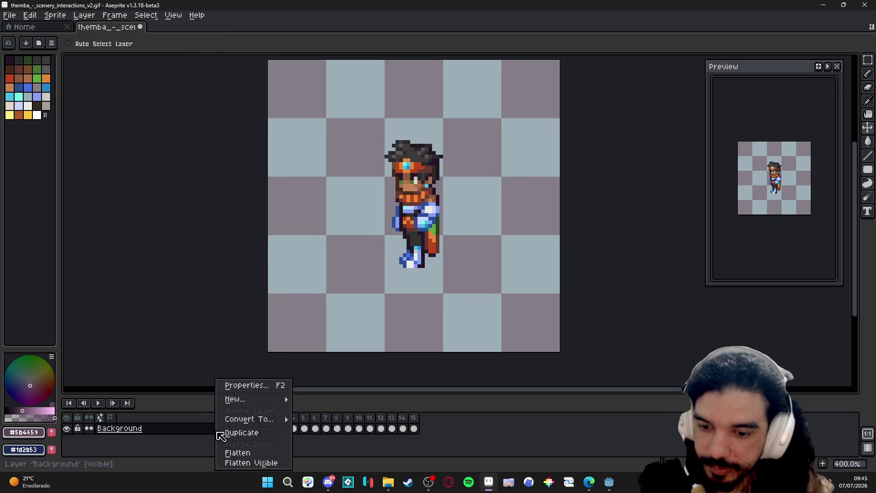
{"action": "left_click", "coordinate": [278, 420]}
{"action": "left_click", "coordinate": [322, 437]}
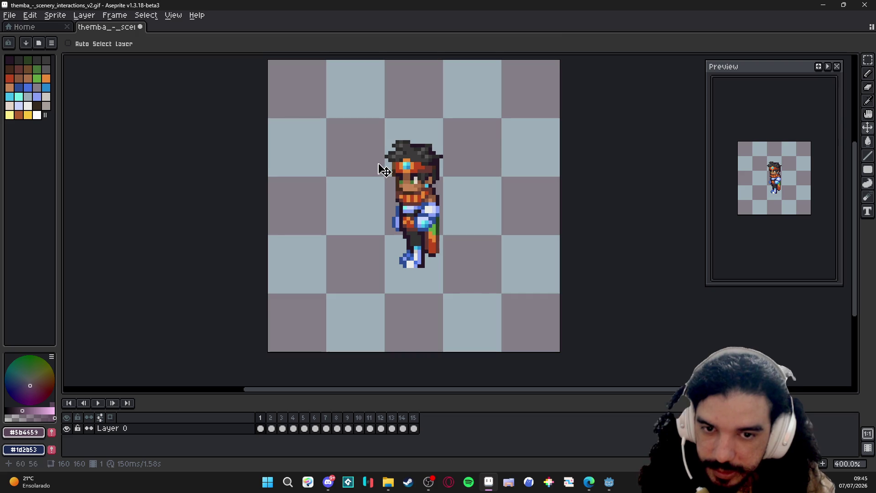
{"action": "left_click_drag", "start_coordinate": [384, 171], "coordinate": [385, 194]}
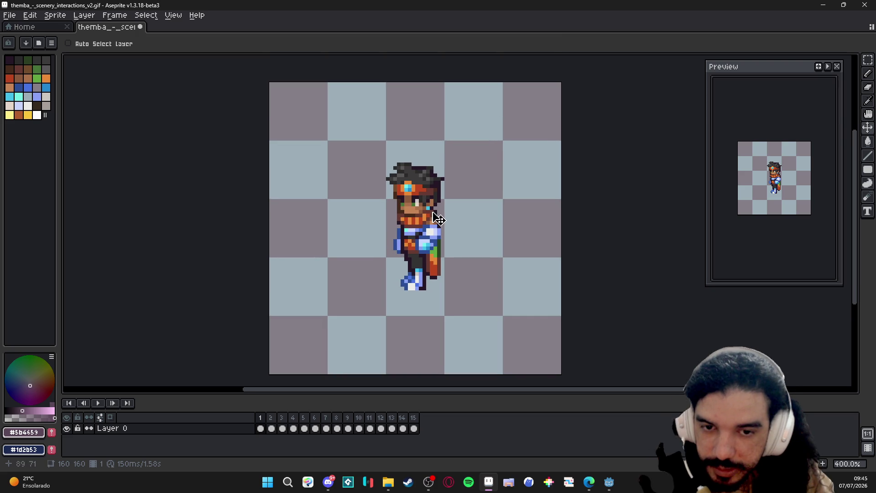
Sample the grey backdrop colour and replace it with transparency across all frames
{"action": "key", "text": "w"}
{"action": "left_click", "coordinate": [315, 349]}
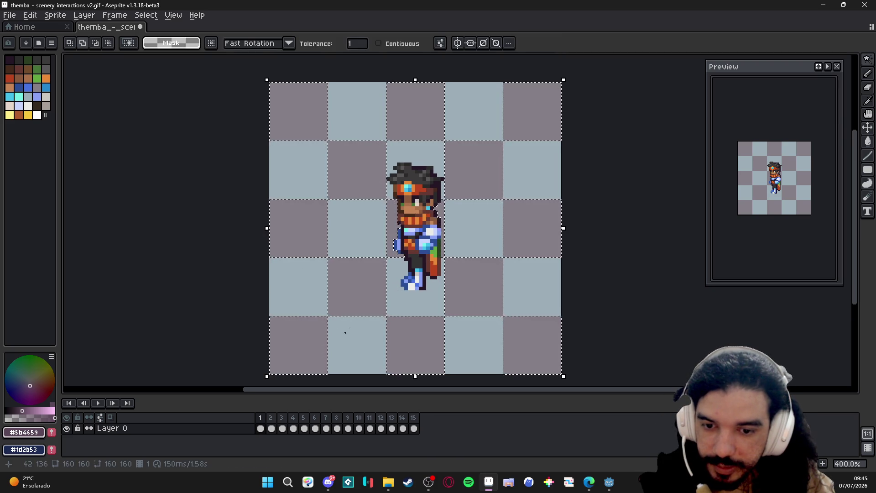
{"action": "key", "text": "ctrl+d"}
{"action": "key", "text": "i"}
{"action": "key", "text": "Escape"}
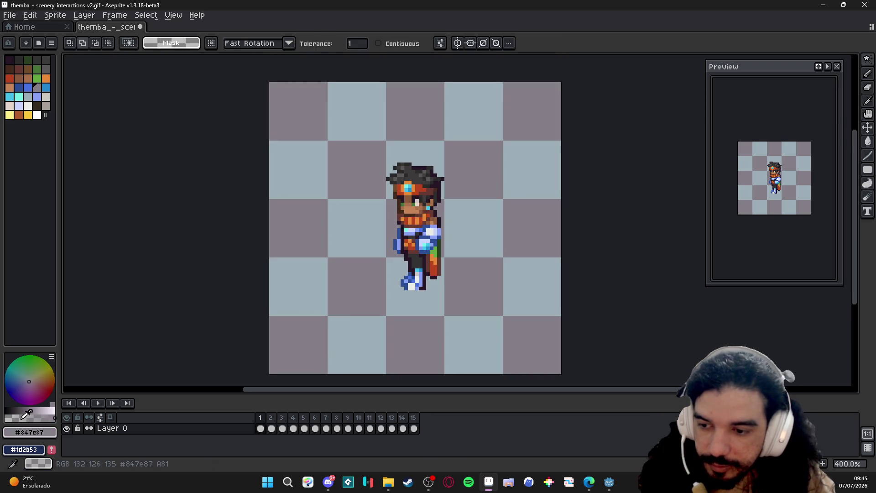
{"action": "key", "text": "shift+r"}
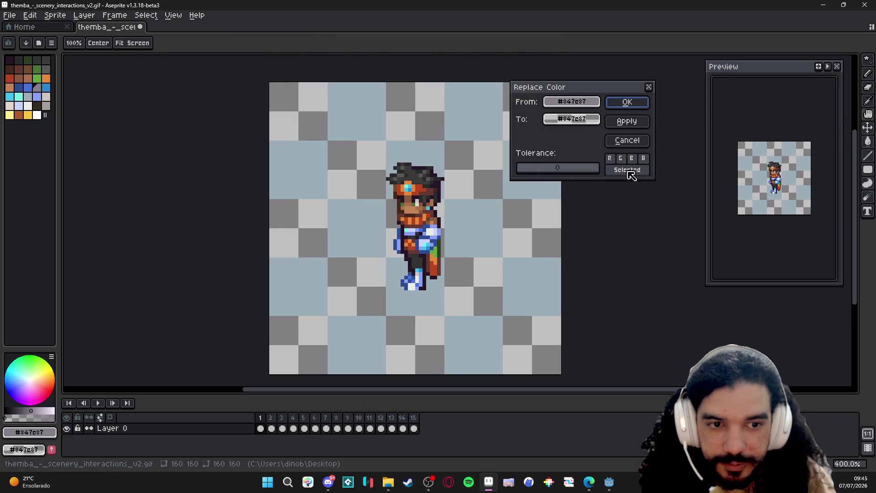
{"action": "left_click", "coordinate": [628, 102]}
Replace the light-blue backdrop colour with transparency in every frame and check frames 3 to 8
{"action": "key", "text": "i"}
{"action": "left_click", "coordinate": [366, 196]}
{"action": "key", "text": "shift+r"}
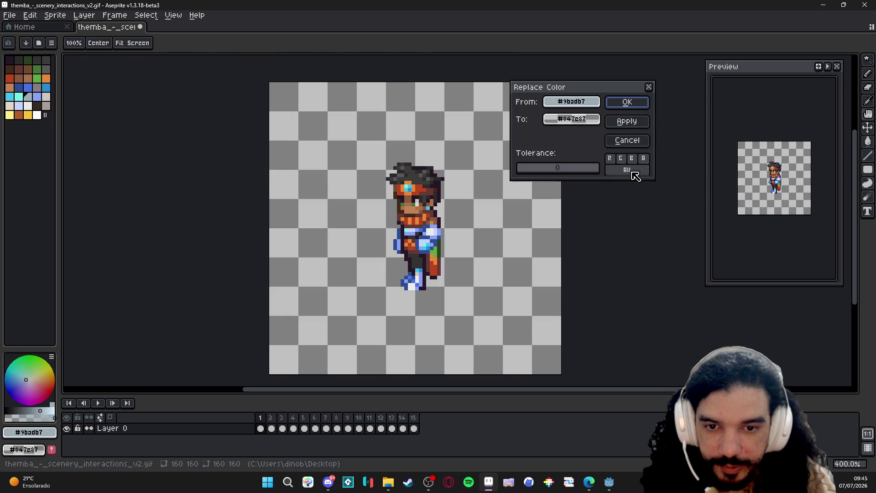
{"action": "left_click", "coordinate": [628, 172]}
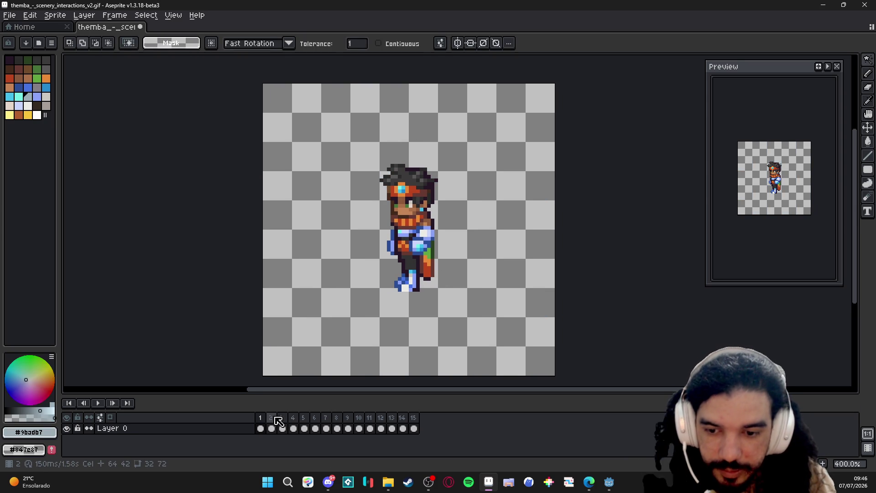
{"action": "left_click", "coordinate": [271, 428]}
{"action": "left_click_drag", "start_coordinate": [287, 428], "coordinate": [334, 429]}
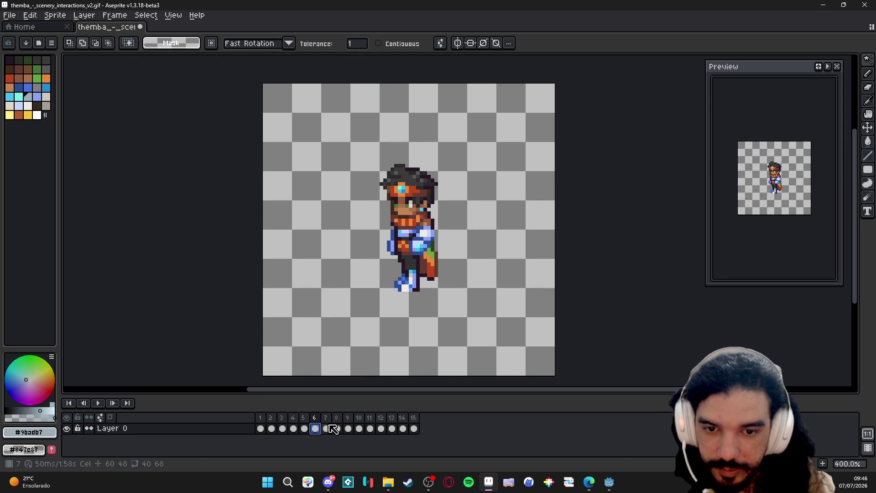
{"action": "left_click", "coordinate": [326, 428]}
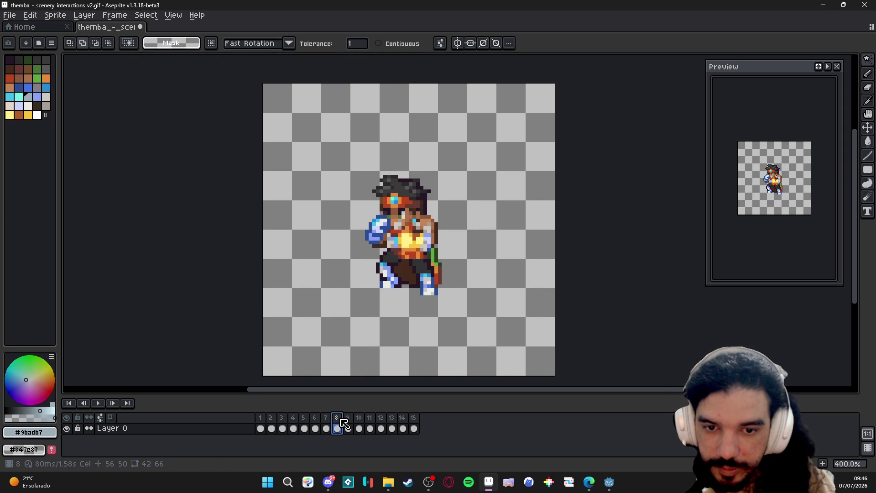
Step through frames 9, 10 and 11 and back to frame 7 comparing punch poses
{"action": "left_click", "coordinate": [348, 428]}
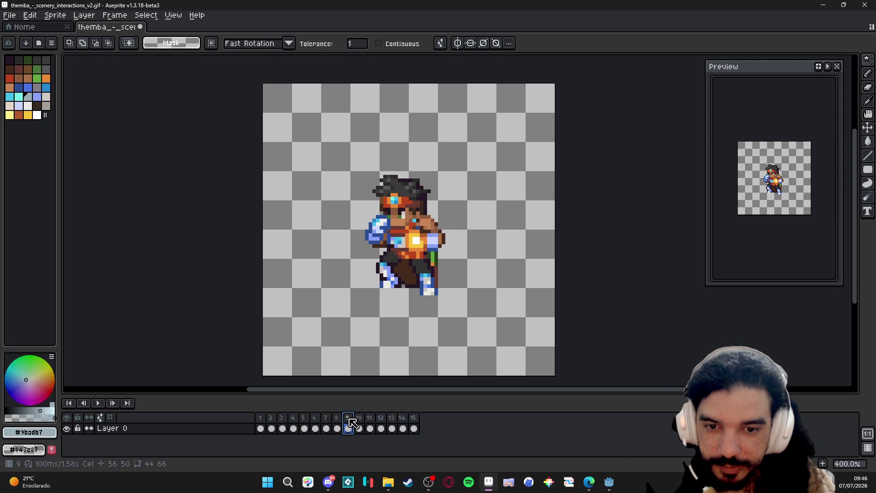
{"action": "left_click", "coordinate": [359, 429]}
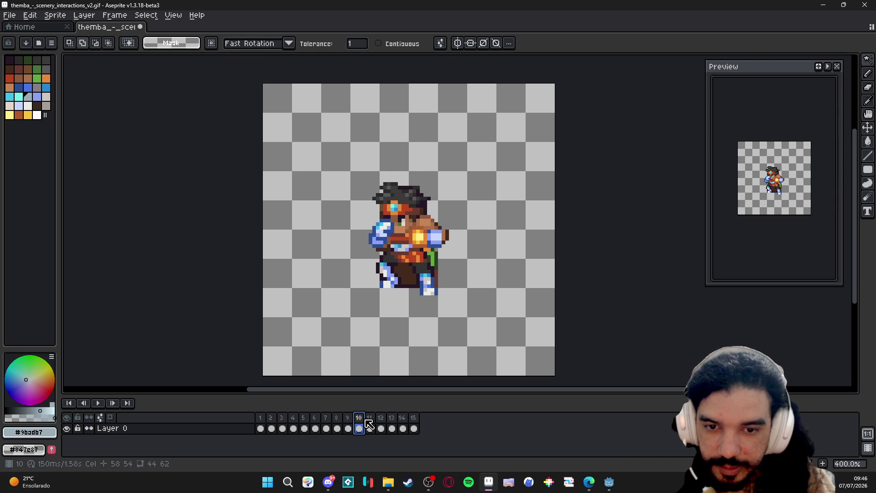
{"action": "left_click", "coordinate": [375, 419]}
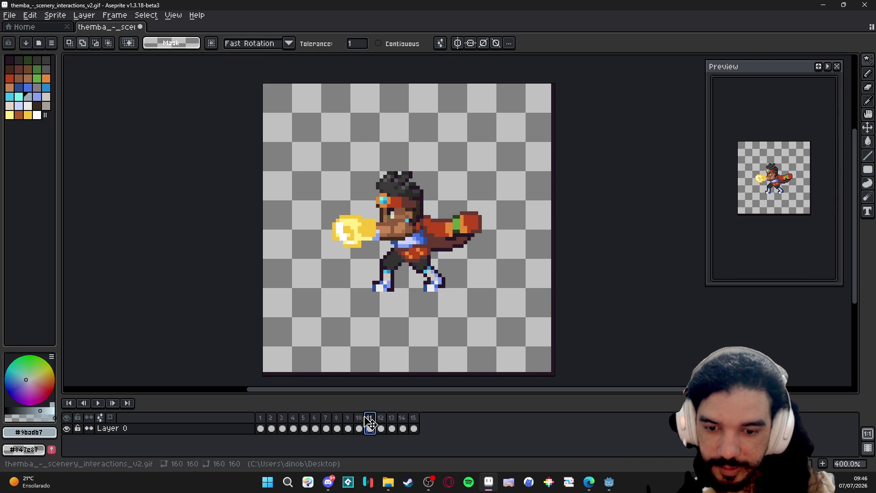
{"action": "left_click", "coordinate": [360, 419]}
{"action": "left_click", "coordinate": [348, 429]}
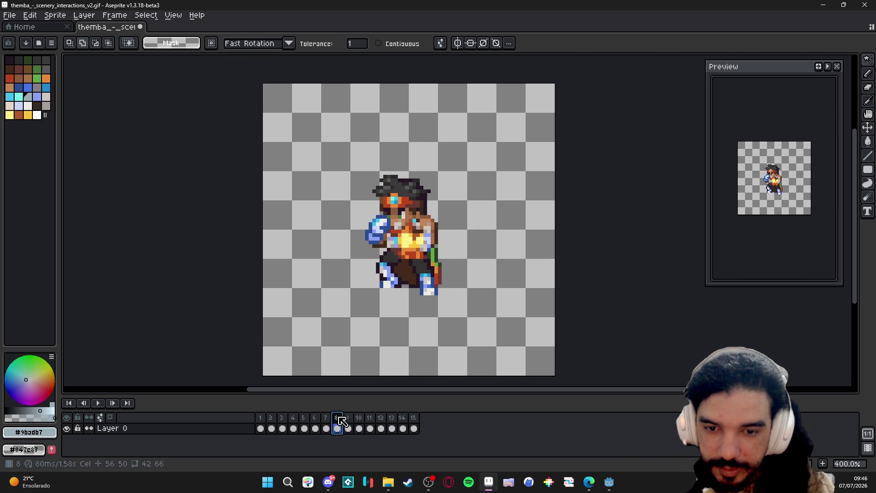
{"action": "left_click", "coordinate": [336, 428]}
{"action": "left_click", "coordinate": [327, 428]}
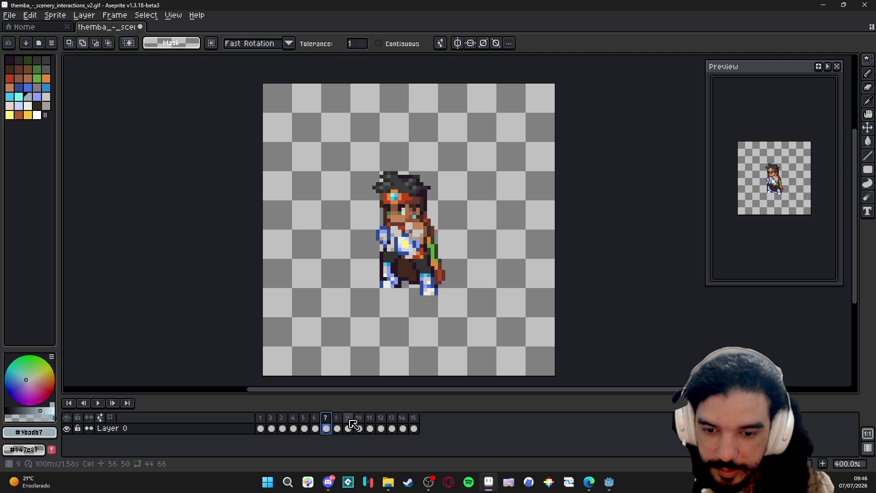
Compare frames 7 and 8, then advance through 9 and 11 ending on frame 10's fist-forward pose
{"action": "left_click", "coordinate": [338, 428]}
{"action": "left_click", "coordinate": [327, 419]}
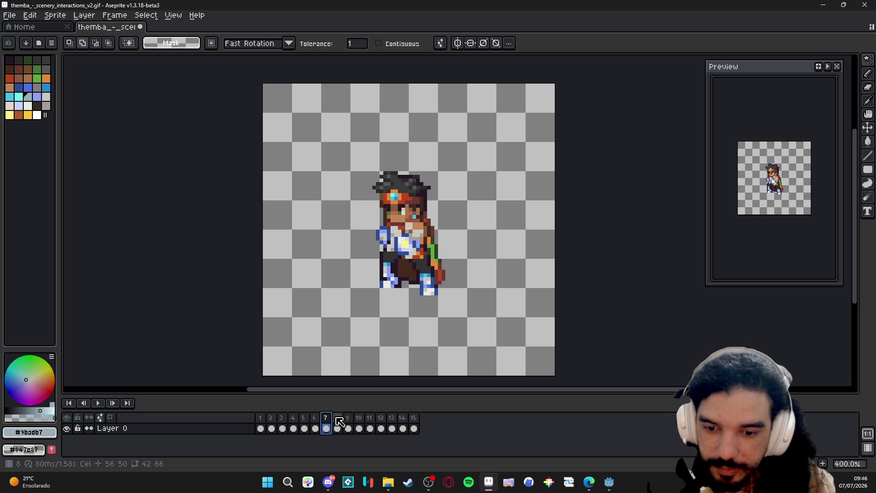
{"action": "left_click", "coordinate": [348, 427]}
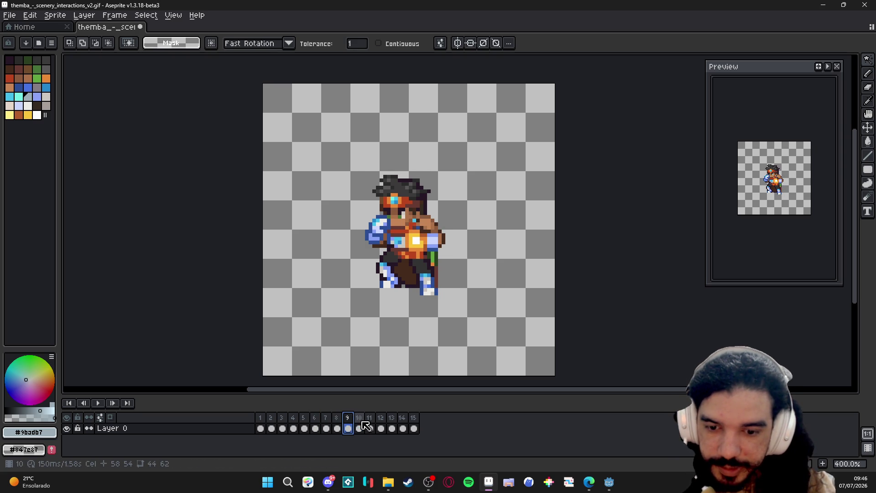
{"action": "left_click", "coordinate": [360, 427]}
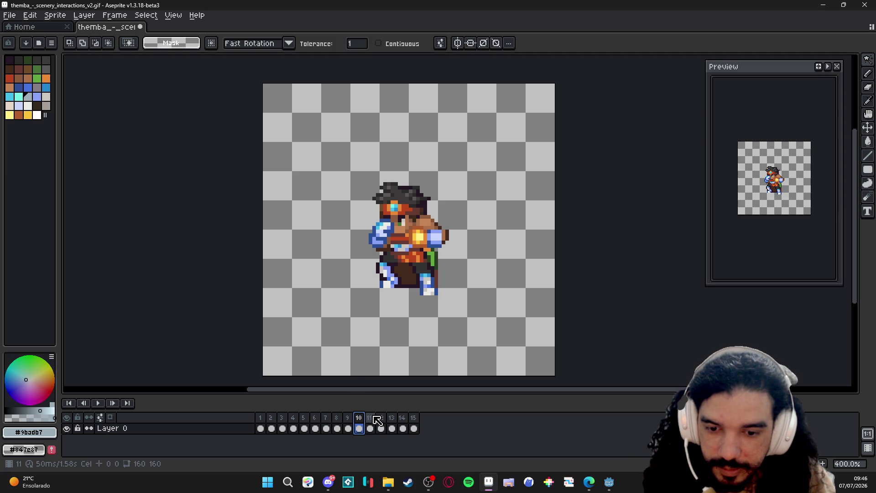
{"action": "left_click", "coordinate": [361, 419]}
{"action": "left_click", "coordinate": [361, 419]}
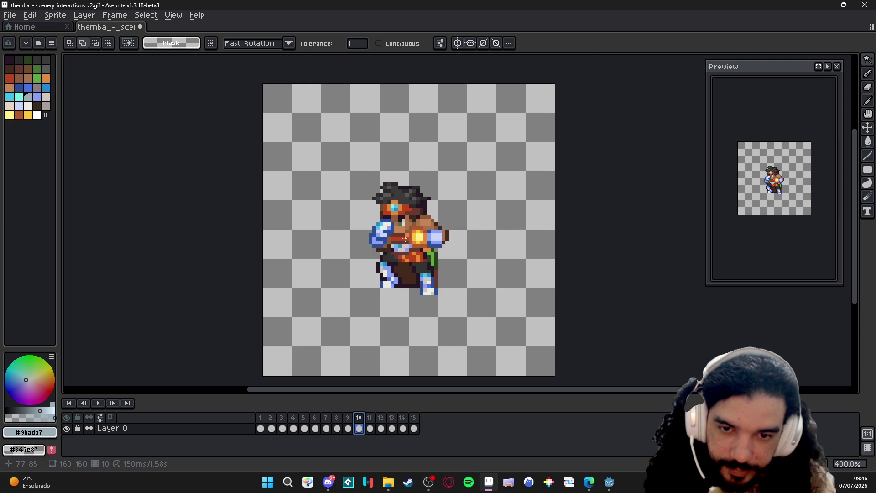
{"action": "scroll", "coordinate": [404, 238], "scroll_direction": "up", "scroll_amount": 1}
{"action": "scroll", "coordinate": [411, 226], "scroll_direction": "up", "scroll_amount": 1}
{"action": "scroll", "coordinate": [415, 221], "scroll_direction": "up", "scroll_amount": 1}
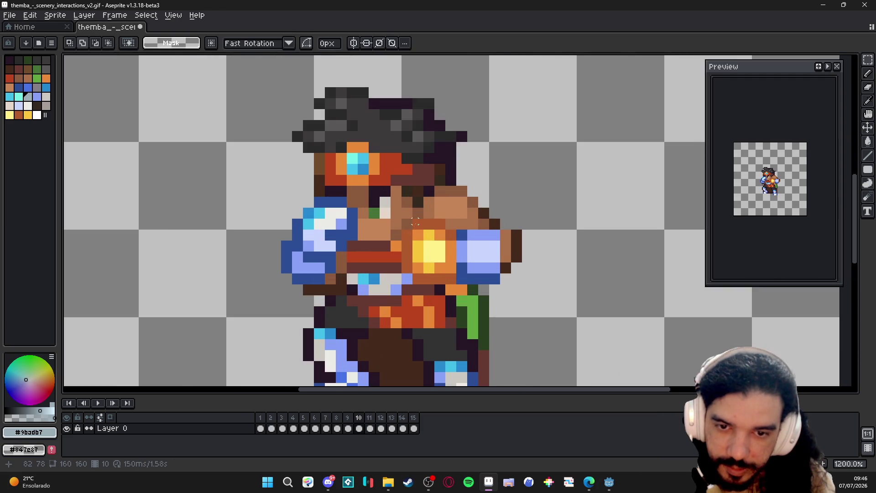
{"action": "scroll", "coordinate": [414, 224], "scroll_direction": "up", "scroll_amount": 2}
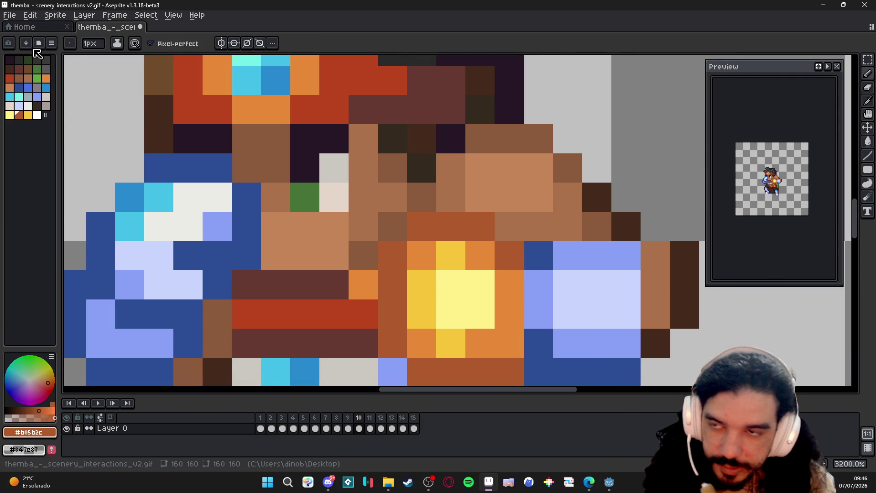
Resize the sprite to 50% via Sprite Size, making it 80×80
{"action": "left_click", "coordinate": [55, 16]}
{"action": "left_click", "coordinate": [69, 65]}
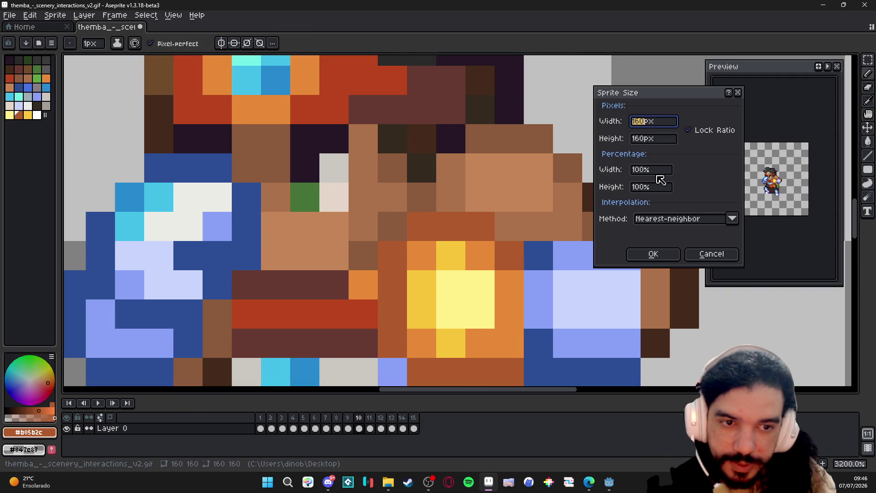
{"action": "left_click", "coordinate": [650, 169]}
{"action": "type", "text": "50"}
{"action": "key", "text": "Return"}
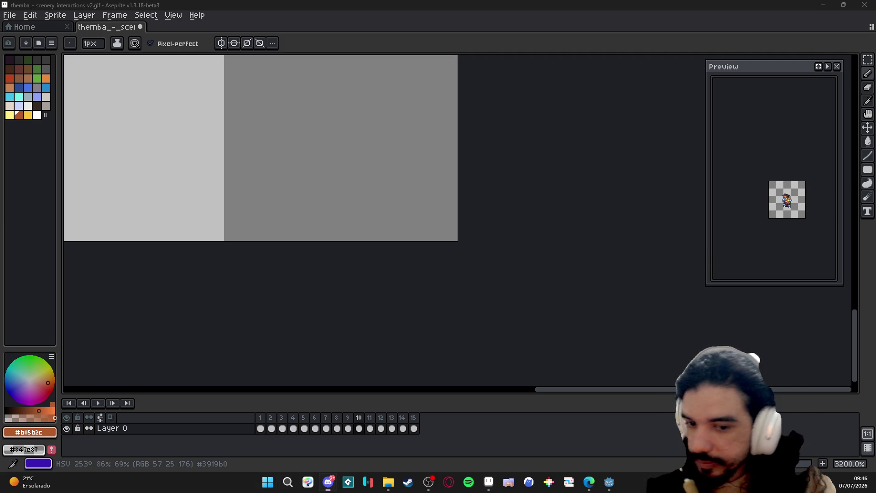
Close the themba sprite, answering the save prompt, and return to the Home screen
{"action": "key", "text": "ctrl+z"}
{"action": "left_click", "coordinate": [139, 27]}
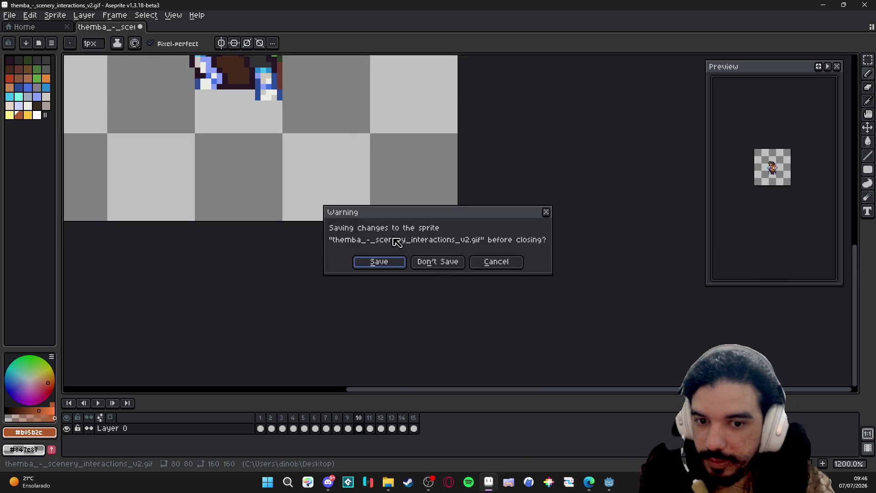
{"action": "left_click", "coordinate": [437, 262]}
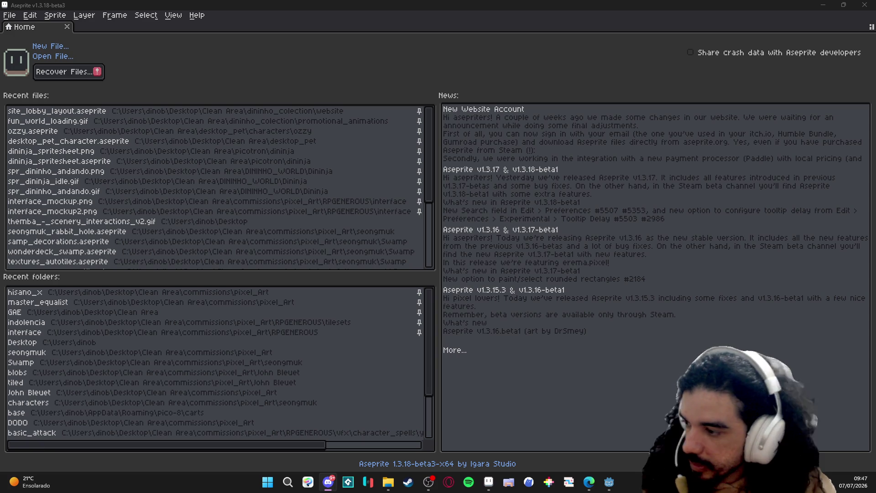
Open image.png from the Desktop folder
{"action": "left_click", "coordinate": [10, 15]}
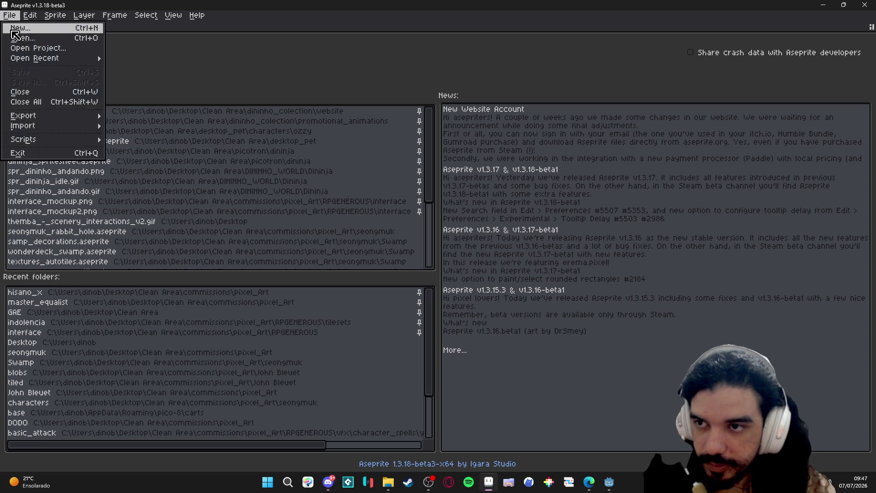
{"action": "left_click", "coordinate": [389, 162]}
{"action": "key", "text": "ctrl+o"}
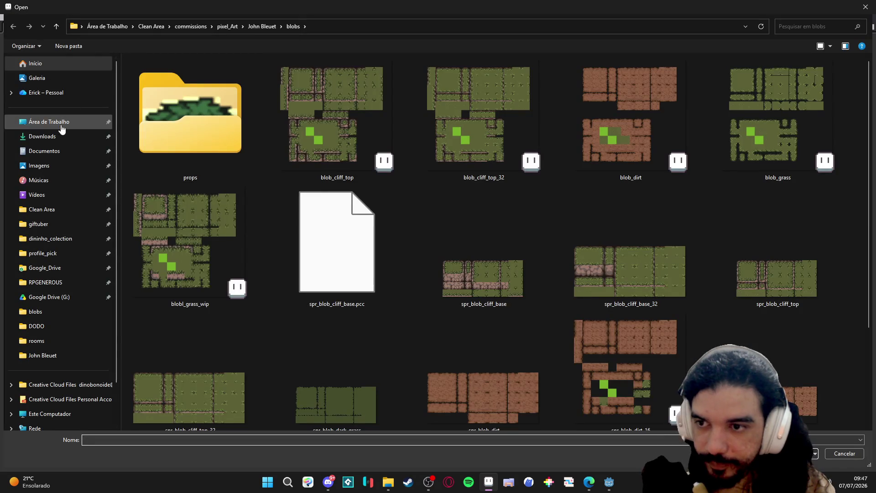
{"action": "left_click", "coordinate": [49, 121]}
{"action": "double_click", "coordinate": [147, 89]}
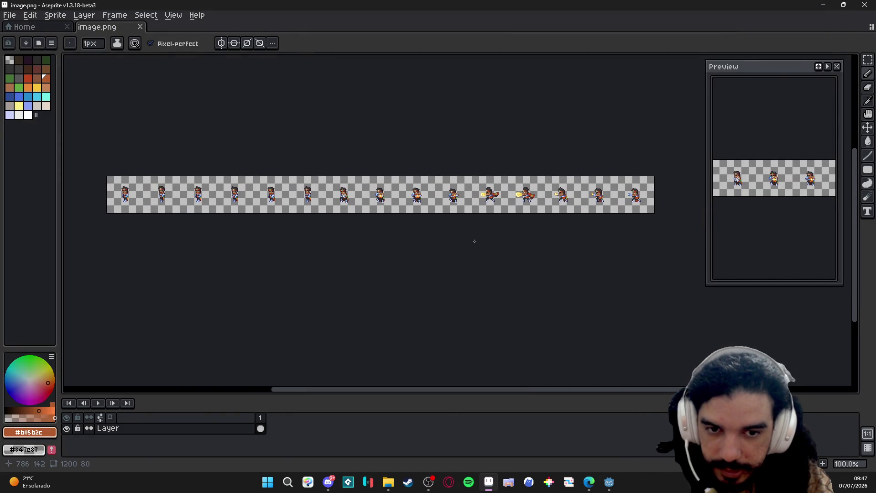
Import it as a sprite sheet with 15 columns, giving 15 frames of 80×80
{"action": "left_click", "coordinate": [9, 15]}
{"action": "left_click", "coordinate": [165, 130]}
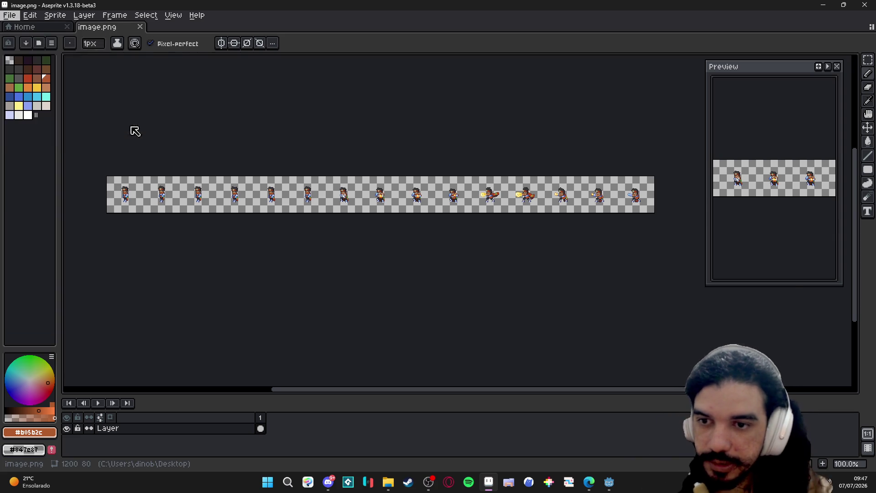
{"action": "double_click", "coordinate": [681, 354]}
{"action": "type", "text": "75"}
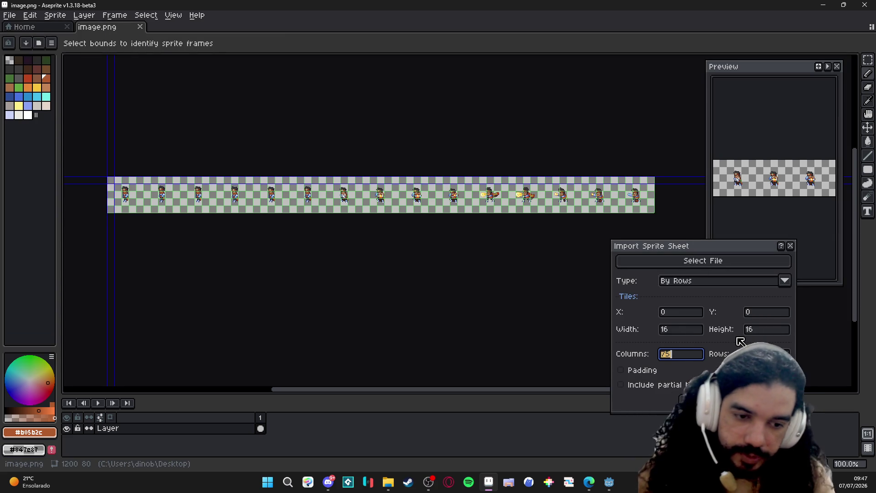
{"action": "key", "text": "Tab"}
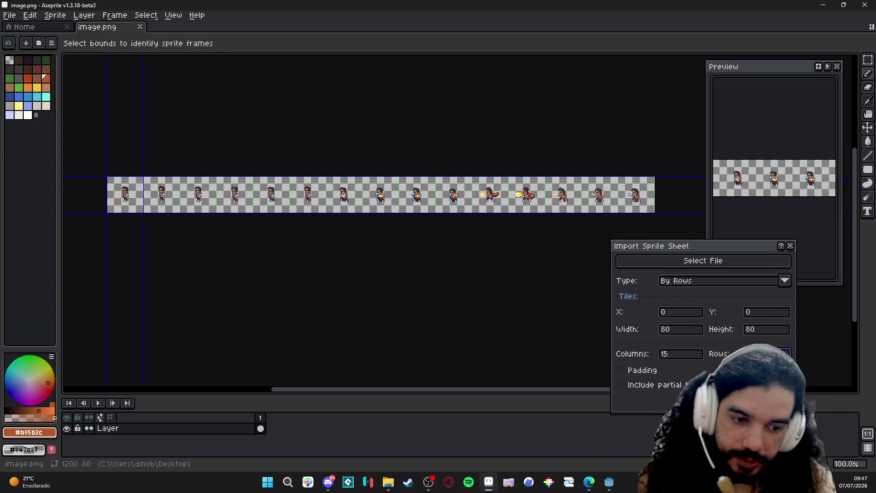
{"action": "key", "text": "Return"}
{"action": "scroll", "coordinate": [382, 200], "scroll_direction": "up", "scroll_amount": 5}
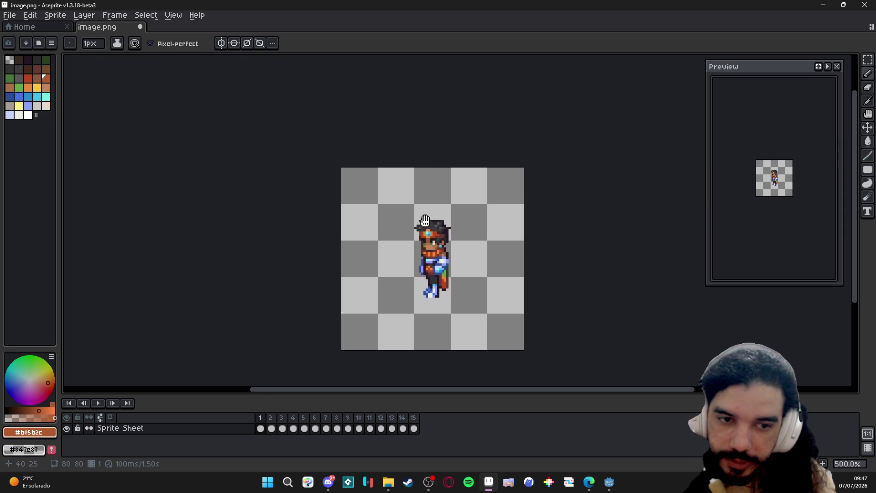
{"action": "scroll", "coordinate": [382, 198], "scroll_direction": "up", "scroll_amount": 1}
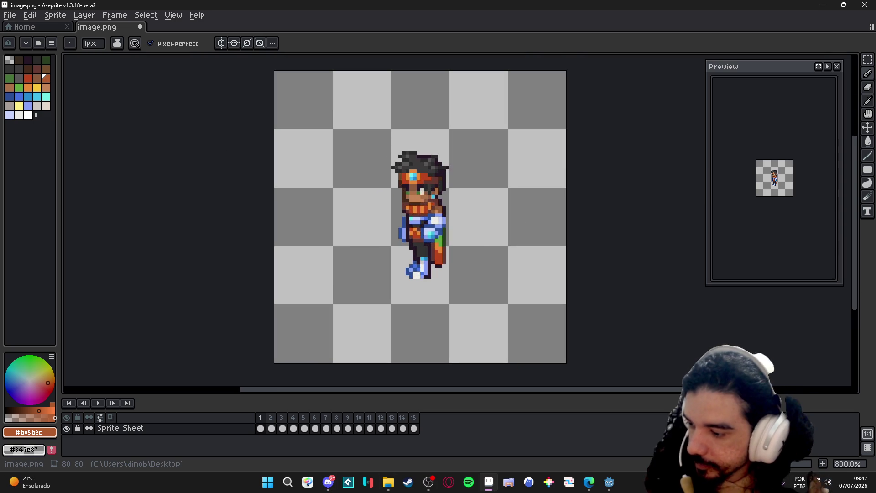
Scrub through frames 6–11, settle on the punch pose in frame 10 and ready the Move tool
{"action": "left_click_drag", "start_coordinate": [271, 418], "coordinate": [347, 422]}
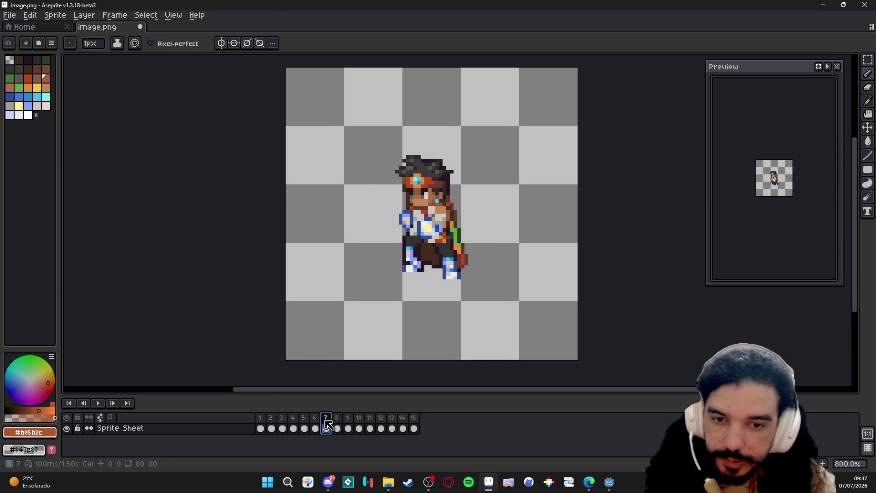
{"action": "left_click", "coordinate": [349, 417]}
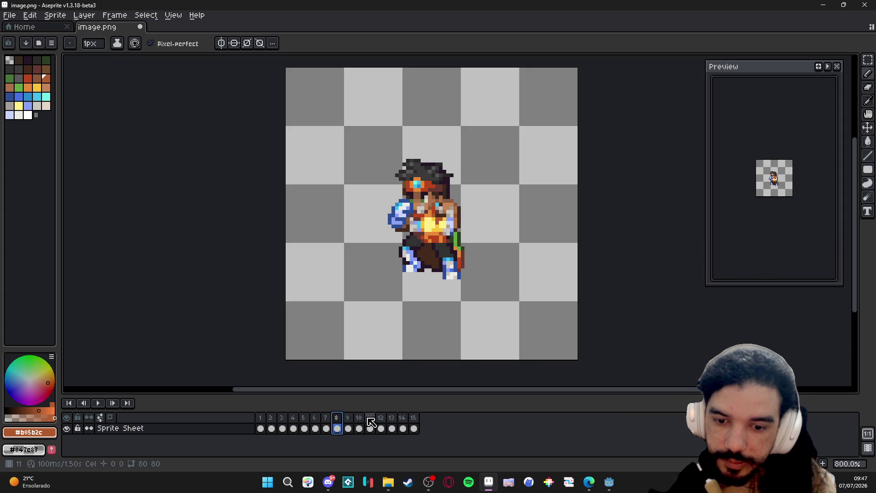
{"action": "left_click", "coordinate": [360, 418]}
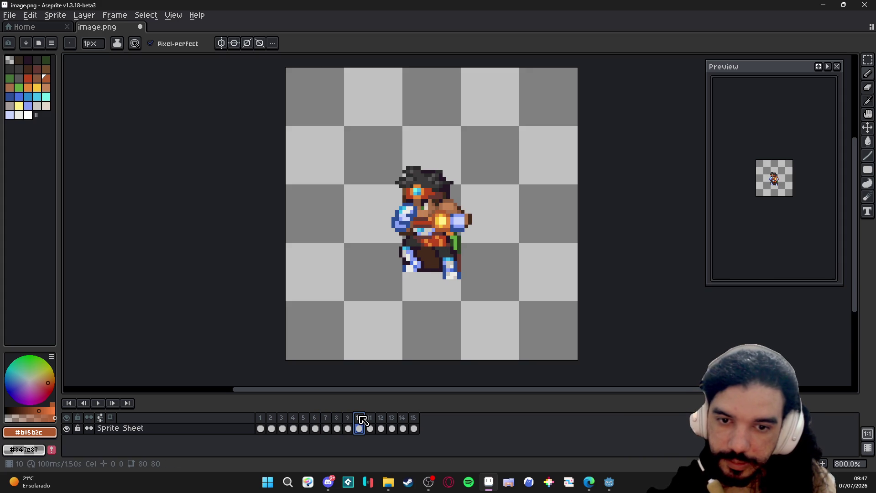
{"action": "left_click", "coordinate": [370, 418]}
{"action": "left_click", "coordinate": [360, 418]}
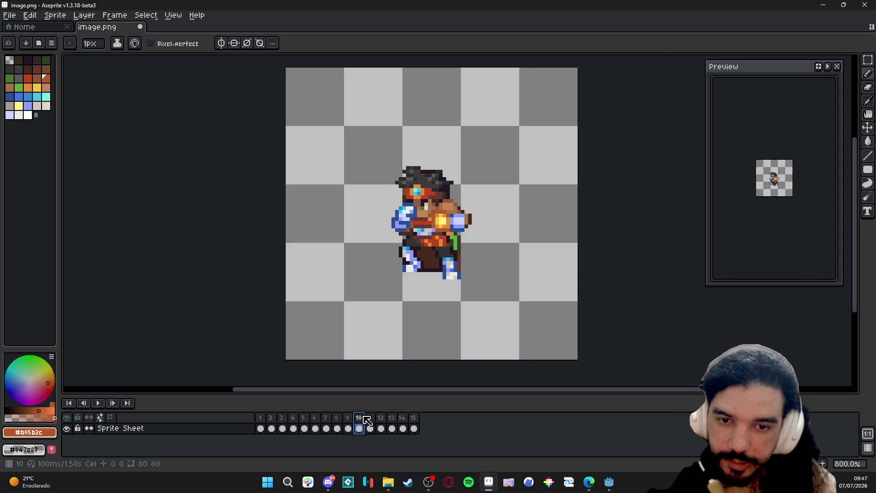
{"action": "scroll", "coordinate": [432, 205], "scroll_direction": "up", "scroll_amount": 2}
{"action": "key", "text": "v"}
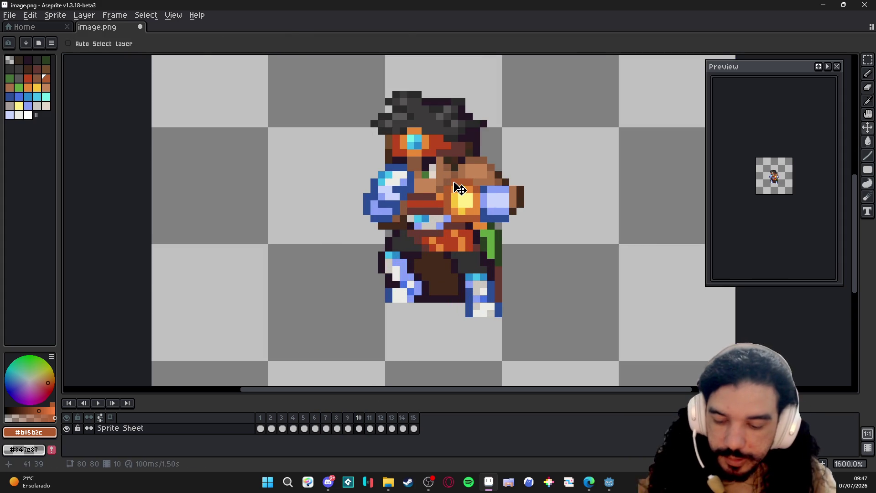
{"action": "scroll", "coordinate": [459, 188], "scroll_direction": "up", "scroll_amount": 1}
Marquee-select the glowing fist and forearm in frame 10
{"action": "key", "text": "m"}
{"action": "left_click_drag", "start_coordinate": [452, 179], "coordinate": [508, 264]}
{"action": "scroll", "coordinate": [479, 205], "scroll_direction": "up", "scroll_amount": 1}
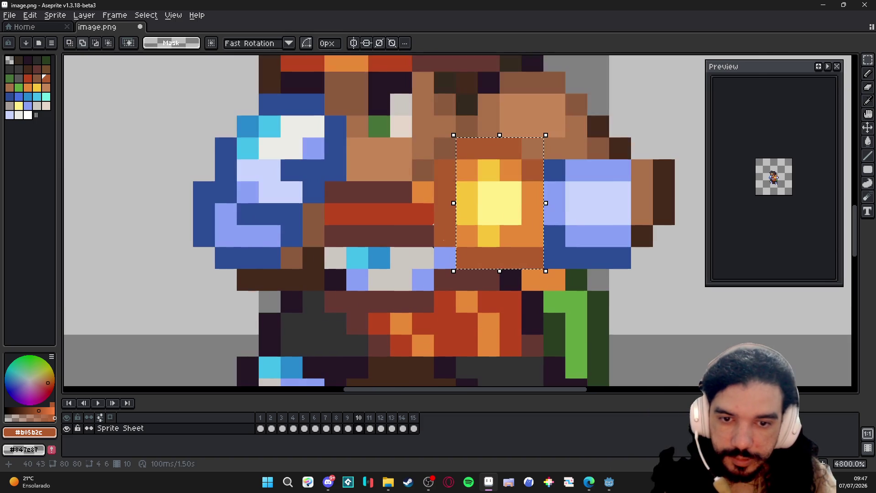
{"action": "left_click_drag", "start_coordinate": [438, 164], "coordinate": [473, 247], "text": "shift"}
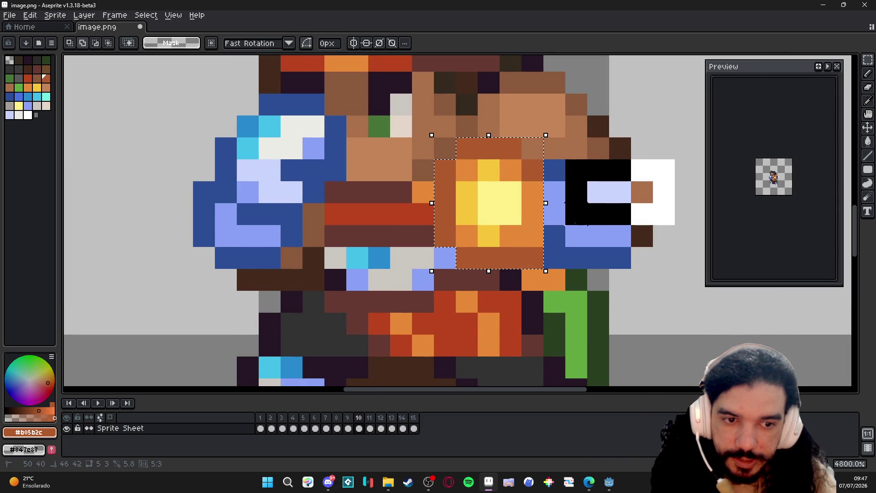
{"action": "left_click_drag", "start_coordinate": [548, 165], "coordinate": [631, 241], "text": "shift"}
{"action": "mouse_move", "coordinate": [548, 226]}
{"action": "left_mouse_down", "text": "shift"}
{"action": "mouse_move", "coordinate": [610, 247]}
{"action": "mouse_move", "coordinate": [584, 227]}
{"action": "left_mouse_up", "text": "shift"}
{"action": "scroll", "coordinate": [558, 252], "scroll_direction": "down", "scroll_amount": 1}
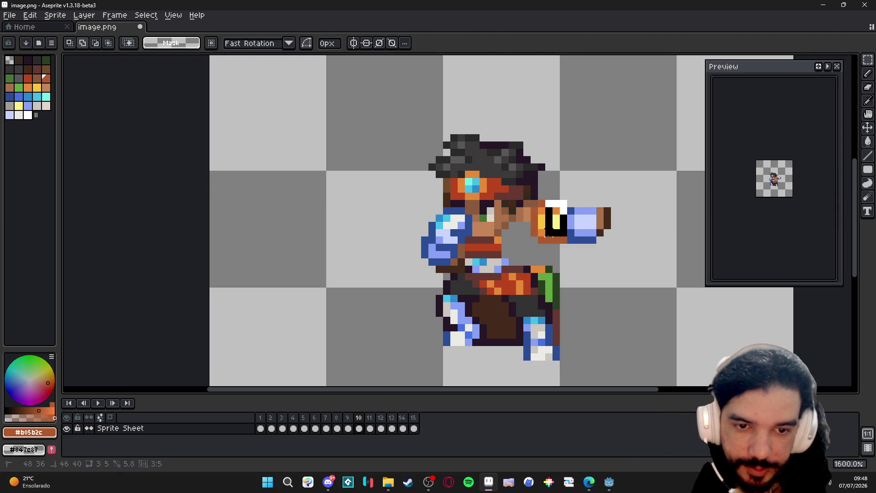
{"action": "scroll", "coordinate": [555, 226], "scroll_direction": "up", "scroll_amount": 1}
Drag the fist and hand block to the right, then compare against frame 9
{"action": "mouse_move", "coordinate": [583, 198]}
{"action": "left_mouse_down"}
{"action": "mouse_move", "coordinate": [603, 198]}
{"action": "mouse_move", "coordinate": [690, 256]}
{"action": "left_mouse_up"}
{"action": "left_click_drag", "start_coordinate": [689, 165], "coordinate": [538, 256]}
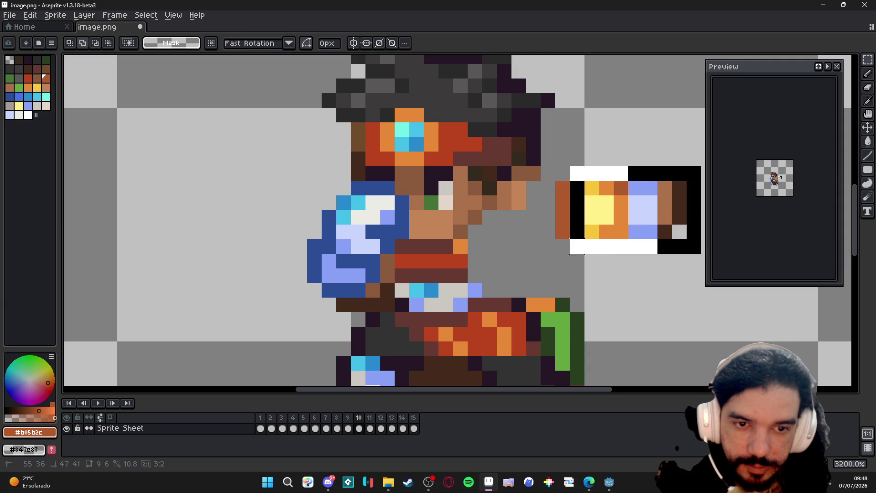
{"action": "left_click_drag", "start_coordinate": [623, 235], "coordinate": [603, 237]}
{"action": "key", "text": "Right"}
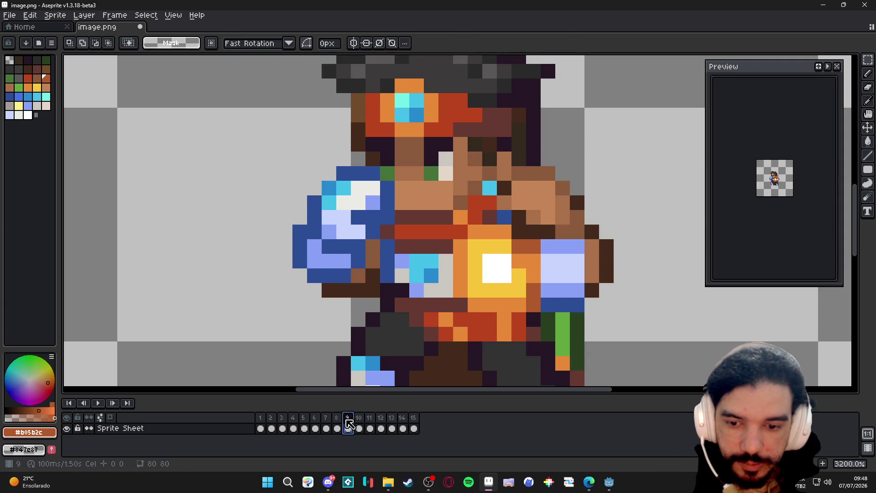
{"action": "key", "text": "Right"}
{"action": "scroll", "coordinate": [548, 237], "scroll_direction": "down", "scroll_amount": 1}
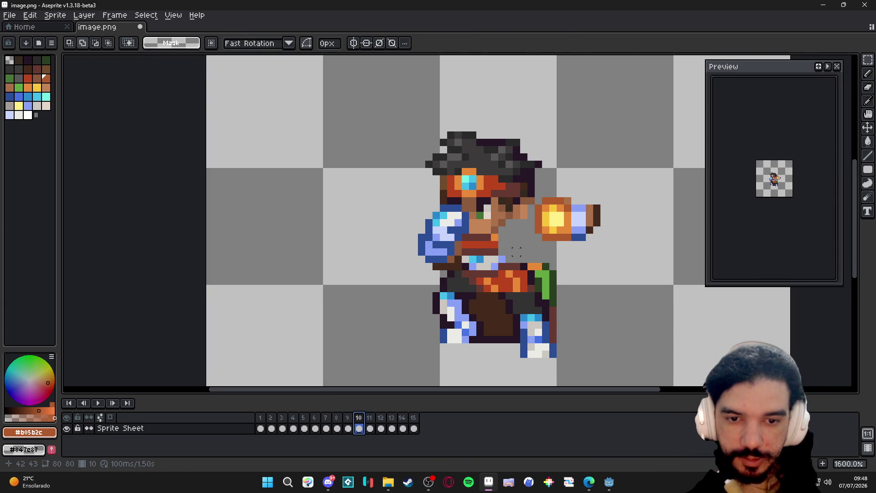
{"action": "key", "text": "b"}
{"action": "scroll", "coordinate": [490, 267], "scroll_direction": "down", "scroll_amount": 1}
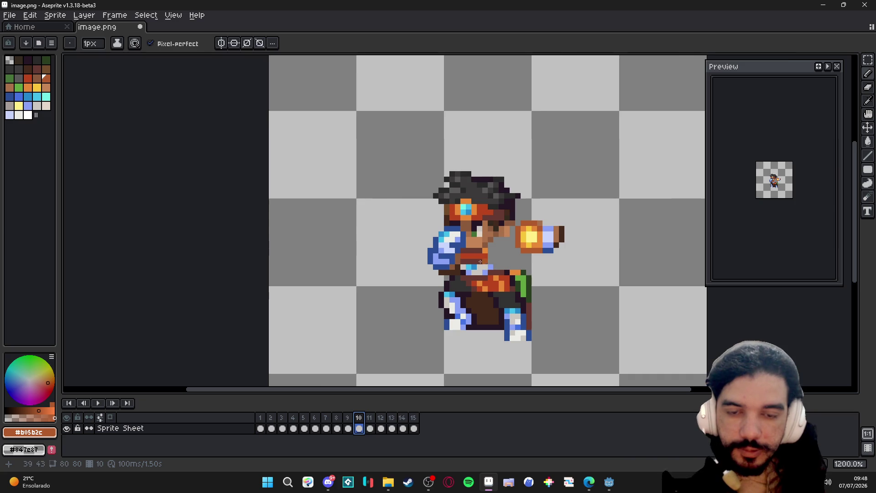
{"action": "scroll", "coordinate": [490, 267], "scroll_direction": "up", "scroll_amount": 1}
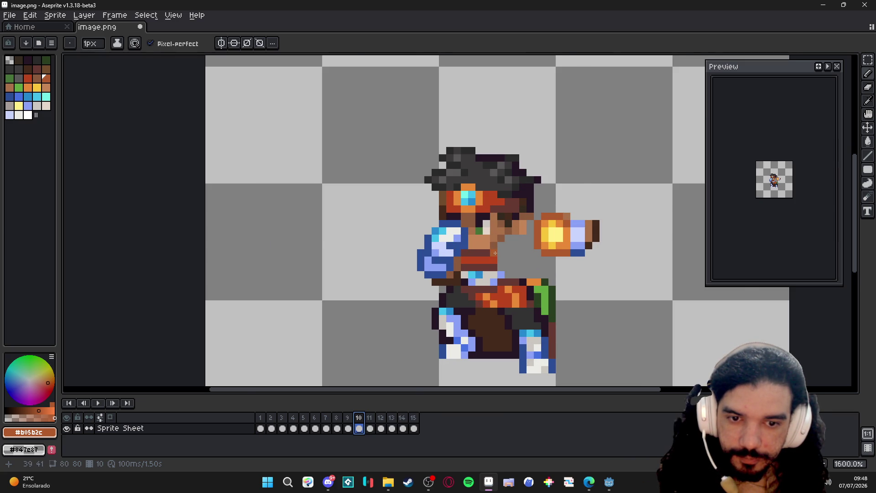
{"action": "scroll", "coordinate": [494, 253], "scroll_direction": "up", "scroll_amount": 1}
{"action": "key", "text": "m"}
Eyedrop skin, outline and brown tones and pencil retouch pixels on the face and by the eye
{"action": "left_click_drag", "start_coordinate": [470, 206], "coordinate": [493, 240]}
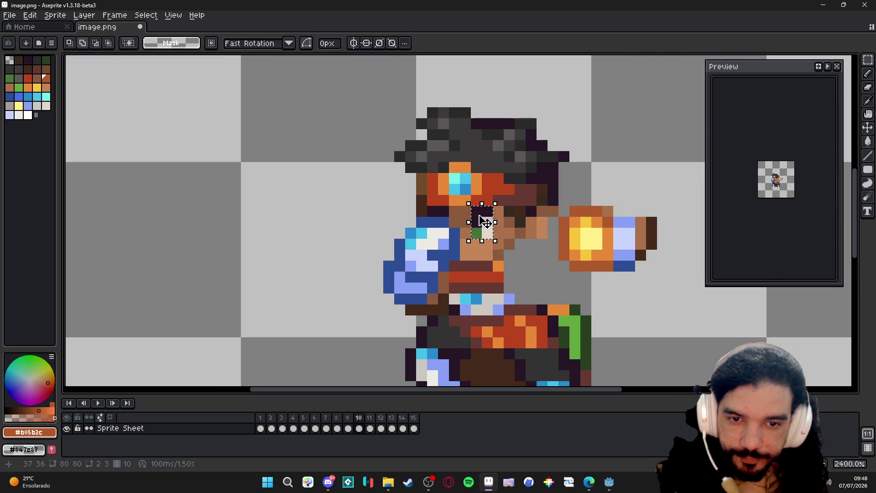
{"action": "key", "text": "ctrl+d"}
{"action": "key", "text": "b"}
{"action": "left_click", "coordinate": [475, 223], "text": "alt"}
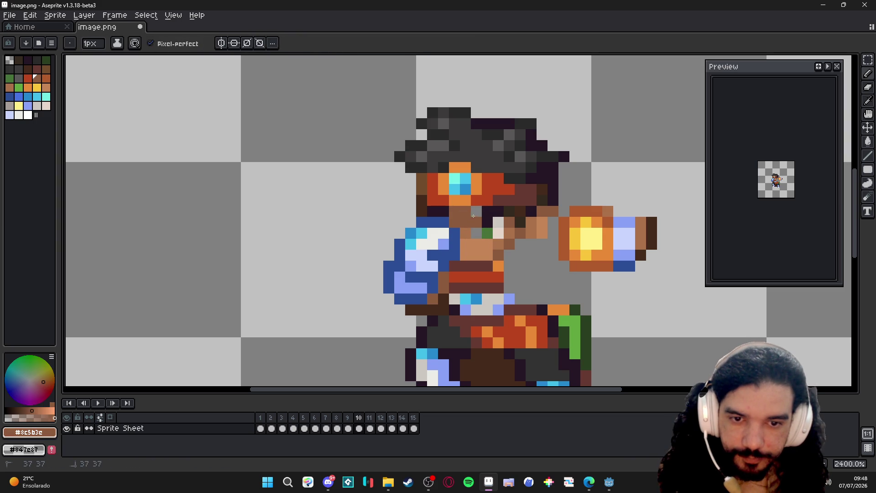
{"action": "left_click", "coordinate": [473, 214], "text": "alt"}
{"action": "left_click", "coordinate": [477, 222], "text": "alt"}
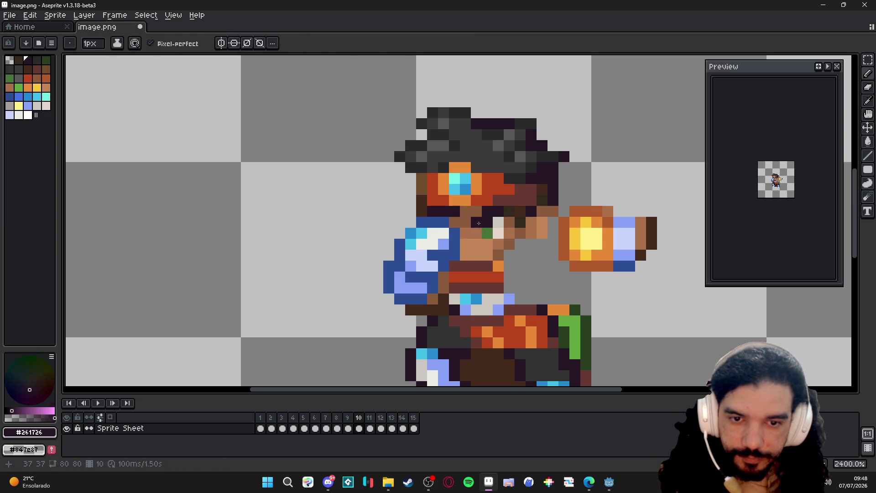
{"action": "left_click", "coordinate": [467, 220], "text": "alt"}
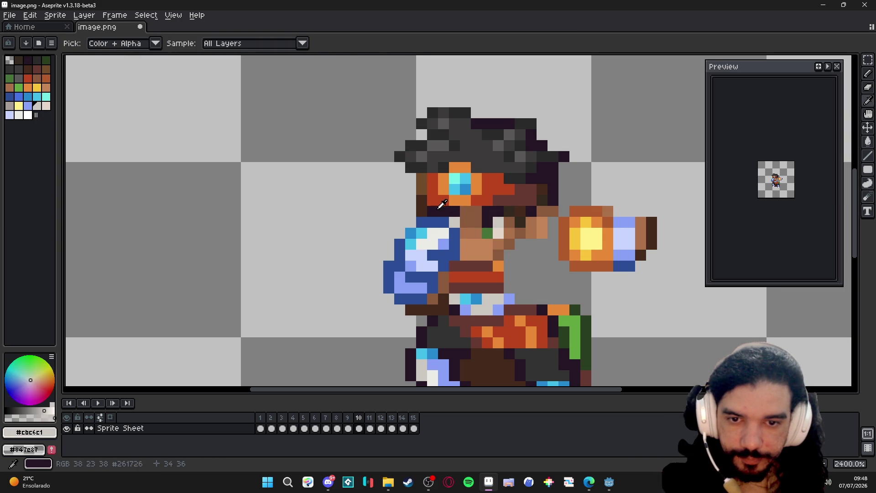
{"action": "left_click", "coordinate": [438, 185], "text": "alt"}
{"action": "left_click", "coordinate": [433, 211]}
Shift the eye block one pixel right, darken pixels beside it and repaint a headband pixel
{"action": "key", "text": "m"}
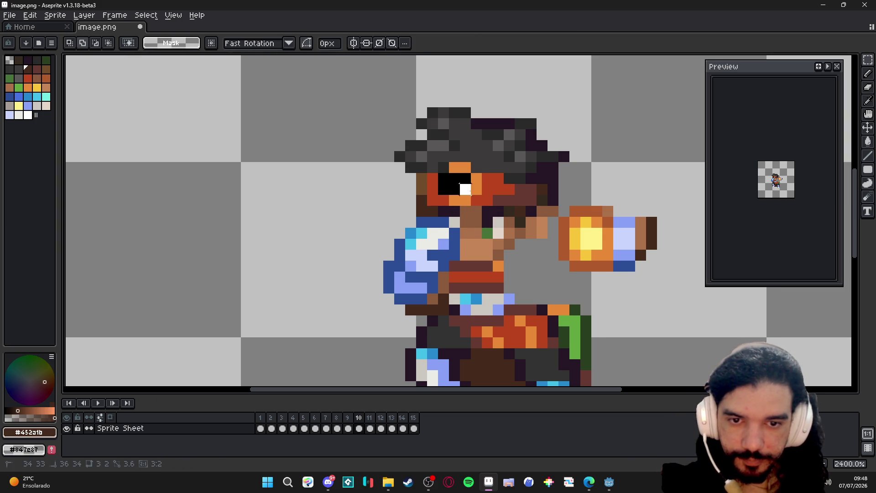
{"action": "mouse_move", "coordinate": [438, 179]}
{"action": "left_mouse_down"}
{"action": "mouse_move", "coordinate": [480, 196]}
{"action": "mouse_move", "coordinate": [473, 184]}
{"action": "left_mouse_up"}
{"action": "key", "text": "ctrl+d"}
{"action": "key", "text": "b"}
{"action": "left_click", "coordinate": [457, 167], "text": "alt"}
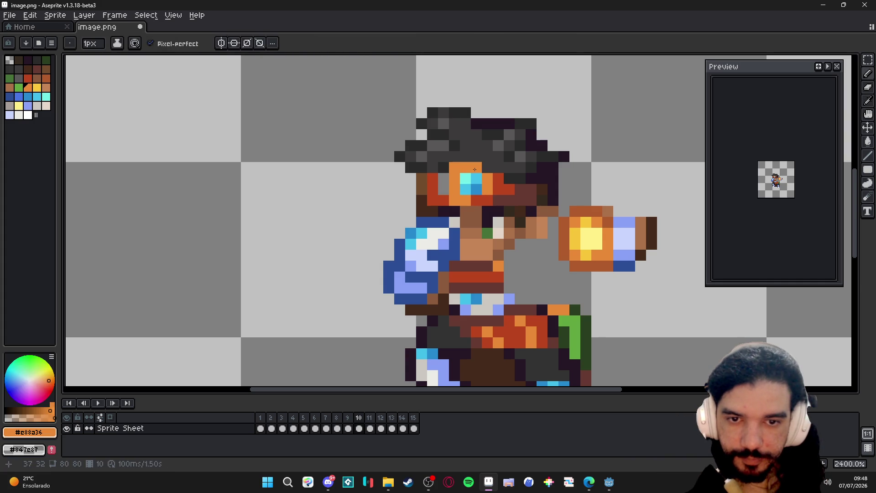
{"action": "left_click", "coordinate": [450, 163]}
{"action": "left_click", "coordinate": [455, 191]}
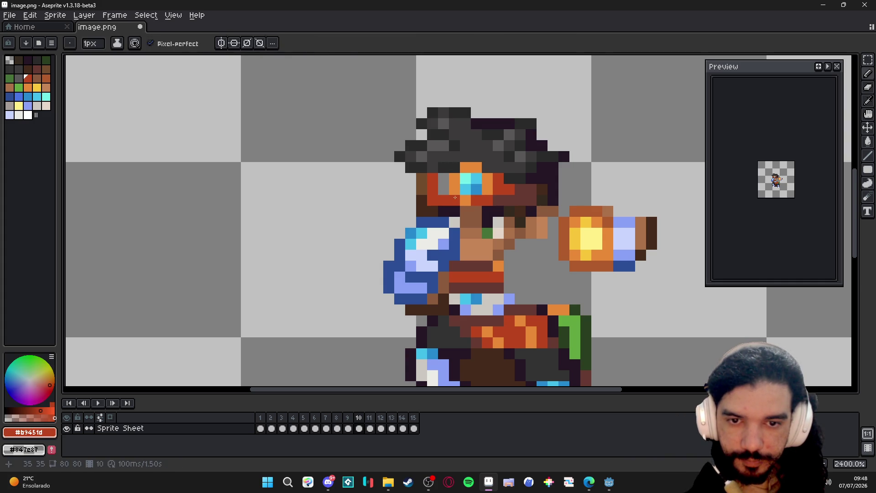
{"action": "left_click", "coordinate": [442, 185], "text": "alt"}
{"action": "left_click", "coordinate": [441, 180]}
{"action": "scroll", "coordinate": [441, 180], "scroll_direction": "down", "scroll_amount": 2}
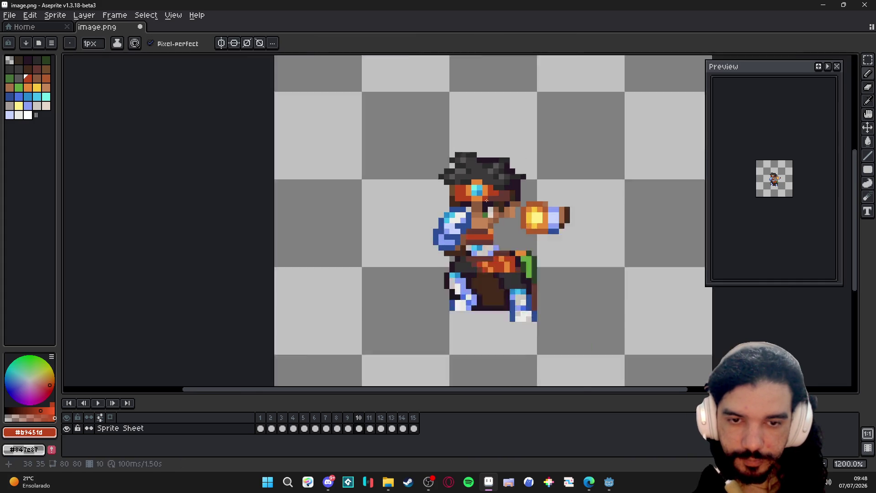
{"action": "scroll", "coordinate": [479, 226], "scroll_direction": "down", "scroll_amount": 1}
{"action": "left_click", "coordinate": [347, 418]}
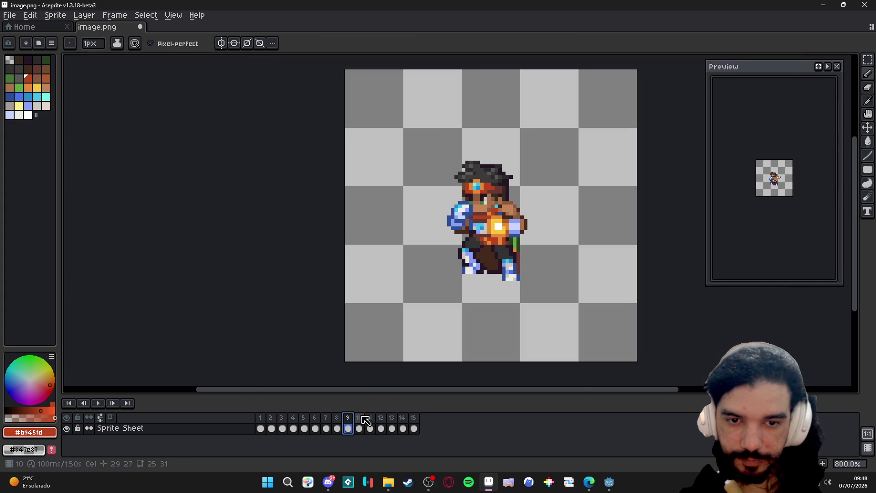
Compare frames 9 and 10, sample browns and darken a pixel on the glowing fist
{"action": "left_click", "coordinate": [358, 418]}
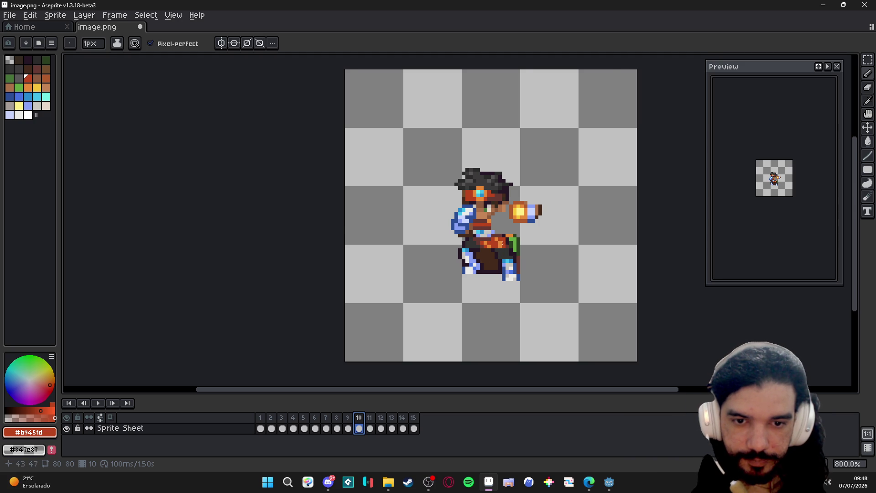
{"action": "scroll", "coordinate": [507, 233], "scroll_direction": "up", "scroll_amount": 1}
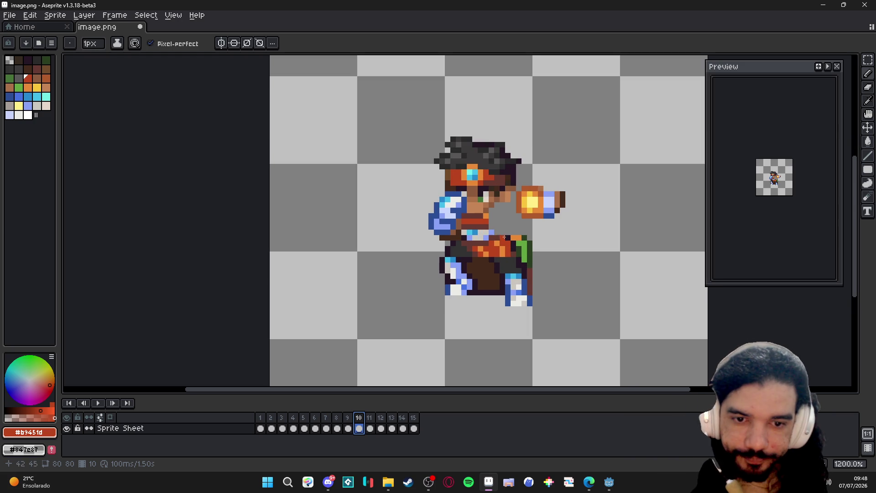
{"action": "left_click", "coordinate": [348, 429]}
{"action": "left_click", "coordinate": [358, 428]}
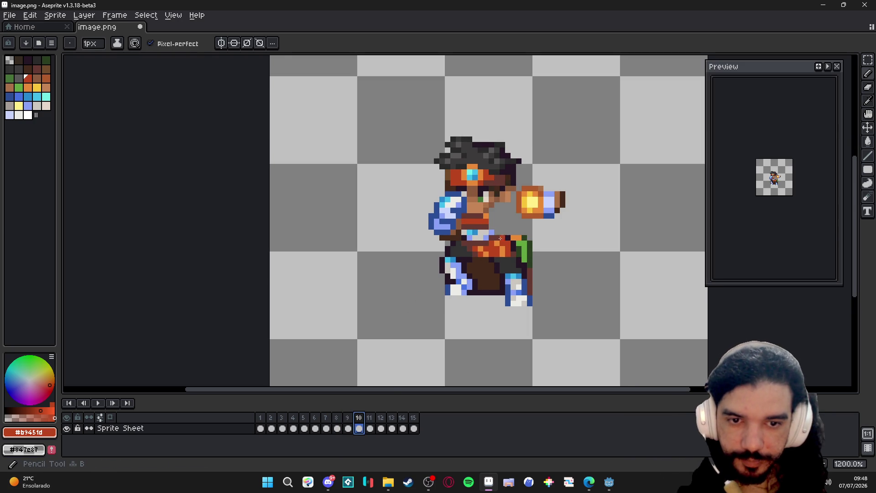
{"action": "key", "text": "alt"}
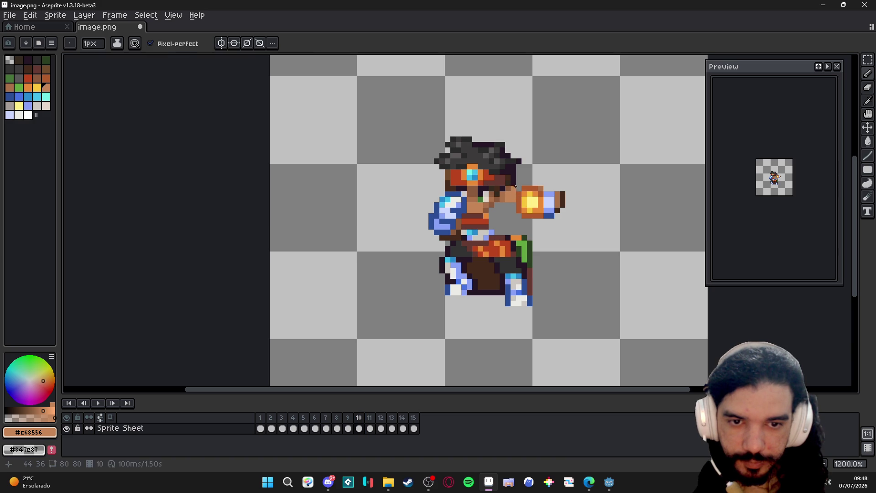
{"action": "left_click", "coordinate": [515, 185], "text": "alt"}
{"action": "left_click", "coordinate": [573, 188], "text": "alt"}
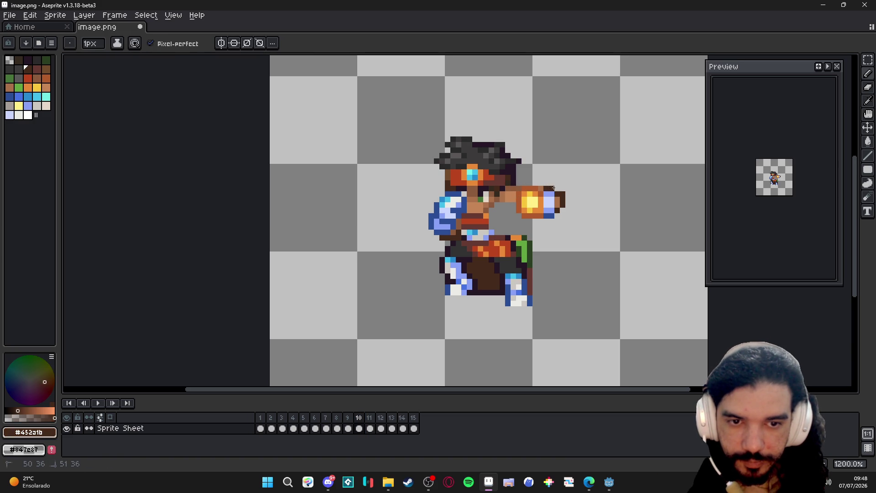
{"action": "left_click", "coordinate": [557, 199]}
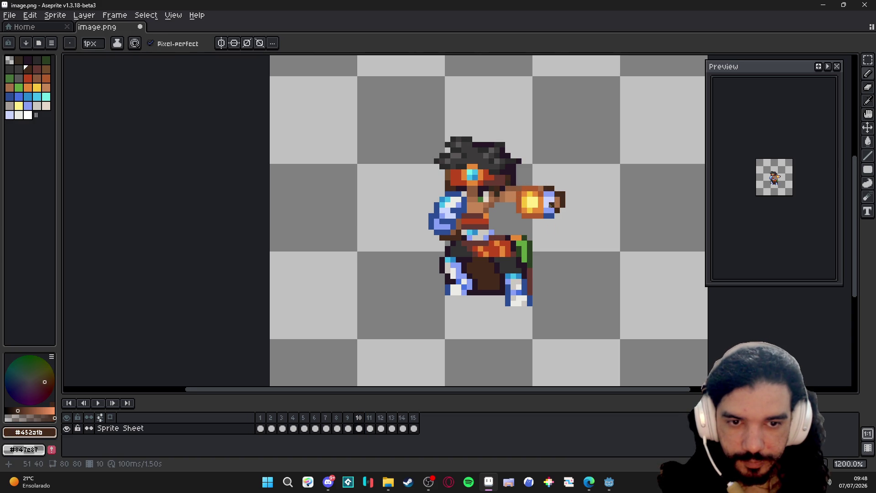
{"action": "scroll", "coordinate": [552, 205], "scroll_direction": "down", "scroll_amount": 2}
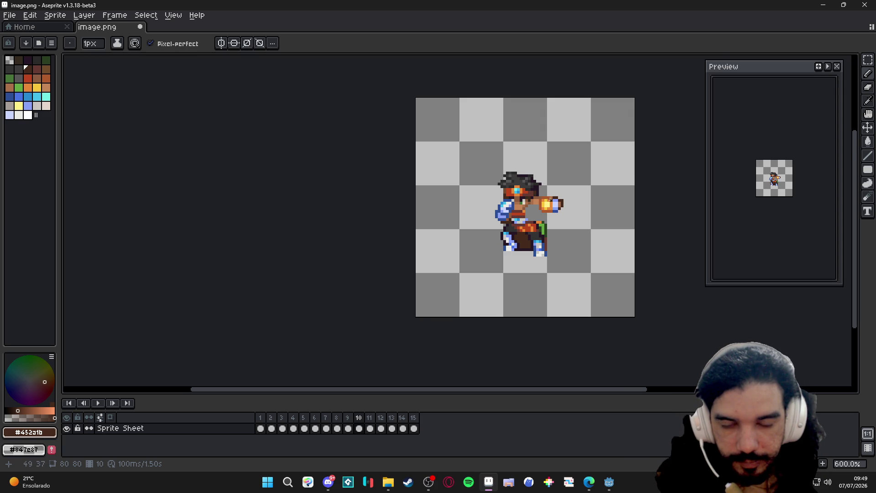
{"action": "scroll", "coordinate": [552, 201], "scroll_direction": "up", "scroll_amount": 2}
Paint dark reddish-brown shading and an orange highlight along the forearm
{"action": "left_click", "coordinate": [552, 198], "text": "alt"}
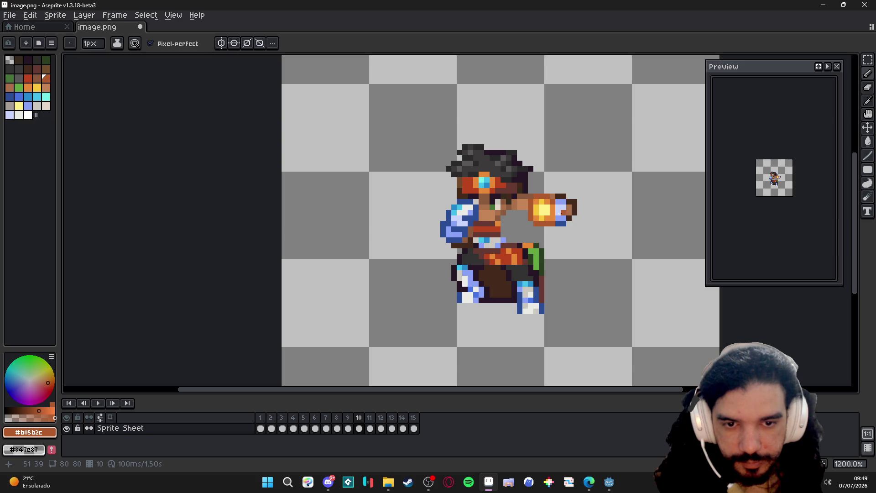
{"action": "scroll", "coordinate": [541, 241], "scroll_direction": "down", "scroll_amount": 2}
{"action": "scroll", "coordinate": [541, 241], "scroll_direction": "up", "scroll_amount": 1}
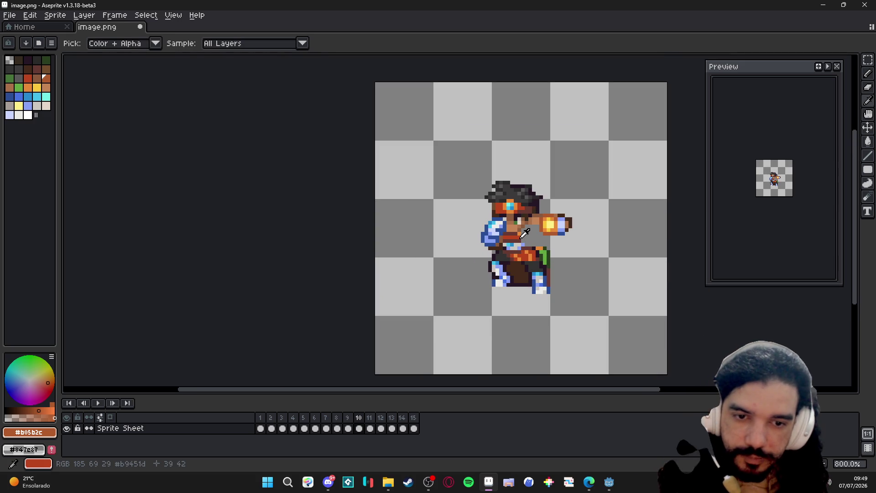
{"action": "left_click", "coordinate": [522, 236], "text": "alt"}
{"action": "scroll", "coordinate": [522, 236], "scroll_direction": "up", "scroll_amount": 1}
{"action": "left_click_drag", "start_coordinate": [528, 223], "coordinate": [530, 232]}
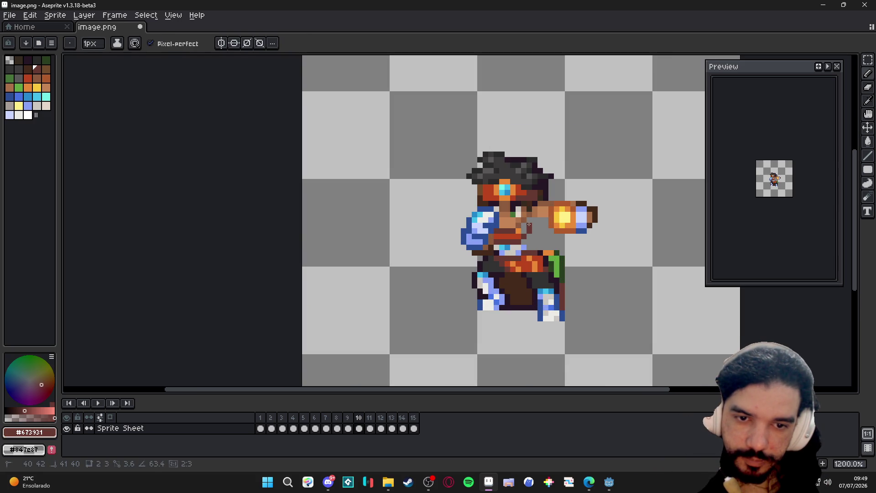
{"action": "left_click", "coordinate": [518, 233], "text": "alt"}
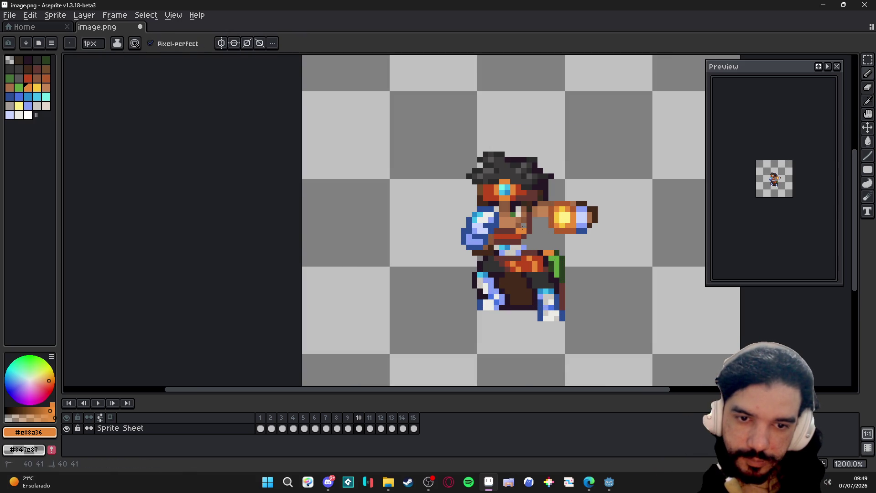
{"action": "left_click", "coordinate": [525, 227]}
{"action": "left_click", "coordinate": [527, 222]}
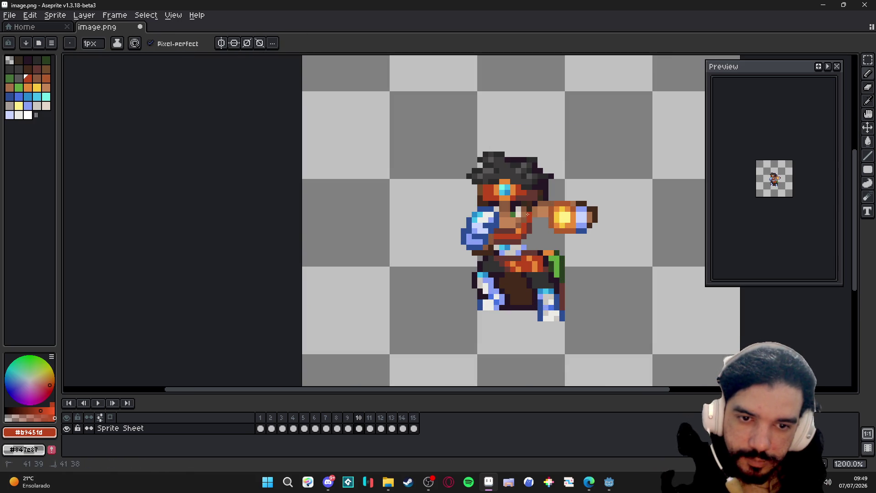
{"action": "left_click", "coordinate": [536, 218], "text": "alt"}
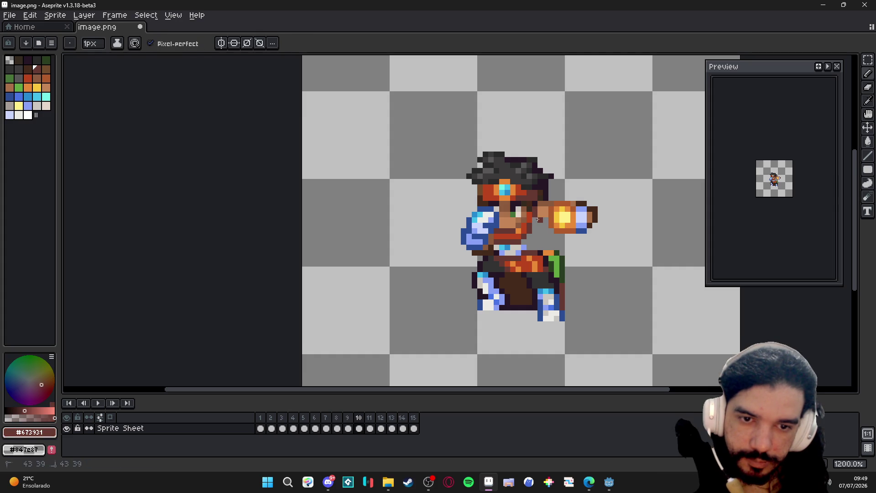
{"action": "scroll", "coordinate": [534, 209], "scroll_direction": "down", "scroll_amount": 1}
{"action": "scroll", "coordinate": [534, 219], "scroll_direction": "down", "scroll_amount": 1}
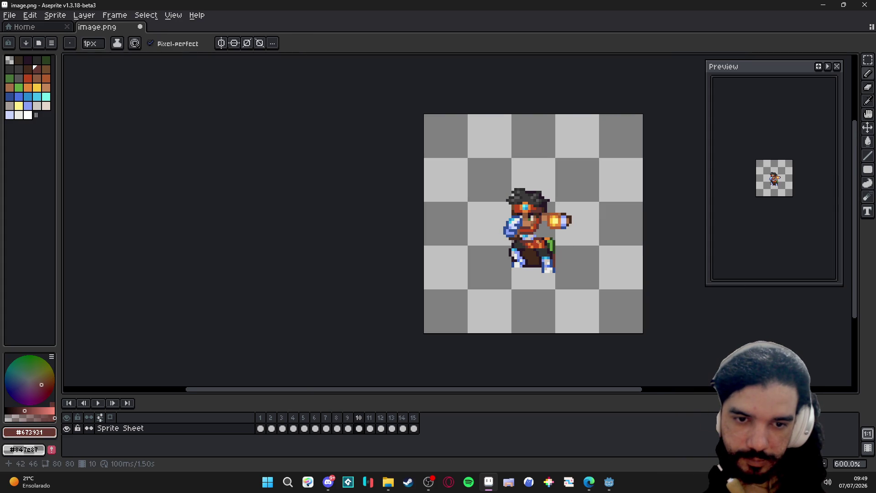
{"action": "scroll", "coordinate": [534, 229], "scroll_direction": "up", "scroll_amount": 1}
Sample blue and light-blue tones from the sleeve with the Pencil
{"action": "left_click", "coordinate": [534, 230], "text": "alt"}
{"action": "key", "text": "m"}
{"action": "scroll", "coordinate": [534, 230], "scroll_direction": "up", "scroll_amount": 2}
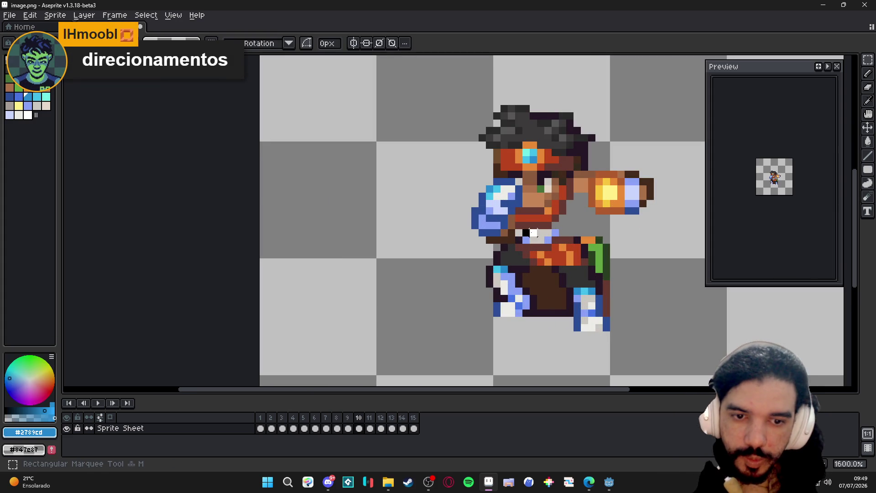
{"action": "key", "text": "b"}
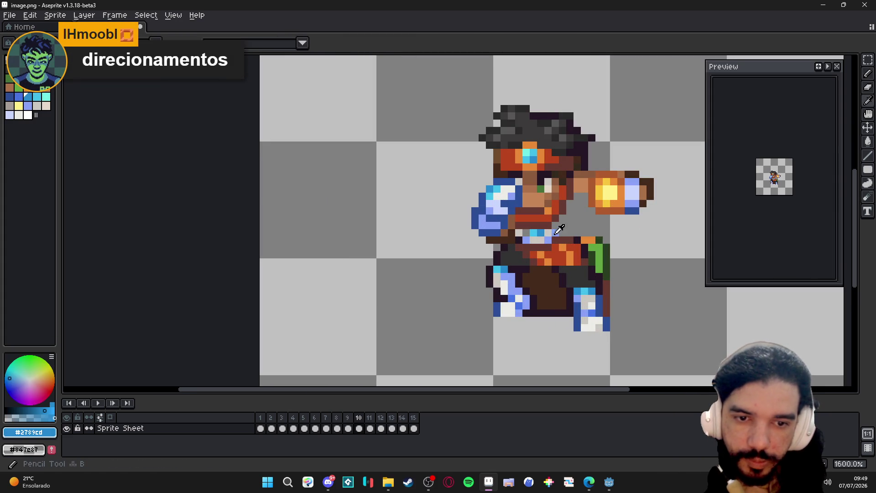
{"action": "left_click", "coordinate": [560, 228], "text": "alt"}
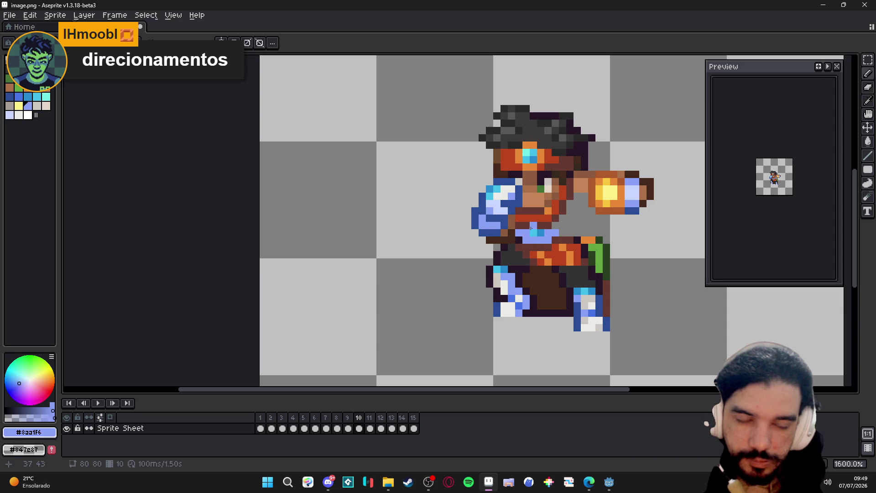
{"action": "scroll", "coordinate": [532, 226], "scroll_direction": "down", "scroll_amount": 3}
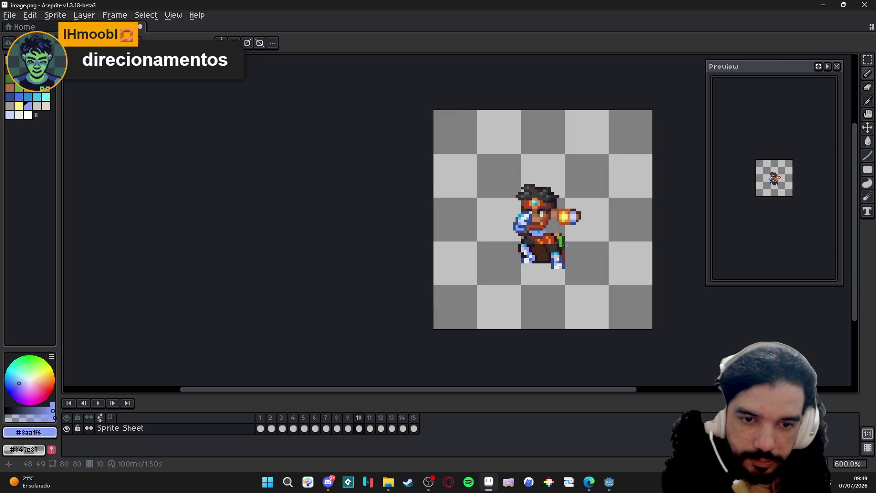
Flip repeatedly between frames 9 and 10 to check the new punch pose
{"action": "left_click", "coordinate": [347, 428]}
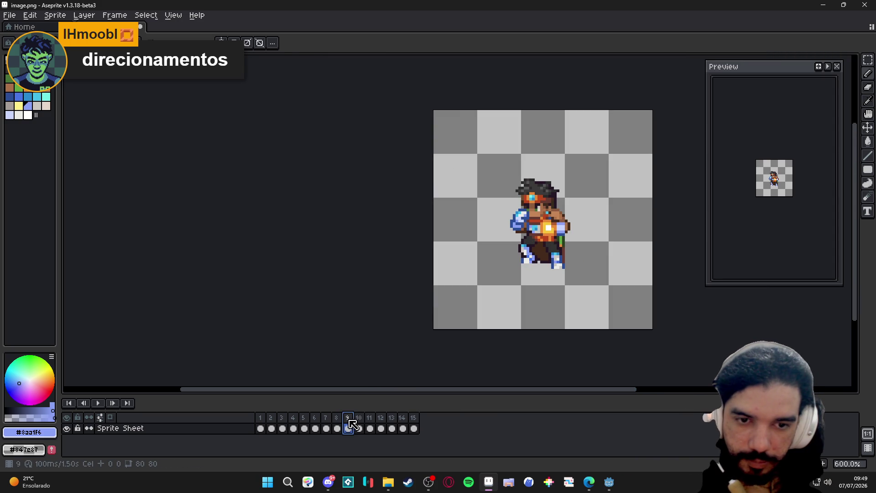
{"action": "left_click", "coordinate": [359, 429]}
{"action": "scroll", "coordinate": [539, 207], "scroll_direction": "up", "scroll_amount": 1}
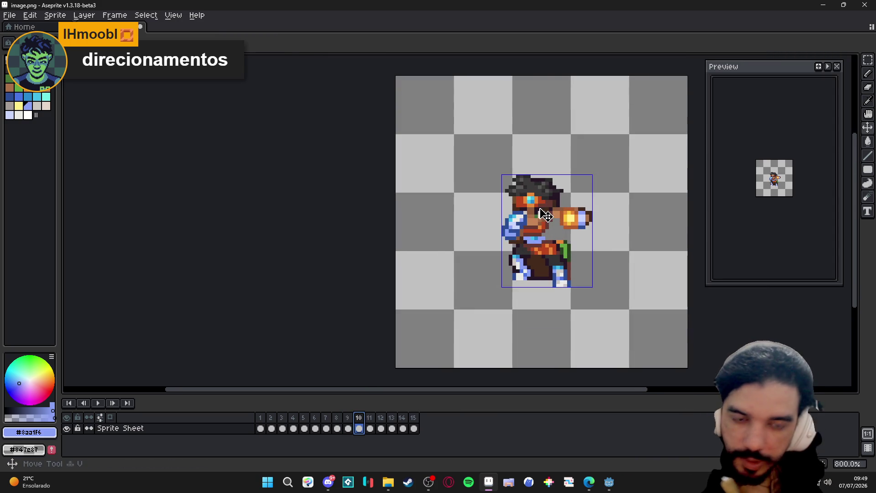
{"action": "left_click", "coordinate": [348, 428]}
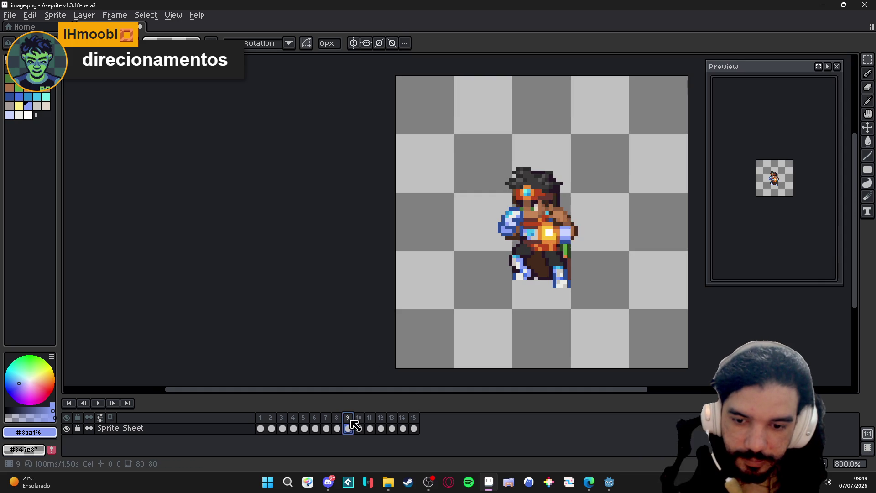
{"action": "left_click", "coordinate": [358, 428]}
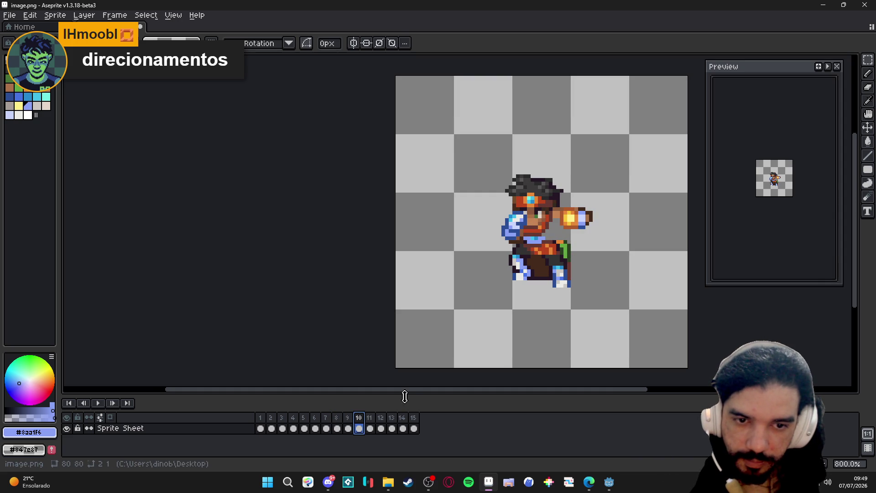
{"action": "left_click", "coordinate": [348, 419]}
{"action": "left_click", "coordinate": [358, 420]}
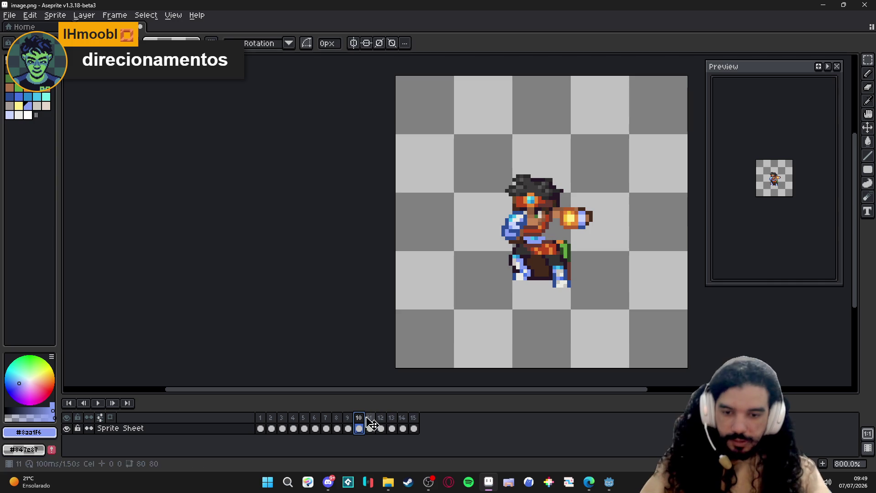
{"action": "left_click", "coordinate": [348, 419]}
{"action": "left_click", "coordinate": [359, 419]}
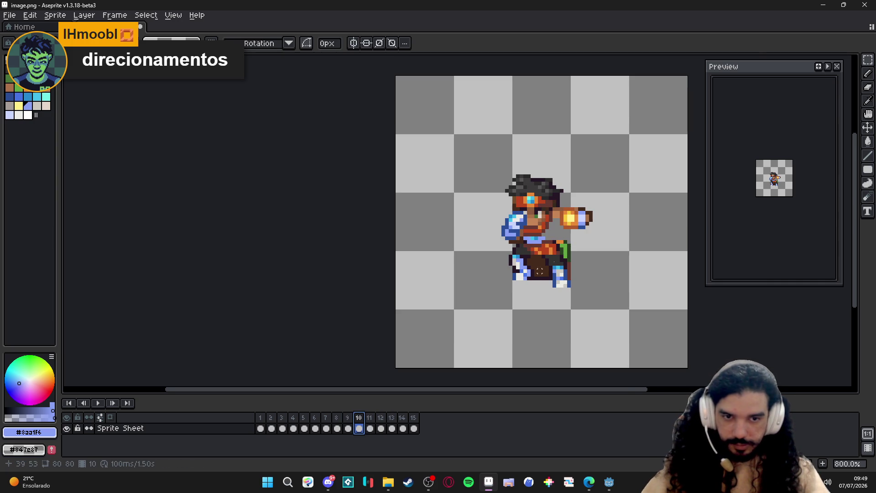
{"action": "scroll", "coordinate": [535, 205], "scroll_direction": "up", "scroll_amount": 2}
Marquee-select the rear fist and shift it slightly outward
{"action": "left_click_drag", "start_coordinate": [455, 214], "coordinate": [501, 259]}
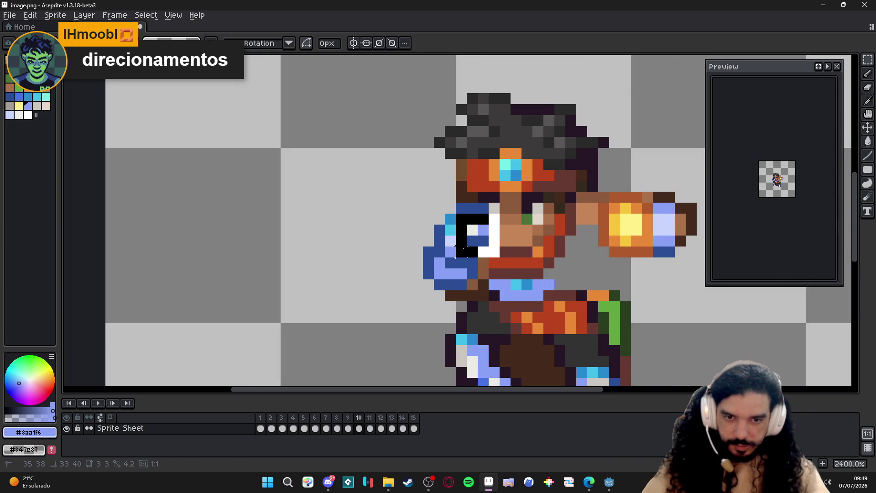
{"action": "scroll", "coordinate": [463, 234], "scroll_direction": "up", "scroll_amount": 1}
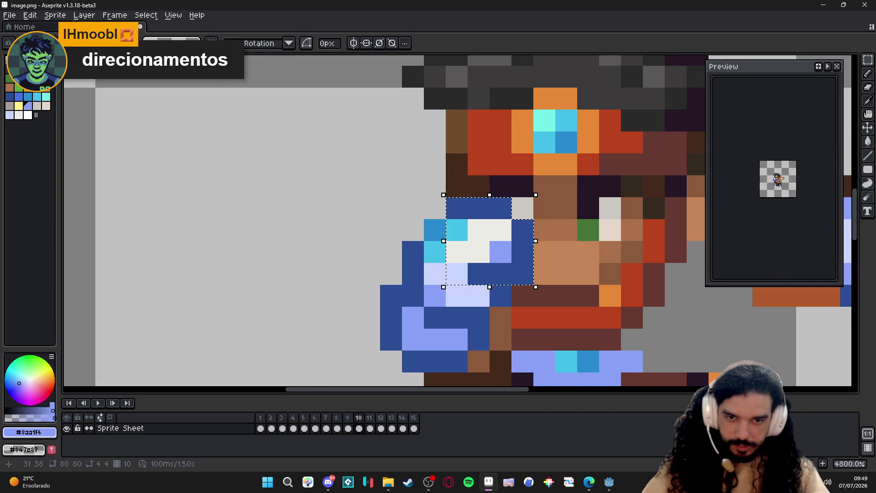
{"action": "mouse_move", "coordinate": [452, 236]}
{"action": "left_mouse_down"}
{"action": "mouse_move", "coordinate": [432, 237]}
{"action": "mouse_move", "coordinate": [442, 285]}
{"action": "left_mouse_up"}
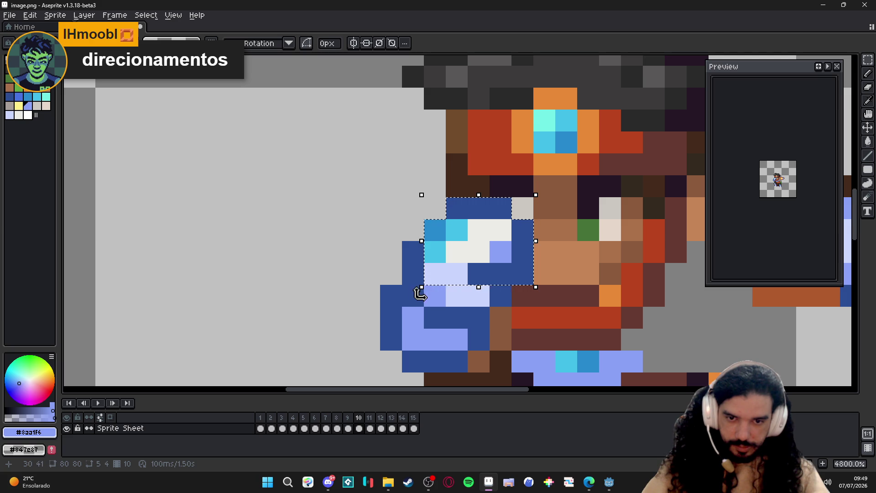
{"action": "scroll", "coordinate": [413, 295], "scroll_direction": "up", "scroll_amount": 1}
{"action": "left_click_drag", "start_coordinate": [411, 295], "coordinate": [479, 328]}
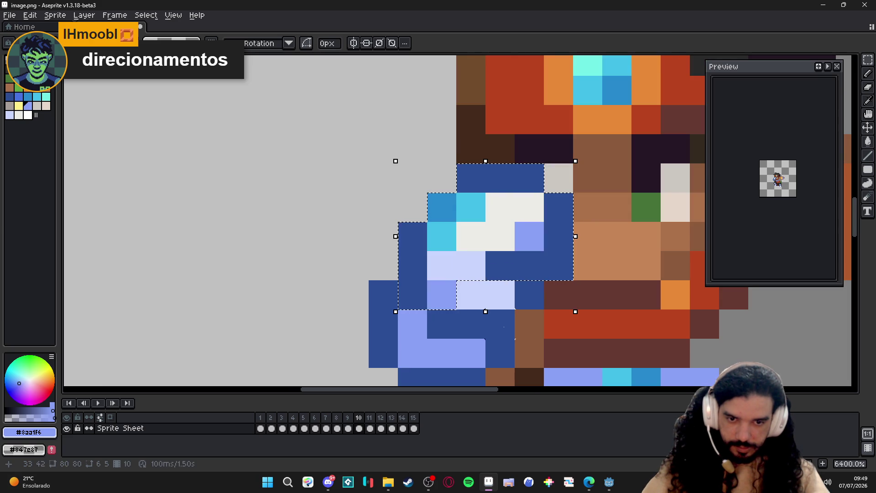
{"action": "scroll", "coordinate": [526, 293], "scroll_direction": "down", "scroll_amount": 2}
{"action": "left_click_drag", "start_coordinate": [531, 287], "coordinate": [540, 293]}
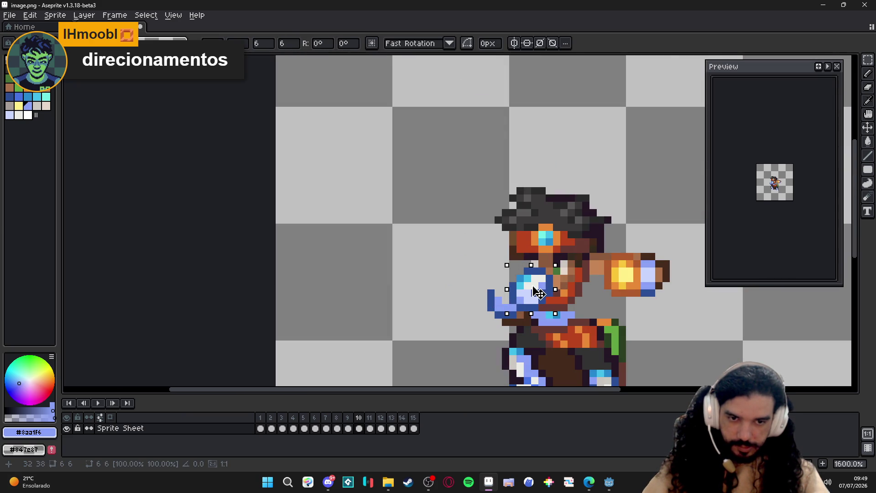
{"action": "key", "text": "Escape"}
Sample dark blue, brown and light blue and touch up pixels around the rear fist
{"action": "left_click", "coordinate": [490, 287], "text": "alt"}
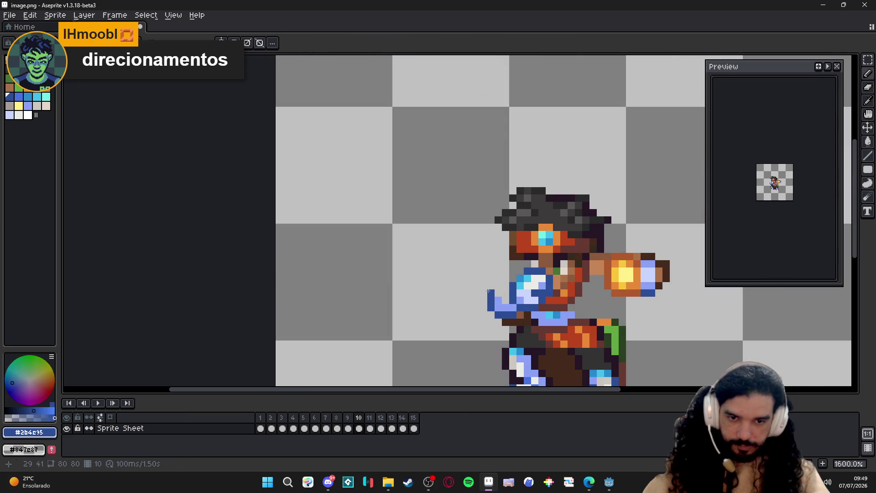
{"action": "left_click", "coordinate": [515, 266], "text": "alt"}
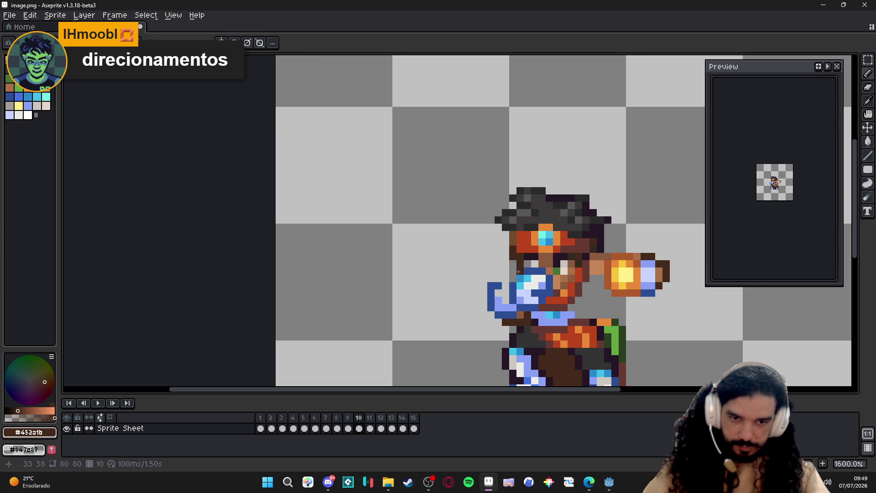
{"action": "left_click", "coordinate": [540, 261]}
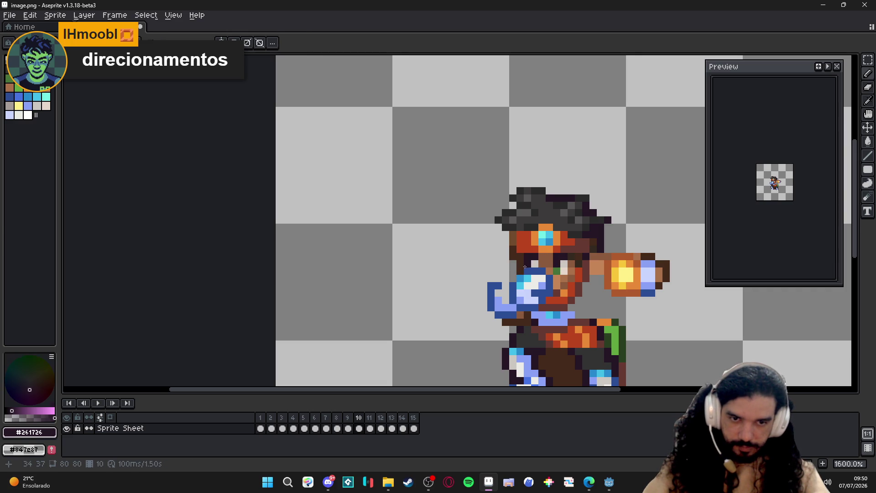
{"action": "left_click", "coordinate": [510, 291], "text": "alt"}
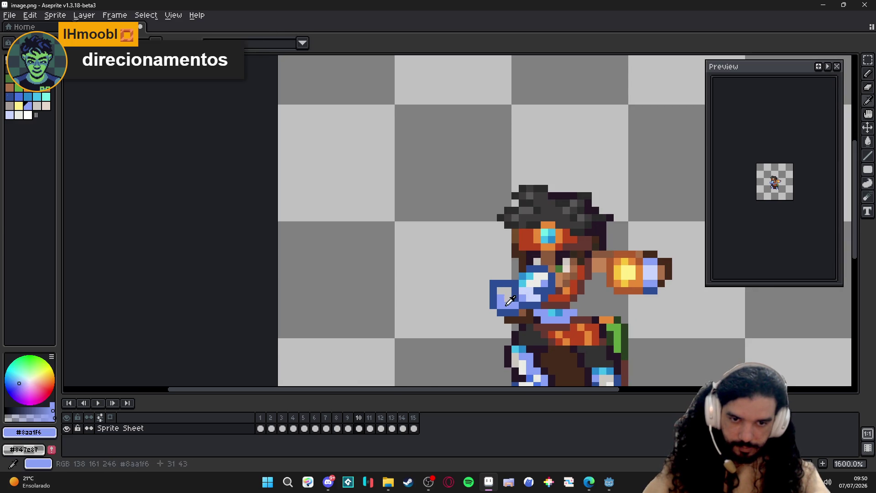
{"action": "key", "text": "e"}
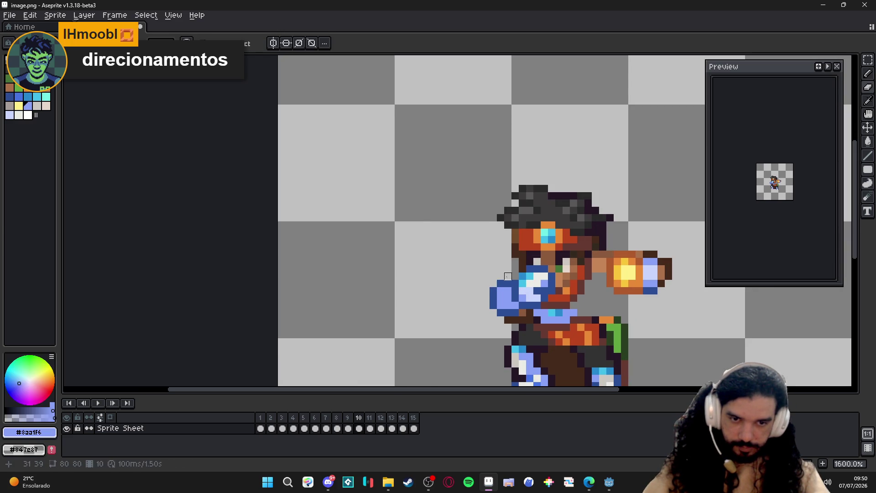
{"action": "scroll", "coordinate": [508, 275], "scroll_direction": "down", "scroll_amount": 1}
{"action": "key", "text": "b"}
{"action": "scroll", "coordinate": [556, 312], "scroll_direction": "up", "scroll_amount": 1}
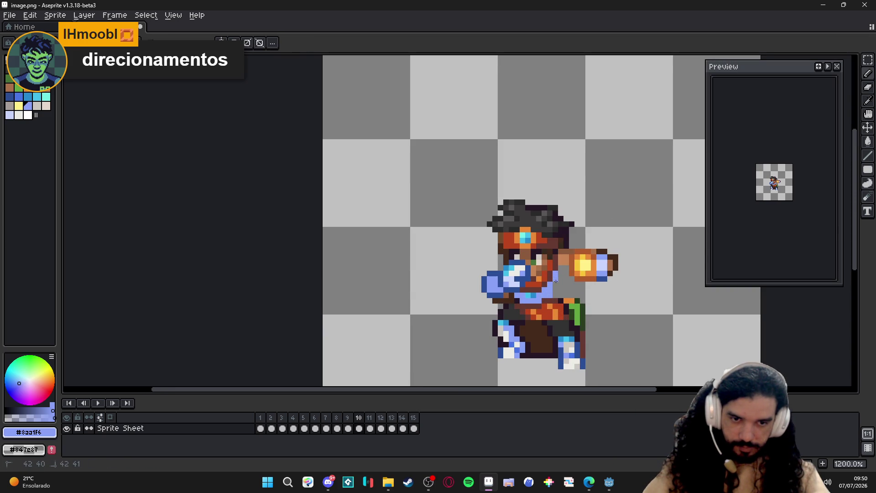
Pick browns, blue and orange, then paint orange shading along the punching arm
{"action": "left_click", "coordinate": [567, 273], "text": "alt"}
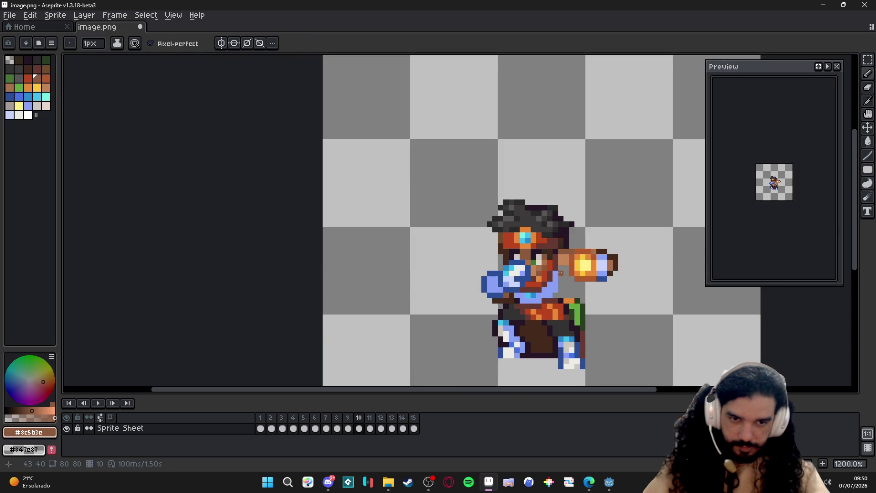
{"action": "left_click", "coordinate": [565, 268], "text": "alt"}
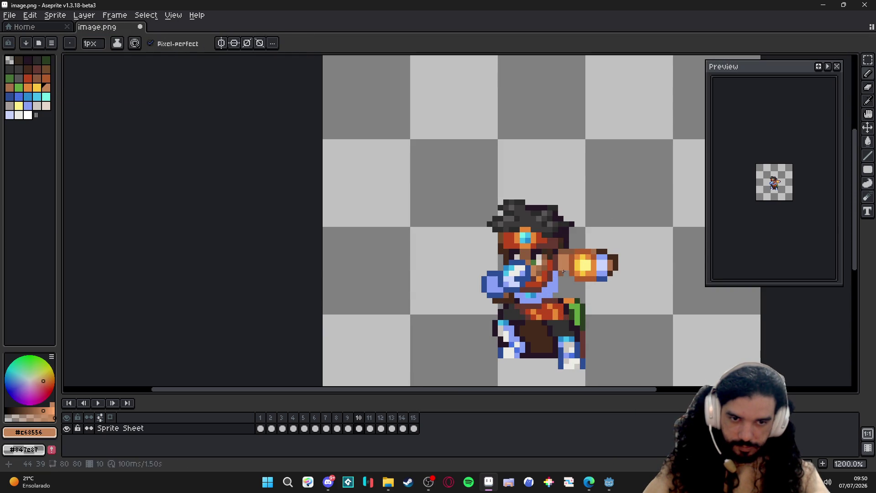
{"action": "left_click", "coordinate": [564, 272], "text": "alt"}
{"action": "scroll", "coordinate": [567, 270], "scroll_direction": "down", "scroll_amount": 1}
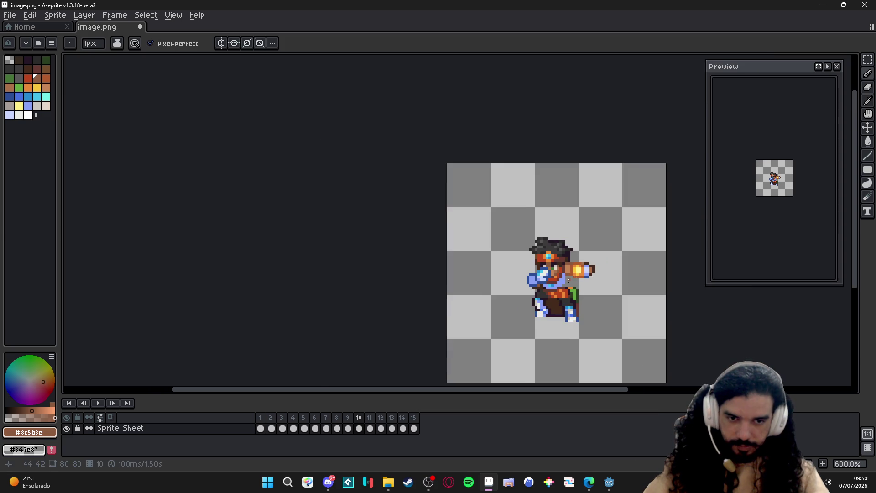
{"action": "scroll", "coordinate": [567, 270], "scroll_direction": "up", "scroll_amount": 1}
{"action": "left_click", "coordinate": [507, 283], "text": "alt"}
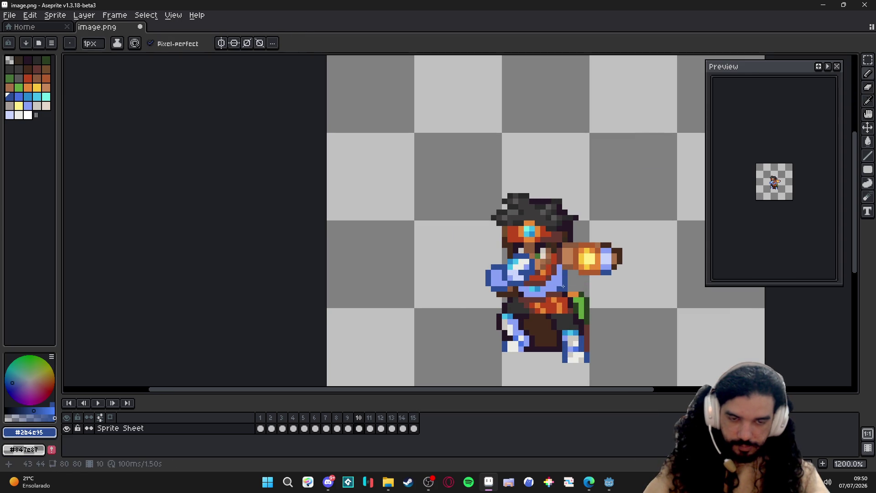
{"action": "scroll", "coordinate": [564, 285], "scroll_direction": "down", "scroll_amount": 2}
{"action": "scroll", "coordinate": [581, 293], "scroll_direction": "up", "scroll_amount": 1}
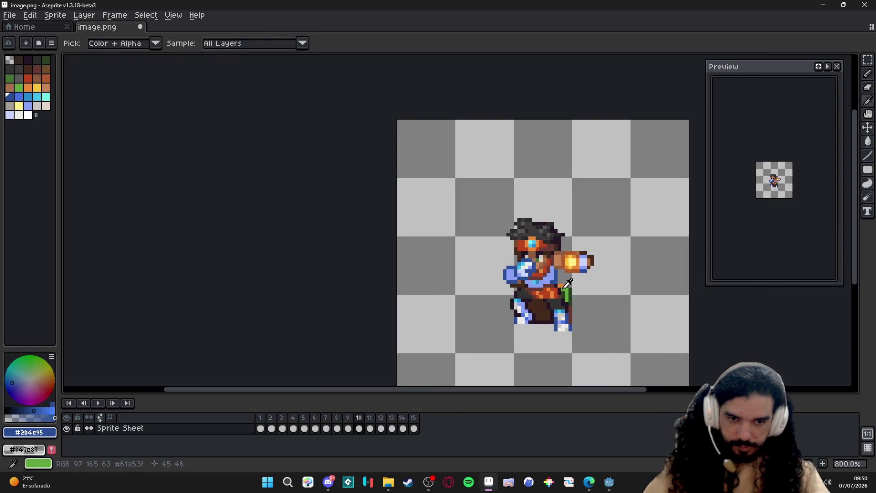
{"action": "left_click", "coordinate": [562, 288], "text": "alt"}
{"action": "scroll", "coordinate": [559, 283], "scroll_direction": "up", "scroll_amount": 1}
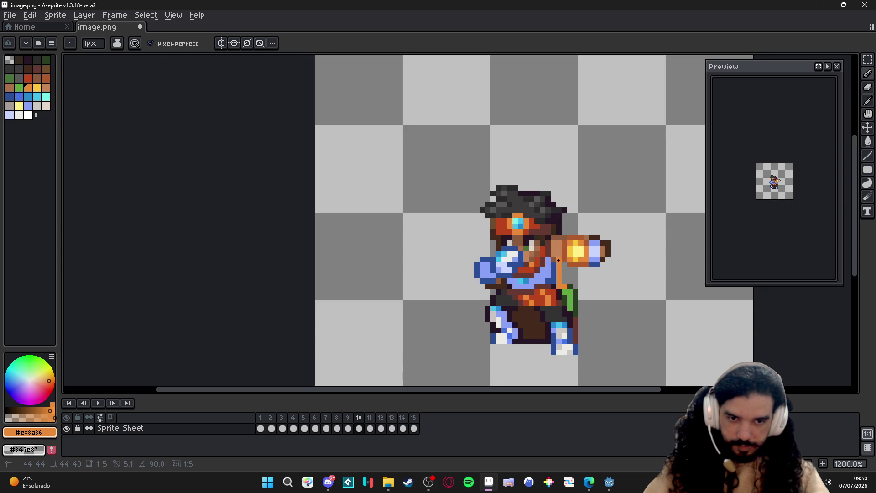
{"action": "left_click_drag", "start_coordinate": [560, 269], "coordinate": [564, 279]}
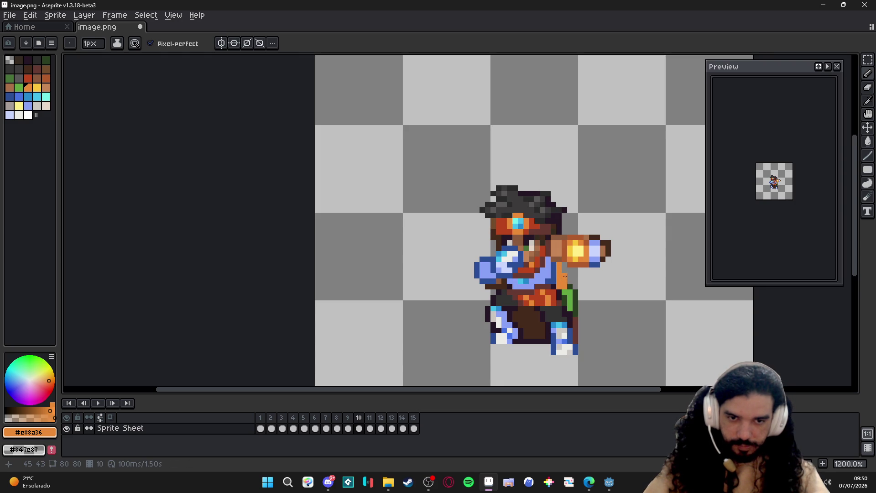
{"action": "scroll", "coordinate": [566, 277], "scroll_direction": "down", "scroll_amount": 2}
Step through frames 6–9 to review the wind-up and punch sequence
{"action": "left_click", "coordinate": [349, 419]}
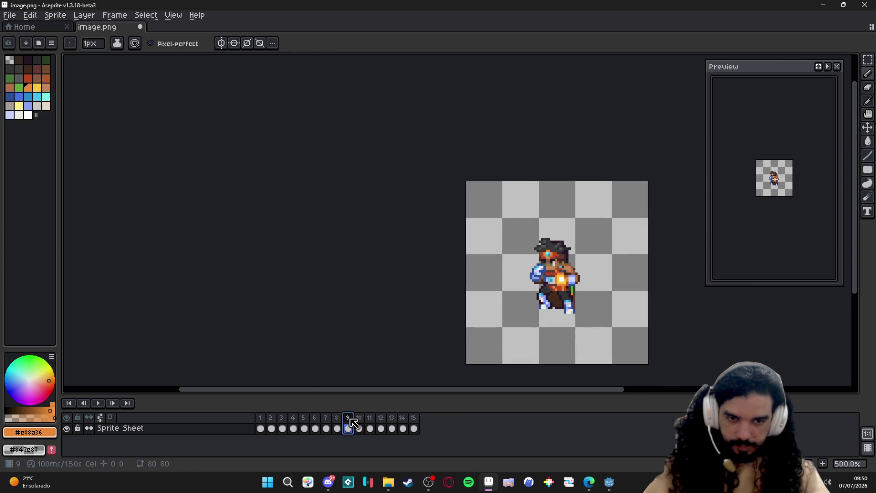
{"action": "left_click", "coordinate": [359, 418]}
{"action": "left_click", "coordinate": [343, 417]}
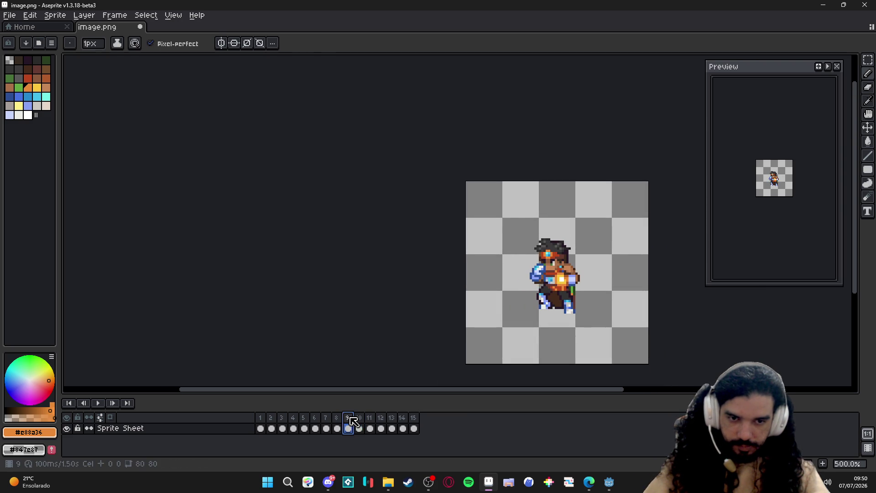
{"action": "left_click", "coordinate": [333, 418]}
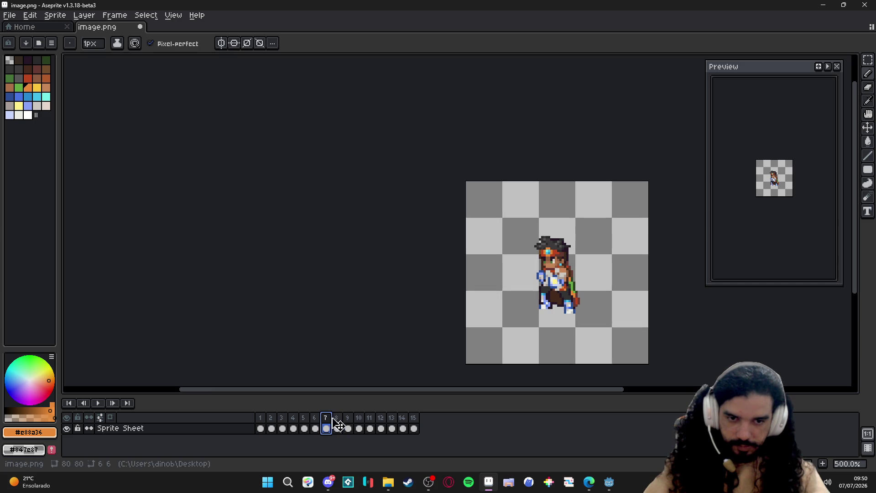
{"action": "left_click", "coordinate": [322, 419]}
{"action": "left_click", "coordinate": [333, 419]}
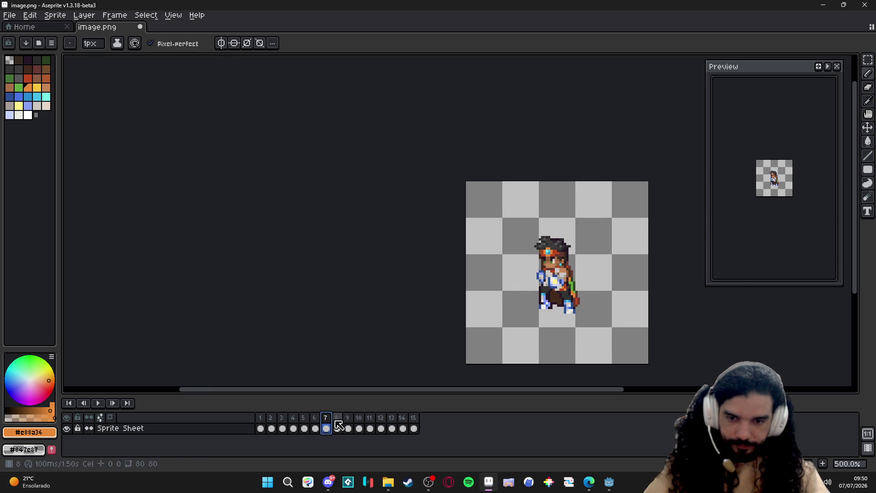
{"action": "left_click", "coordinate": [337, 418]}
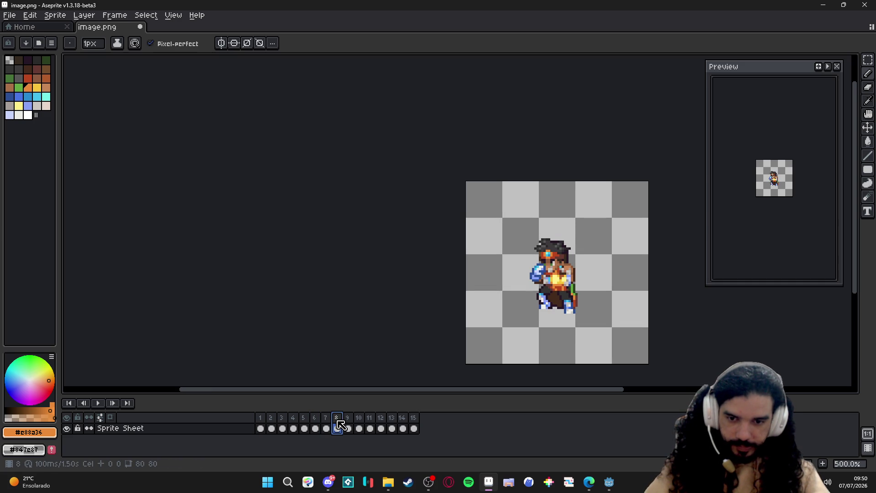
{"action": "left_click", "coordinate": [348, 418]}
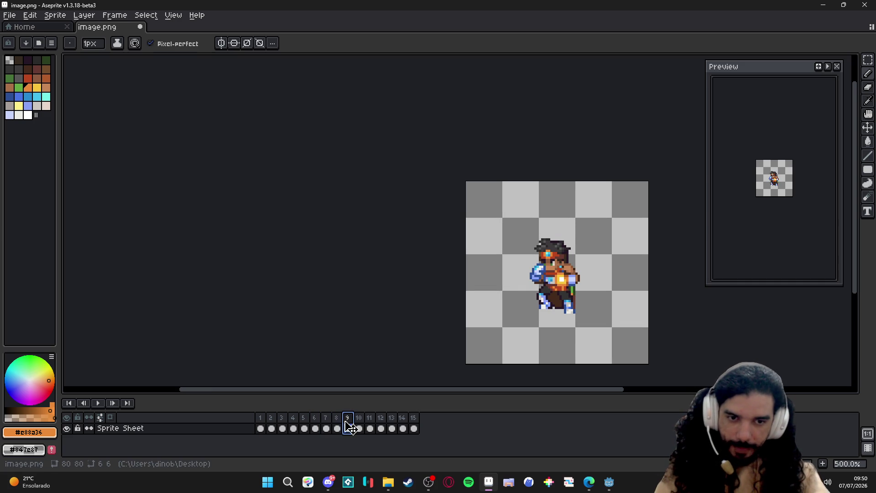
Flip between the wind-up in frame 8 and the extended punch in frame 9 of the 14-frame timeline
{"action": "left_click", "coordinate": [325, 417]}
{"action": "left_click", "coordinate": [326, 420]}
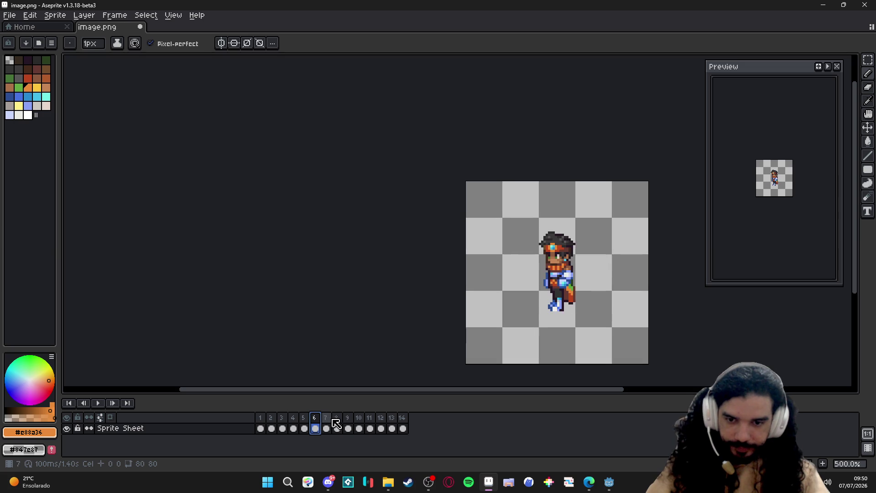
{"action": "left_click", "coordinate": [336, 418]}
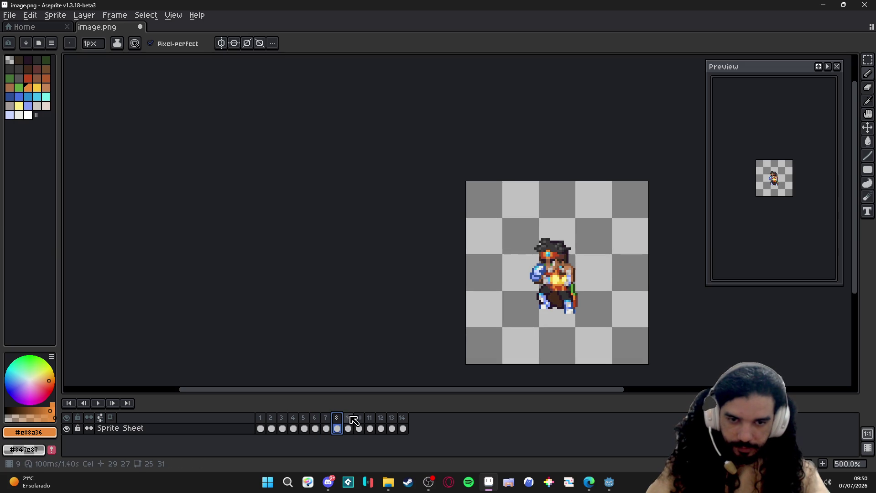
{"action": "left_click", "coordinate": [348, 418]}
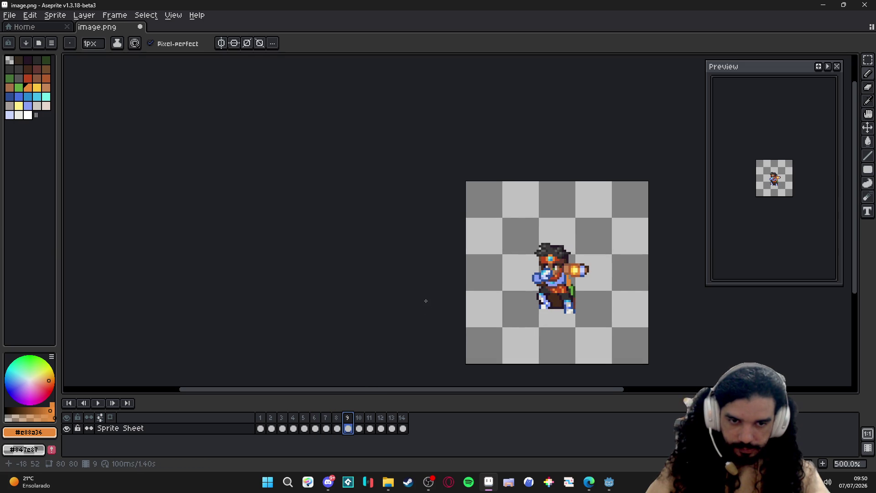
{"action": "left_click", "coordinate": [337, 418]}
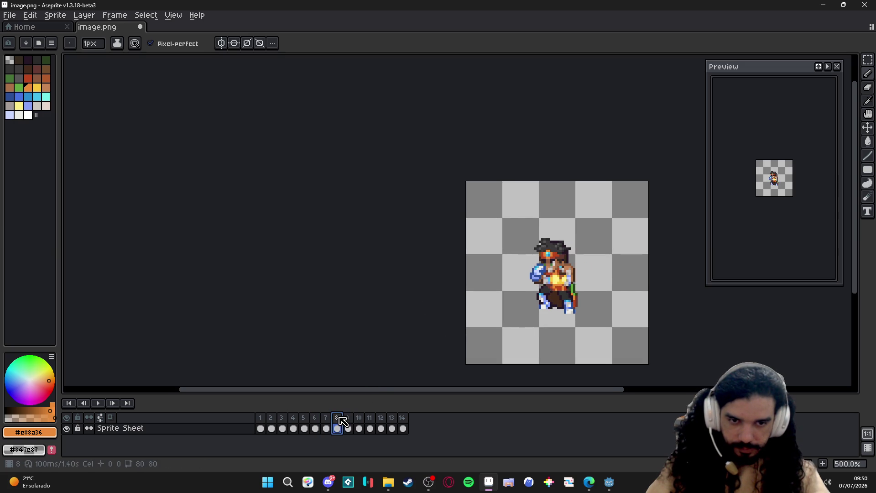
{"action": "left_click", "coordinate": [347, 418]}
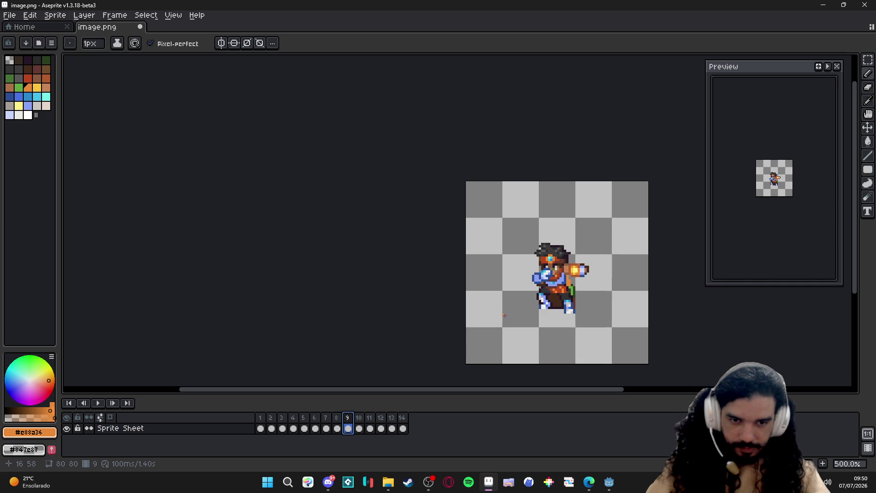
{"action": "scroll", "coordinate": [550, 310], "scroll_direction": "up", "scroll_amount": 2}
Compare the wind-up frame 8 with the punch frame 9 a few times
{"action": "key", "text": "v"}
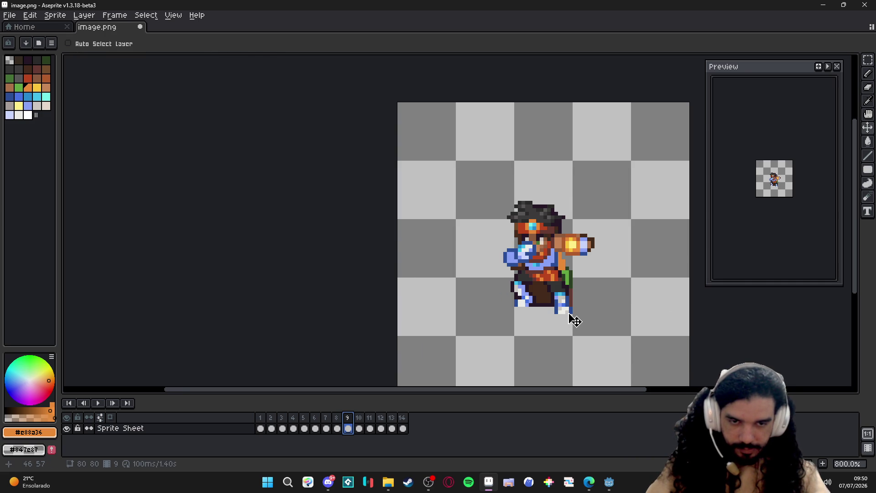
{"action": "left_click", "coordinate": [337, 418]}
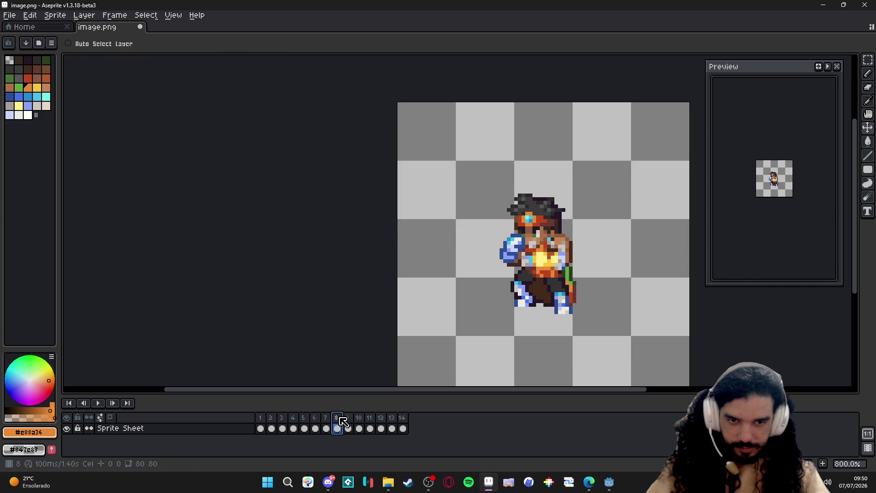
{"action": "left_click", "coordinate": [348, 418]}
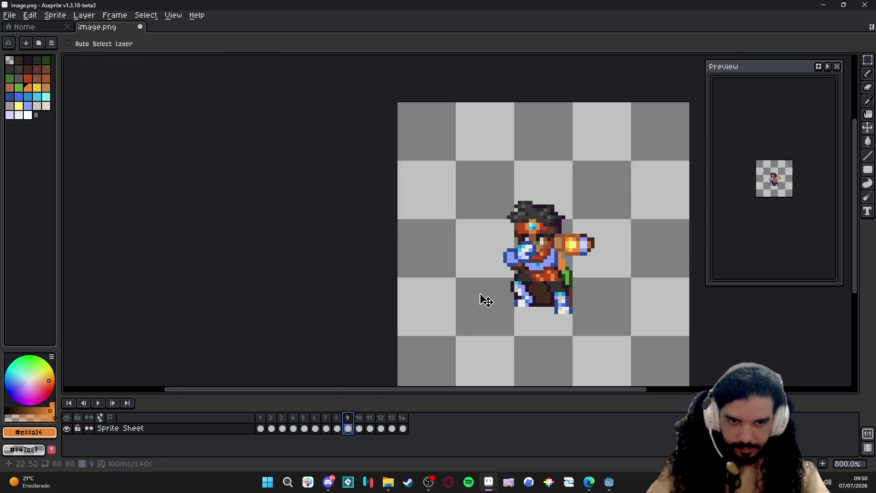
{"action": "scroll", "coordinate": [567, 258], "scroll_direction": "up", "scroll_amount": 1}
{"action": "key", "text": "b"}
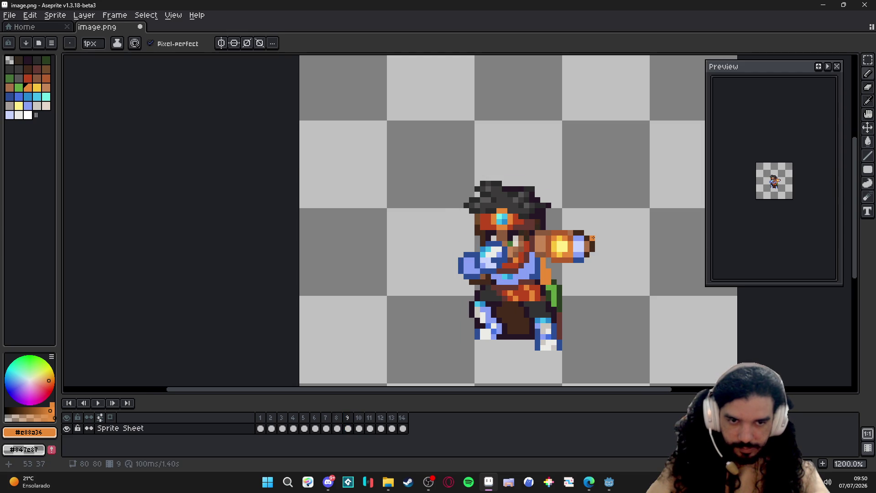
{"action": "key", "text": "Left"}
{"action": "left_click", "coordinate": [336, 428]}
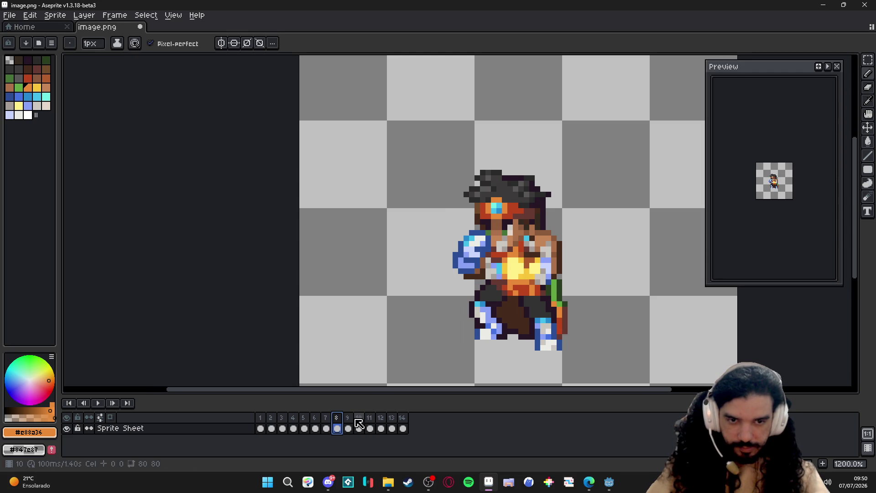
{"action": "left_click", "coordinate": [348, 428]}
Marquee-select the fist at the end of the arm and reposition it
{"action": "key", "text": "m"}
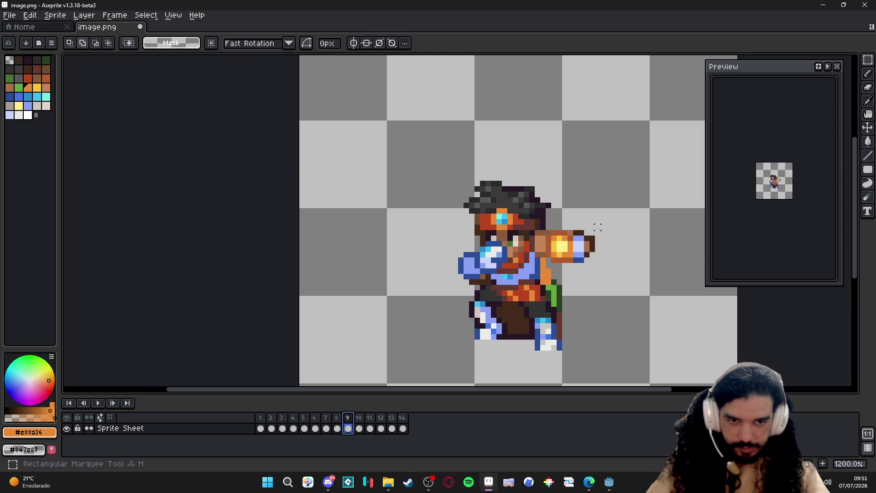
{"action": "left_click_drag", "start_coordinate": [605, 220], "coordinate": [576, 294]}
{"action": "left_click_drag", "start_coordinate": [589, 257], "coordinate": [596, 261]}
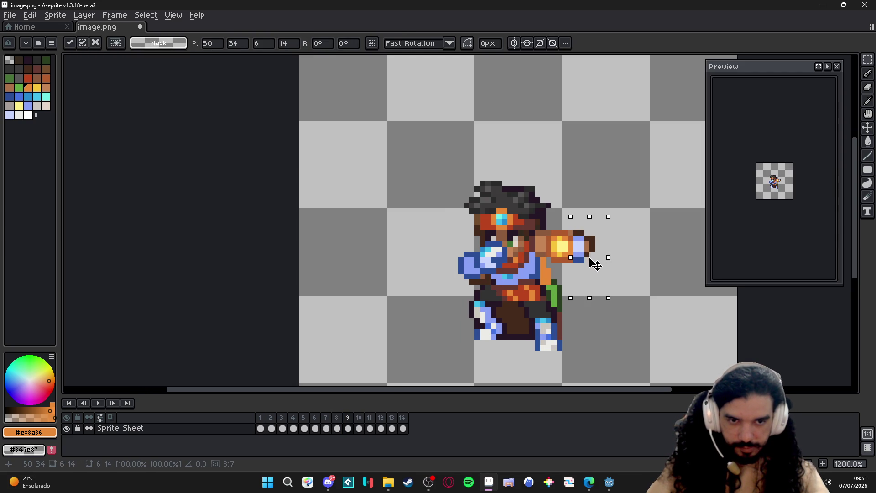
{"action": "key", "text": "ctrl+d"}
{"action": "key", "text": "b"}
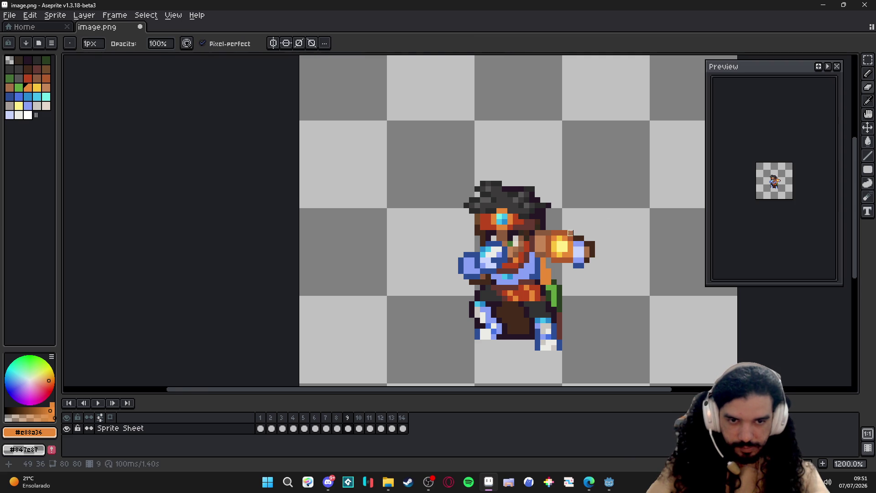
{"action": "scroll", "coordinate": [598, 254], "scroll_direction": "down", "scroll_amount": 2}
{"action": "key", "text": "m"}
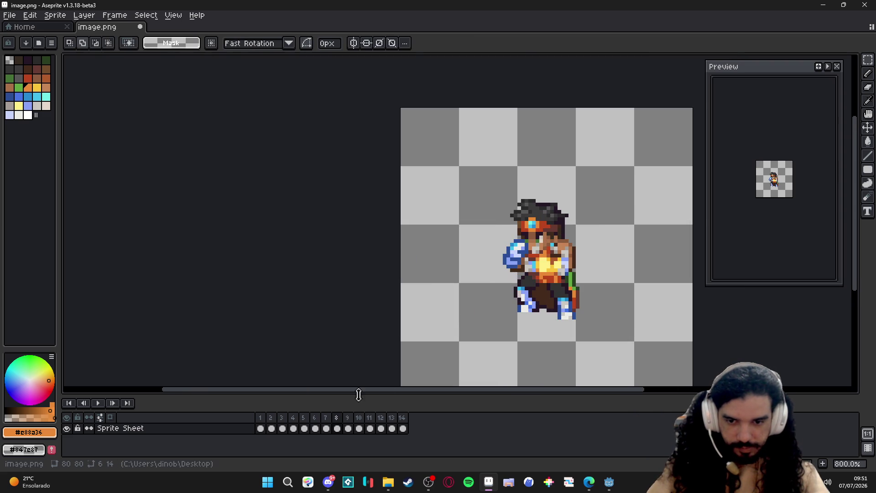
Shift the small block at the fist tip left and darken a pixel beside the hand
{"action": "left_click", "coordinate": [358, 418]}
{"action": "left_click", "coordinate": [349, 423]}
{"action": "scroll", "coordinate": [651, 199], "scroll_direction": "up", "scroll_amount": 2}
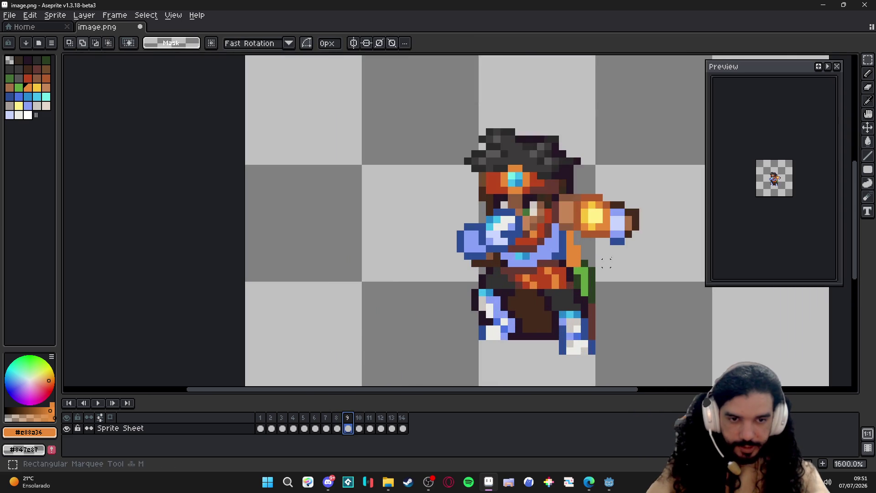
{"action": "left_click_drag", "start_coordinate": [649, 193], "coordinate": [610, 261]}
{"action": "left_click_drag", "start_coordinate": [634, 226], "coordinate": [625, 232]}
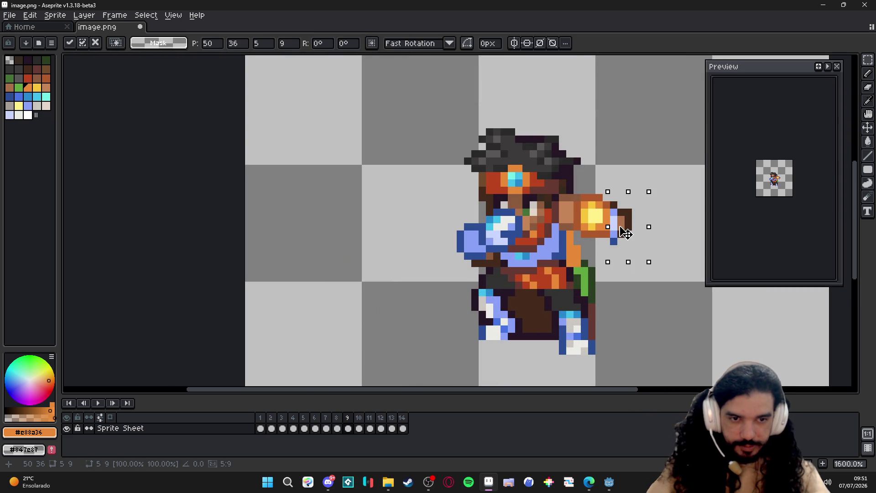
{"action": "key", "text": "Escape"}
{"action": "key", "text": "b"}
{"action": "left_click", "coordinate": [600, 241], "text": "alt"}
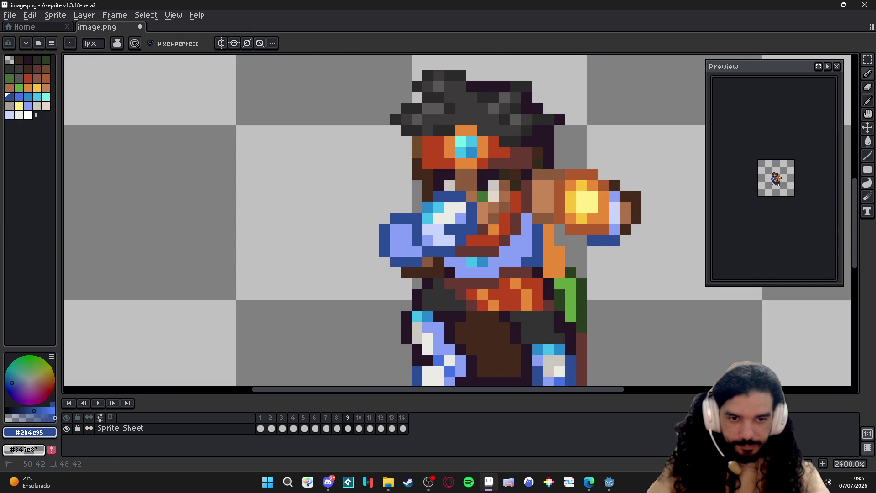
{"action": "scroll", "coordinate": [607, 235], "scroll_direction": "down", "scroll_amount": 1}
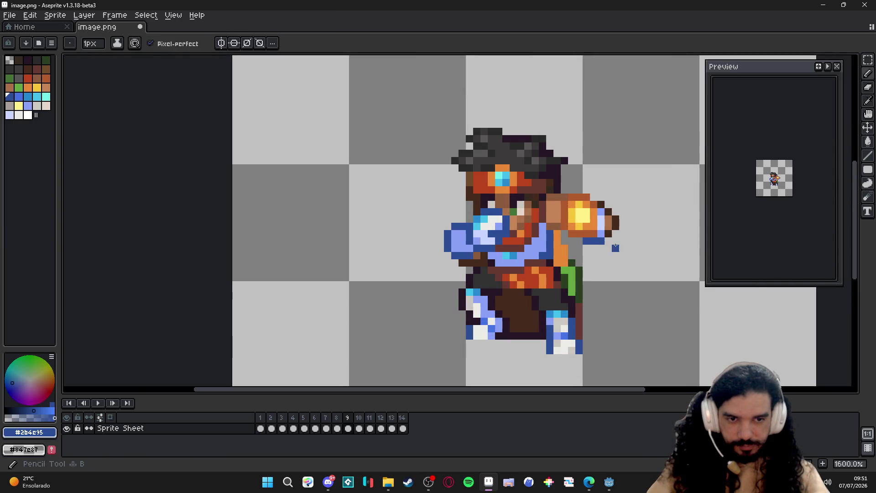
Repaint frame 9's fist glow with flatter yellow sampled from the sprite, checking against frame 8
{"action": "left_click", "coordinate": [619, 219], "text": "alt"}
{"action": "scroll", "coordinate": [609, 243], "scroll_direction": "down", "scroll_amount": 1}
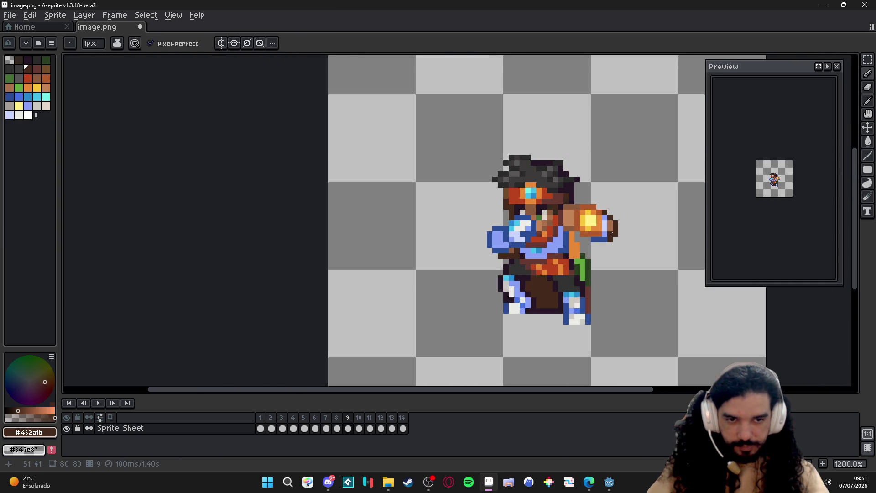
{"action": "scroll", "coordinate": [620, 241], "scroll_direction": "down", "scroll_amount": 1}
{"action": "scroll", "coordinate": [602, 235], "scroll_direction": "up", "scroll_amount": 1}
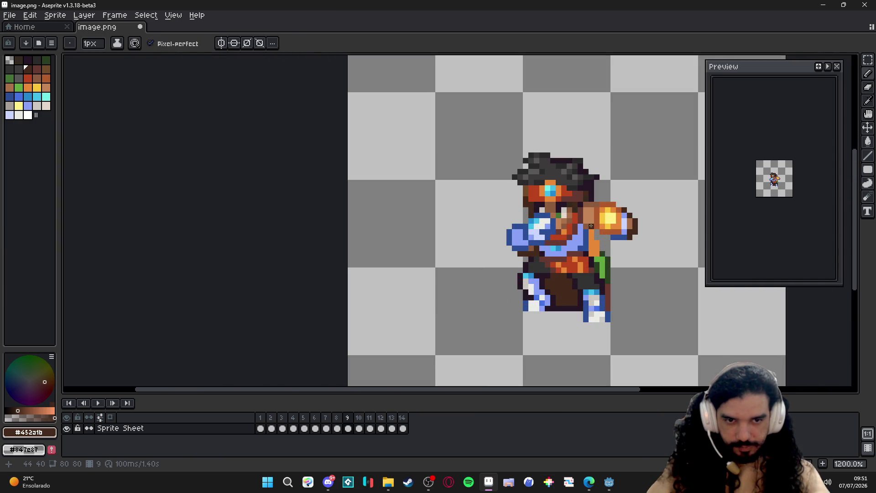
{"action": "scroll", "coordinate": [590, 226], "scroll_direction": "down", "scroll_amount": 1}
{"action": "left_click", "coordinate": [336, 417]}
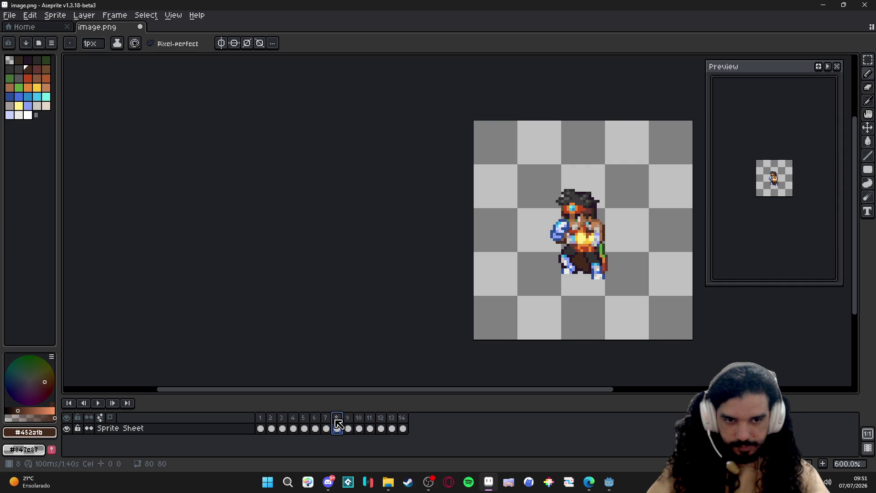
{"action": "left_click", "coordinate": [348, 428]}
{"action": "scroll", "coordinate": [589, 226], "scroll_direction": "up", "scroll_amount": 2}
{"action": "key", "text": "alt"}
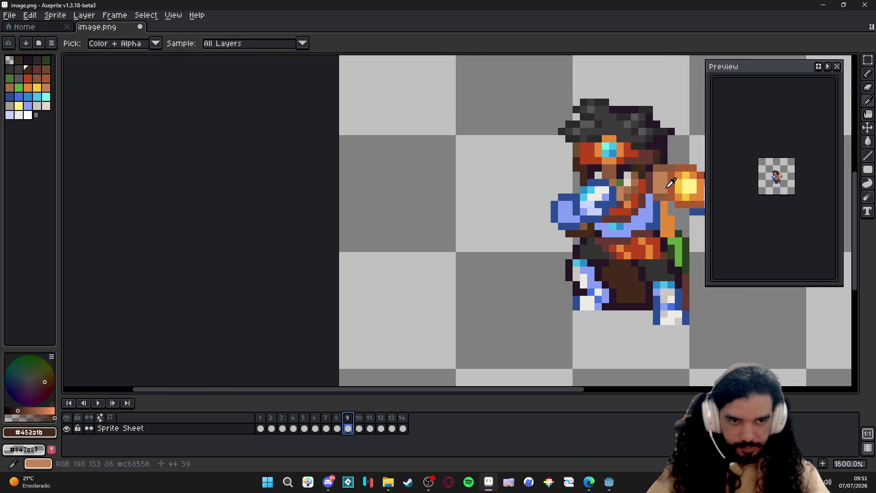
{"action": "scroll", "coordinate": [547, 235], "scroll_direction": "up", "scroll_amount": 1}
{"action": "left_click", "coordinate": [547, 234]}
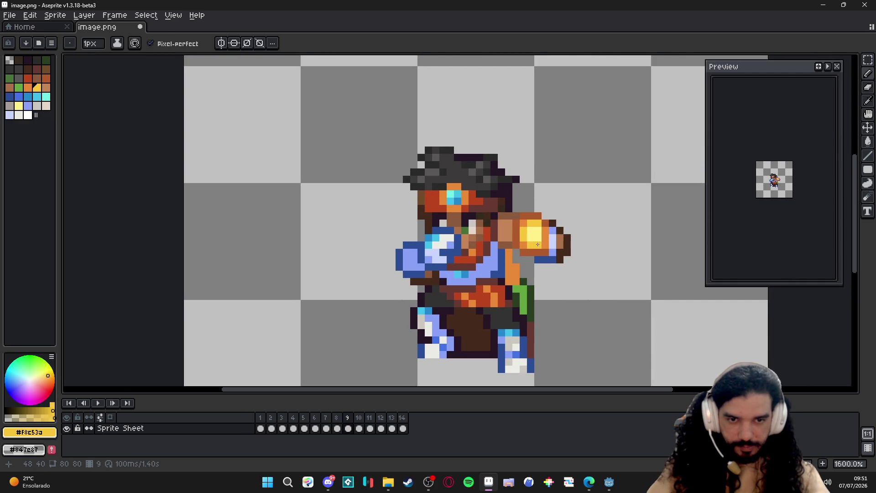
{"action": "key", "text": "v"}
{"action": "key", "text": "b"}
{"action": "left_click", "coordinate": [524, 223]}
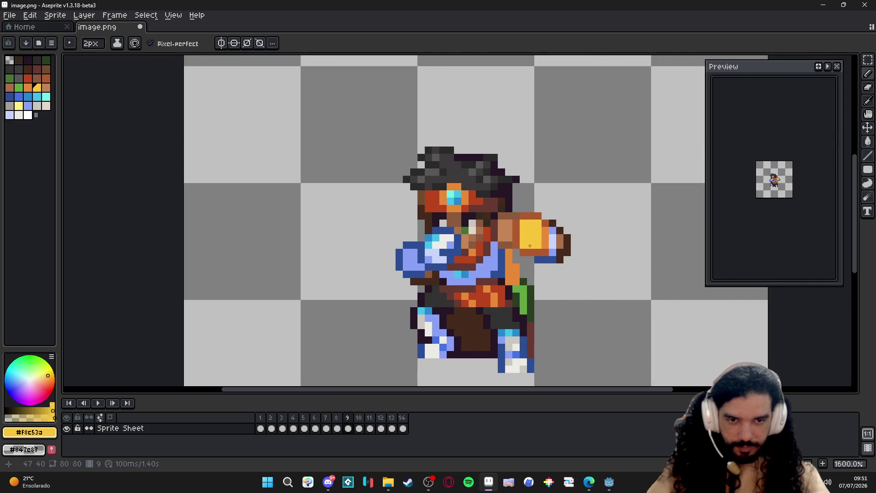
Add orange and brown shading pixels to the fist, then show frame 8 for comparison
{"action": "key", "text": "alt"}
{"action": "left_click", "coordinate": [541, 248], "text": "alt"}
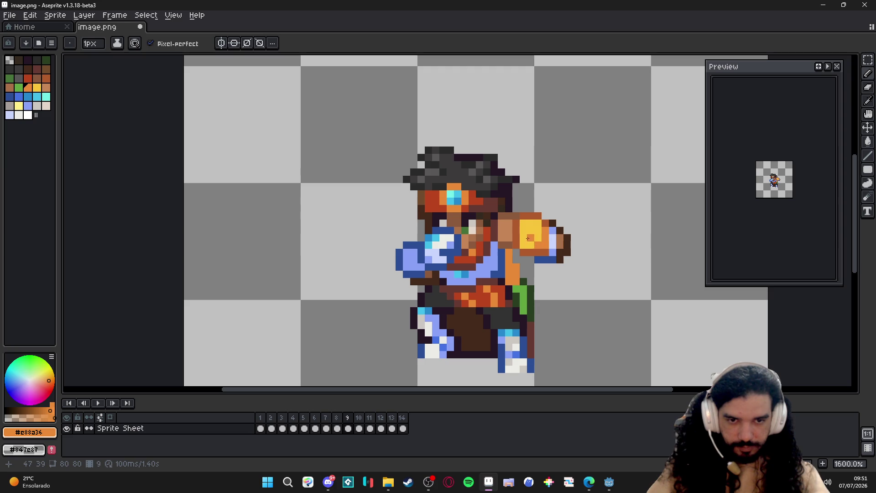
{"action": "scroll", "coordinate": [538, 240], "scroll_direction": "down", "scroll_amount": 1}
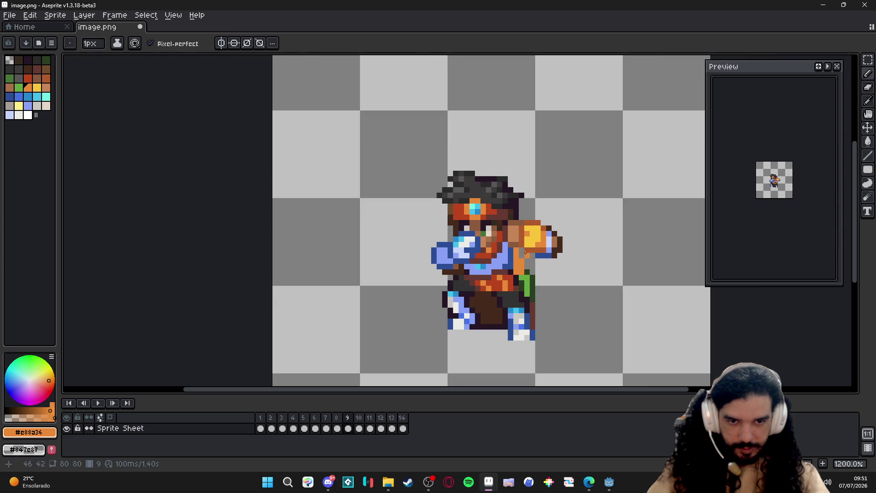
{"action": "scroll", "coordinate": [547, 256], "scroll_direction": "down", "scroll_amount": 1}
{"action": "scroll", "coordinate": [541, 253], "scroll_direction": "up", "scroll_amount": 2}
{"action": "left_click", "coordinate": [527, 247], "text": "alt"}
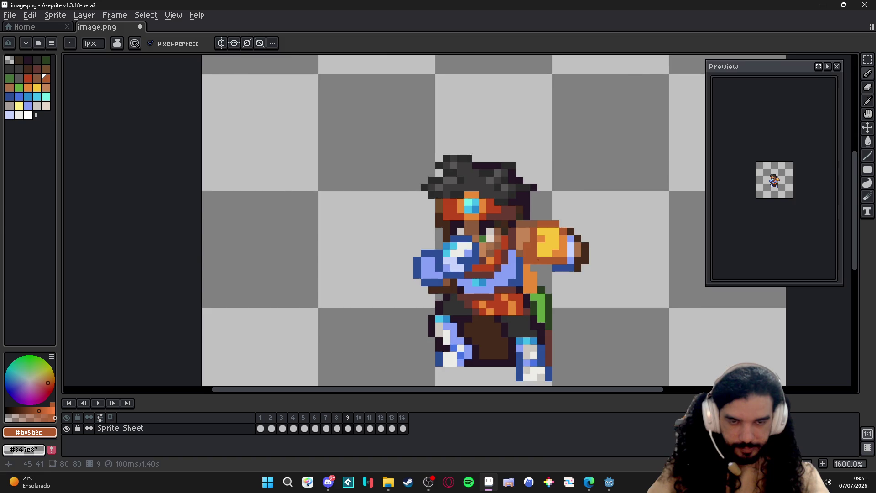
{"action": "scroll", "coordinate": [538, 261], "scroll_direction": "down", "scroll_amount": 2}
{"action": "scroll", "coordinate": [538, 260], "scroll_direction": "up", "scroll_amount": 2}
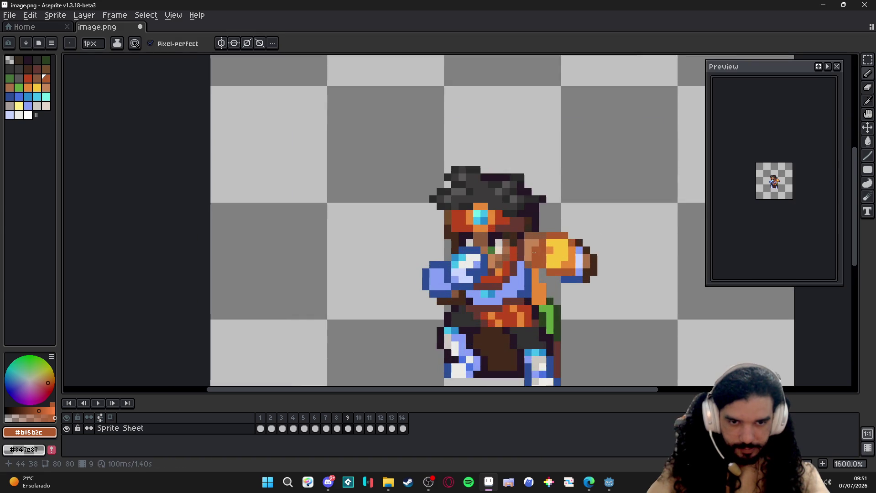
{"action": "scroll", "coordinate": [534, 253], "scroll_direction": "down", "scroll_amount": 3}
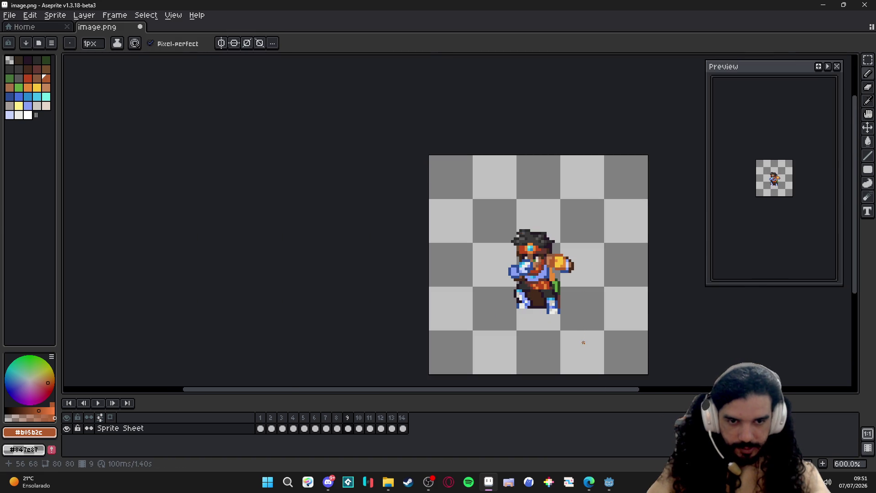
{"action": "left_click", "coordinate": [338, 418]}
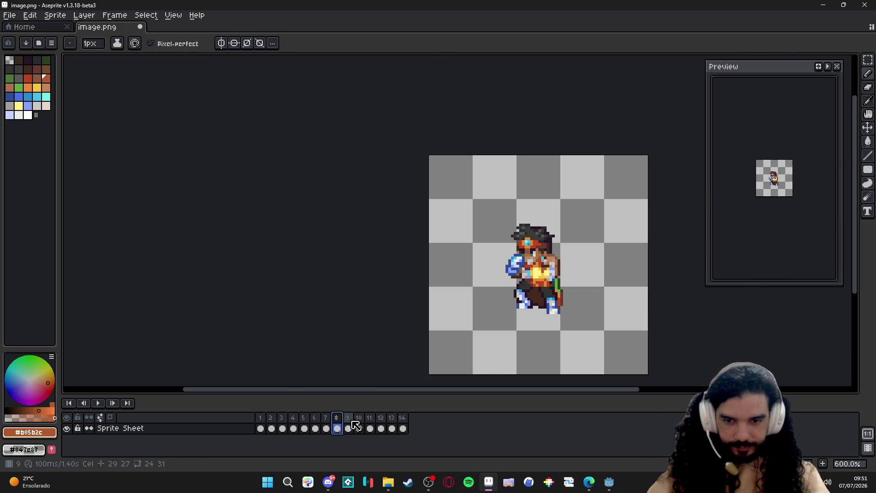
Flip between frames 8 and 9, retouch a waist pixel on frame 9 and sample orange to recolour it
{"action": "left_click", "coordinate": [348, 418]}
{"action": "left_click", "coordinate": [339, 428]}
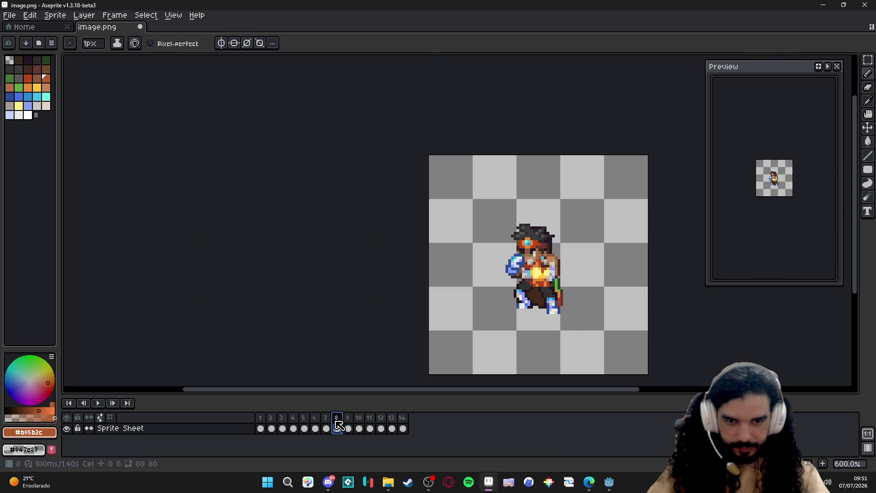
{"action": "left_click", "coordinate": [348, 428]}
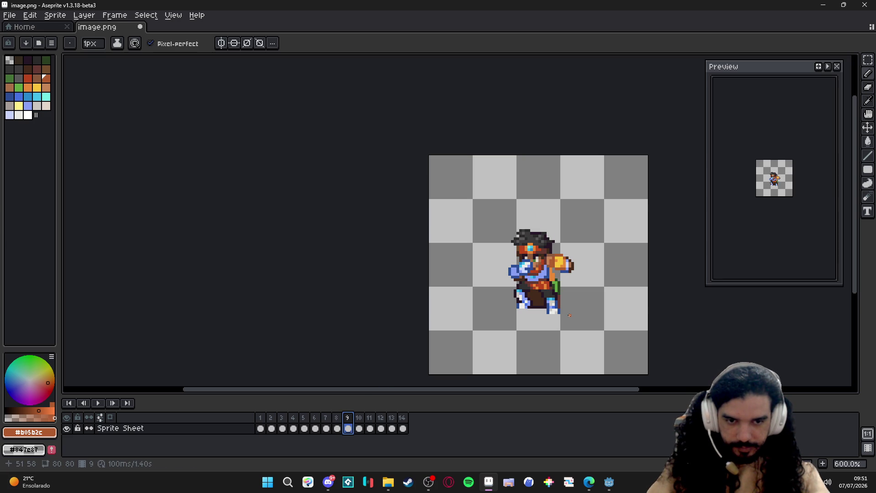
{"action": "scroll", "coordinate": [561, 281], "scroll_direction": "up", "scroll_amount": 1}
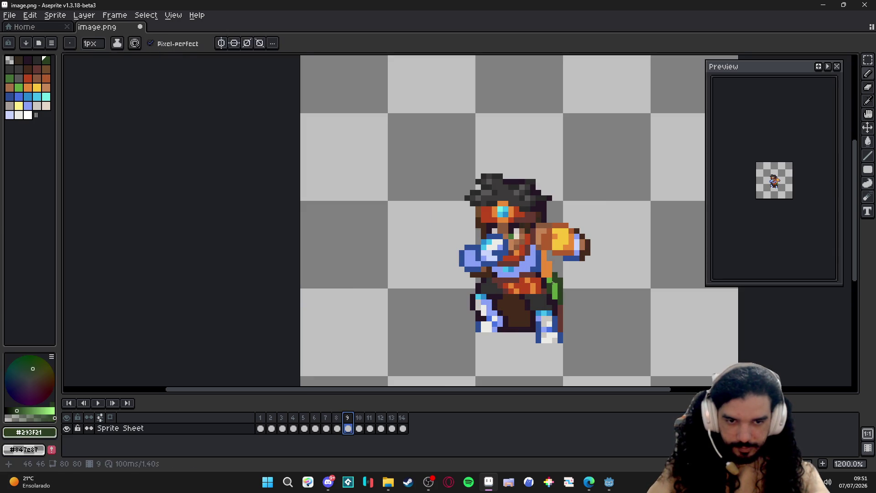
{"action": "key", "text": "e"}
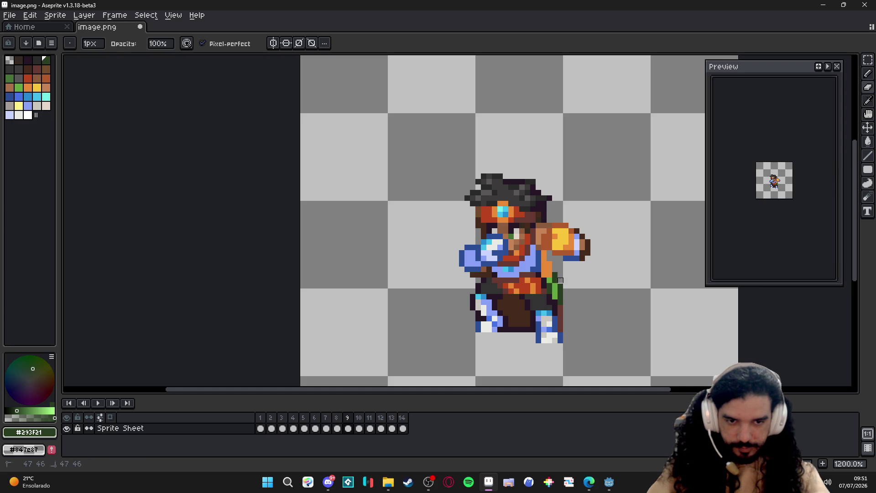
{"action": "key", "text": "b"}
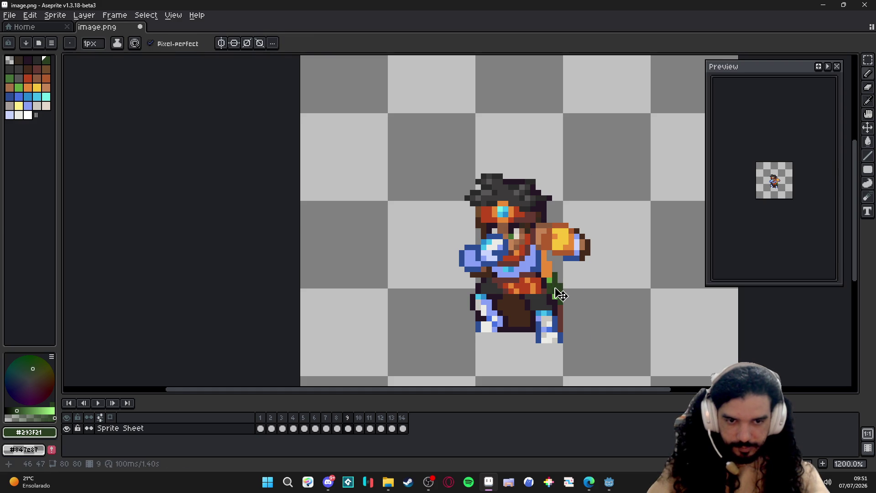
{"action": "scroll", "coordinate": [561, 295], "scroll_direction": "down", "scroll_amount": 2}
{"action": "left_click", "coordinate": [337, 428]}
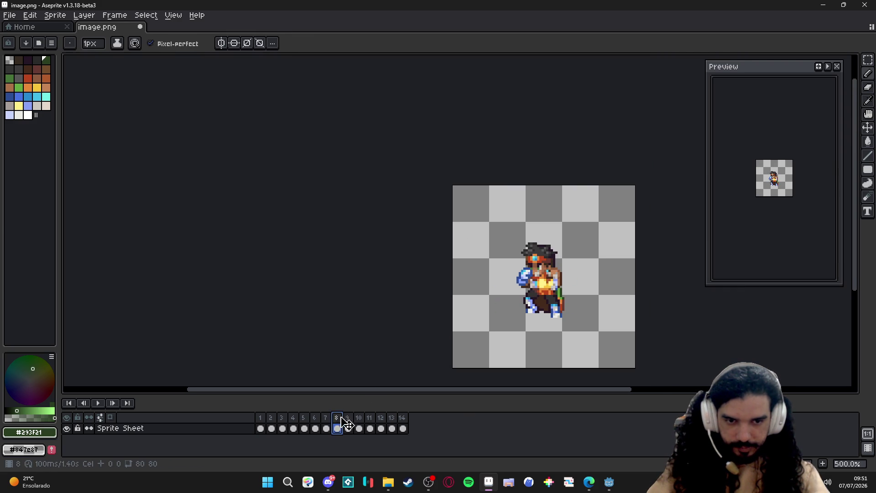
{"action": "left_click", "coordinate": [348, 428]}
{"action": "scroll", "coordinate": [569, 295], "scroll_direction": "up", "scroll_amount": 2}
{"action": "scroll", "coordinate": [569, 294], "scroll_direction": "up", "scroll_amount": 1}
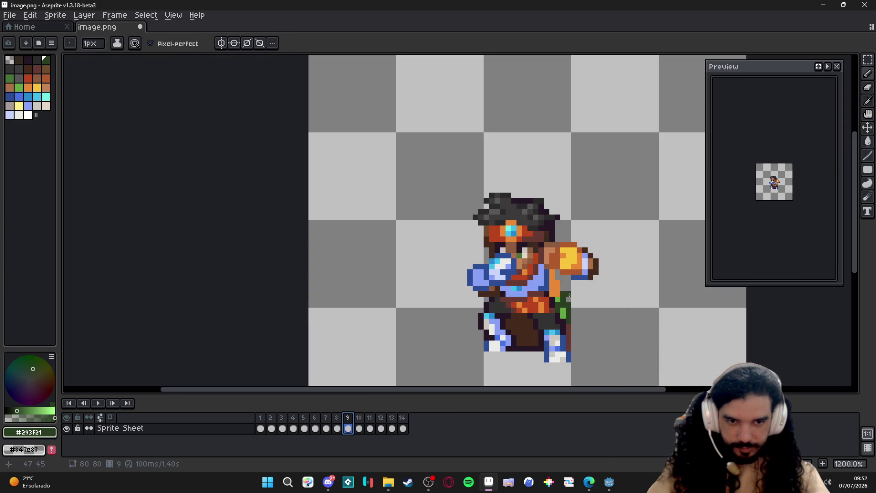
{"action": "left_click", "coordinate": [552, 283], "text": "alt"}
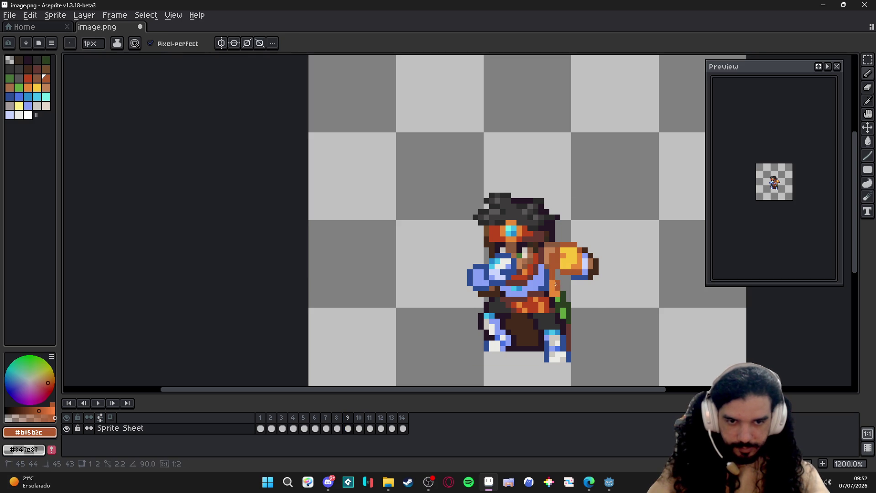
{"action": "scroll", "coordinate": [552, 291], "scroll_direction": "down", "scroll_amount": 3}
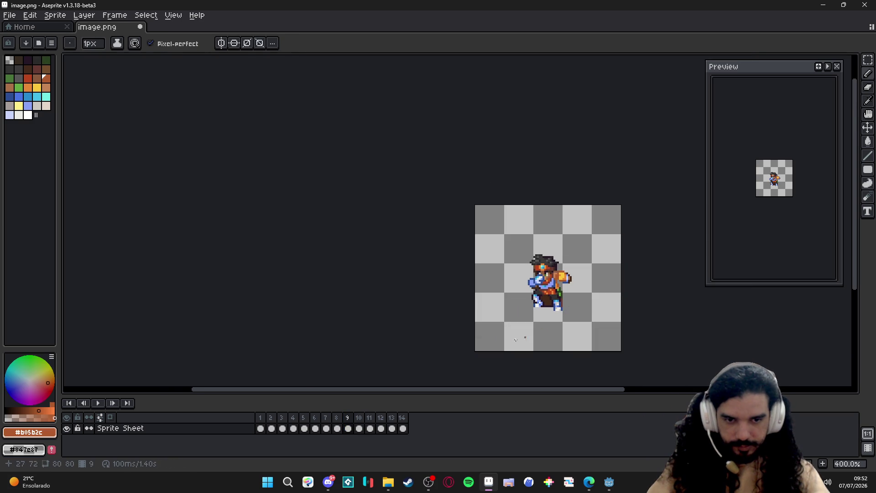
{"action": "left_click", "coordinate": [320, 418]}
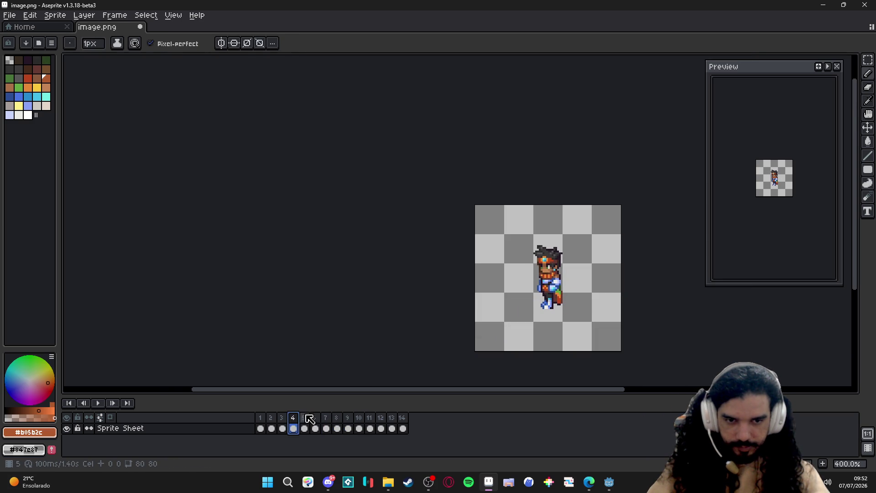
{"action": "left_click", "coordinate": [320, 418]}
{"action": "left_click", "coordinate": [334, 419]}
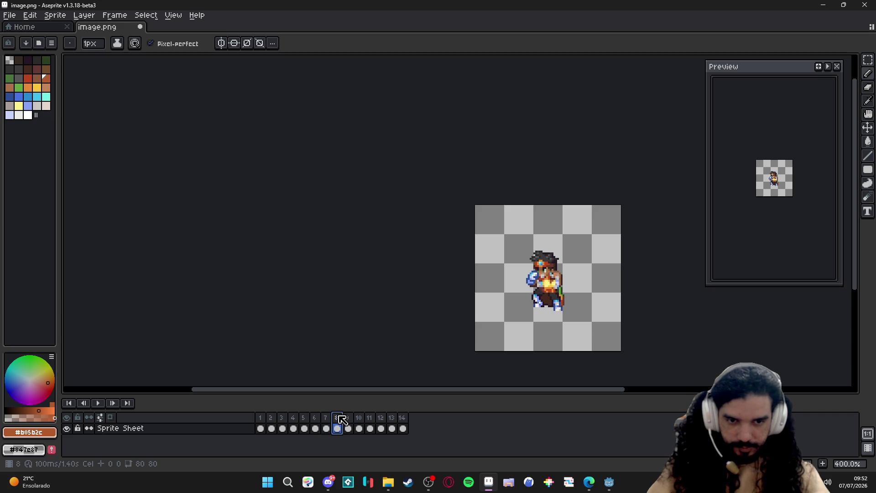
{"action": "left_click", "coordinate": [348, 418]}
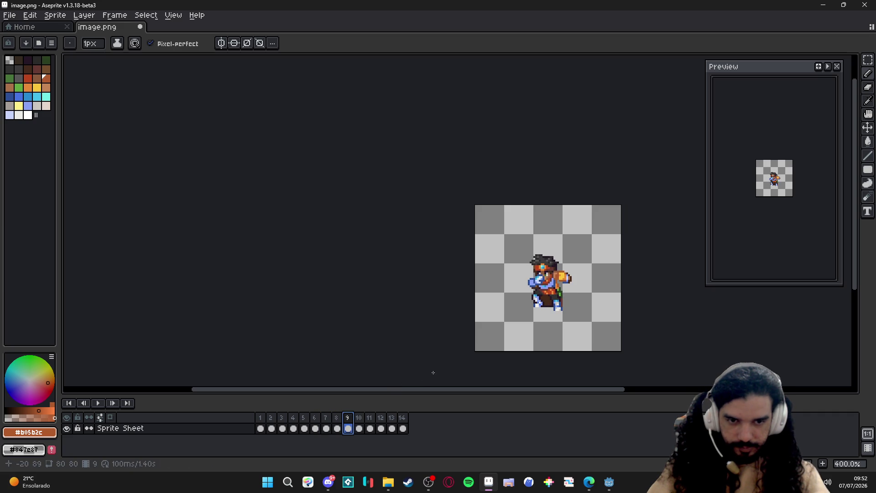
{"action": "left_click", "coordinate": [359, 428]}
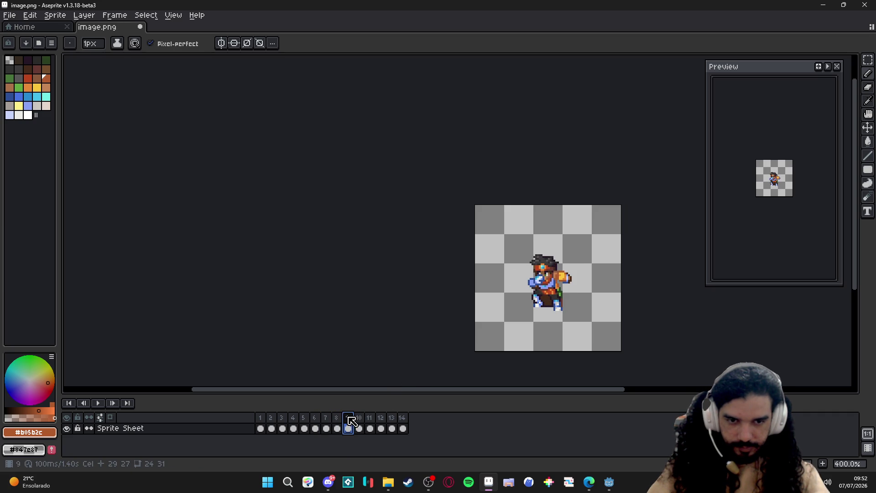
{"action": "left_click", "coordinate": [359, 428]}
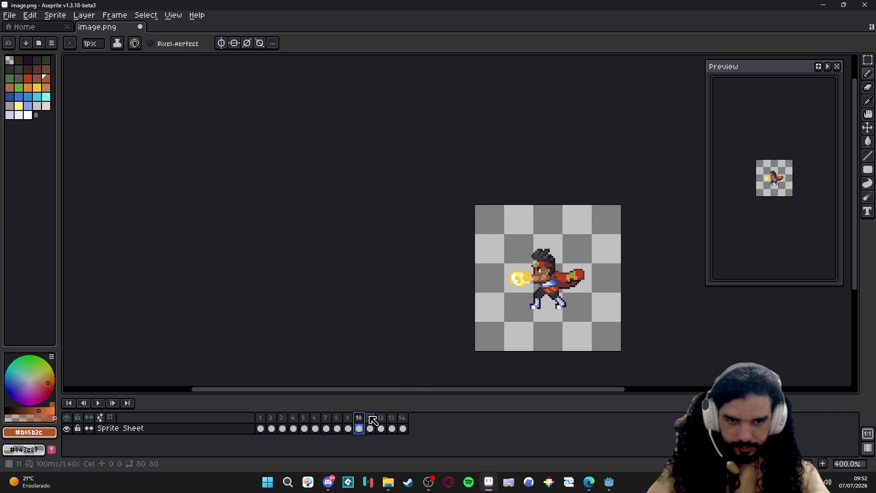
{"action": "left_click", "coordinate": [348, 428]}
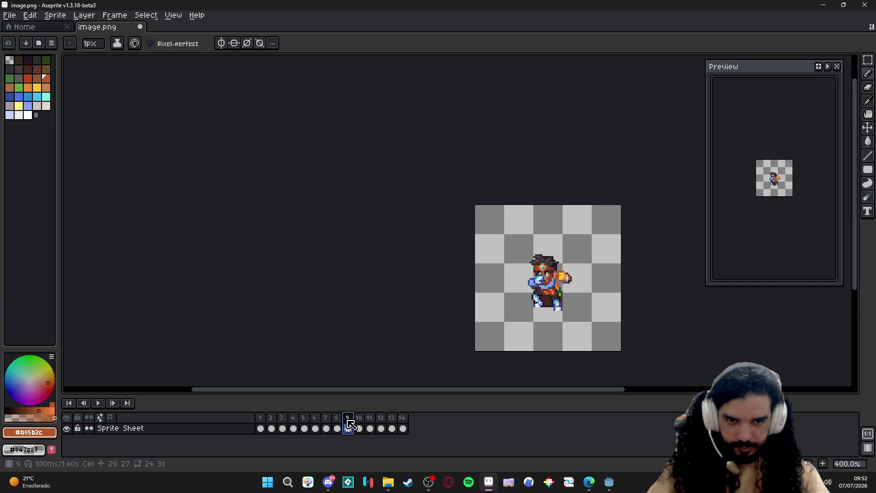
{"action": "left_click", "coordinate": [359, 429]}
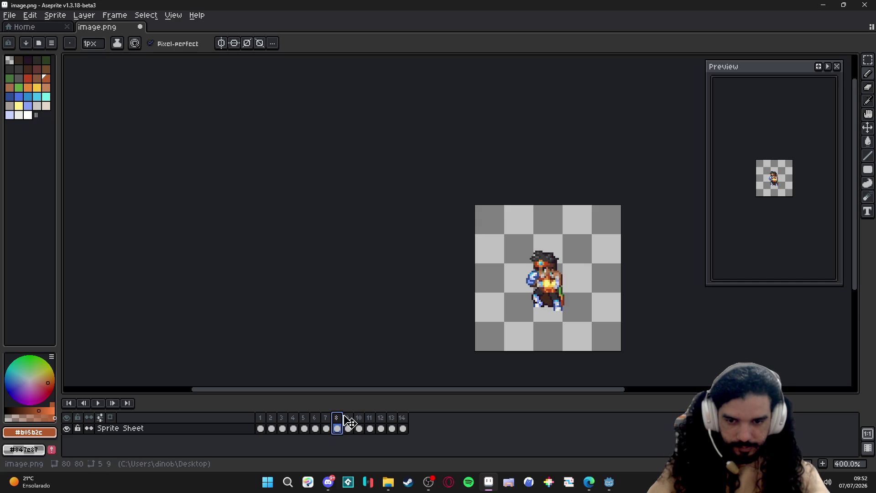
{"action": "left_click", "coordinate": [349, 428]}
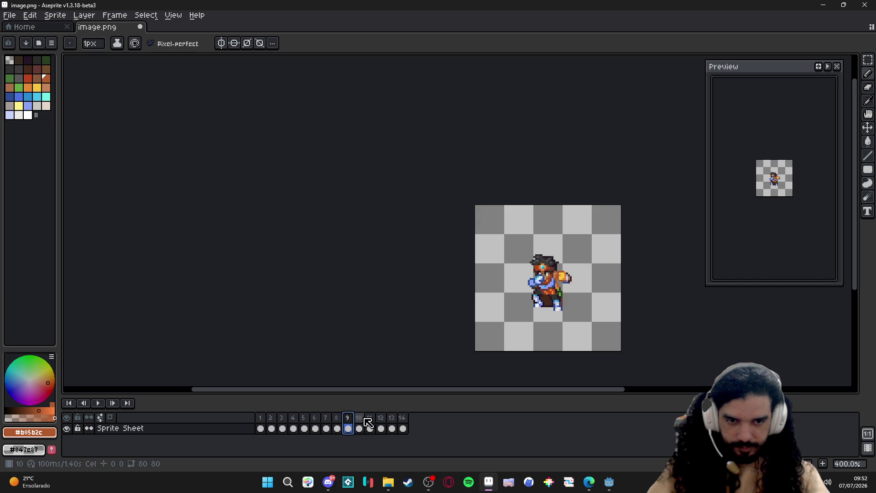
{"action": "left_click", "coordinate": [365, 428]}
{"action": "left_click", "coordinate": [349, 428]}
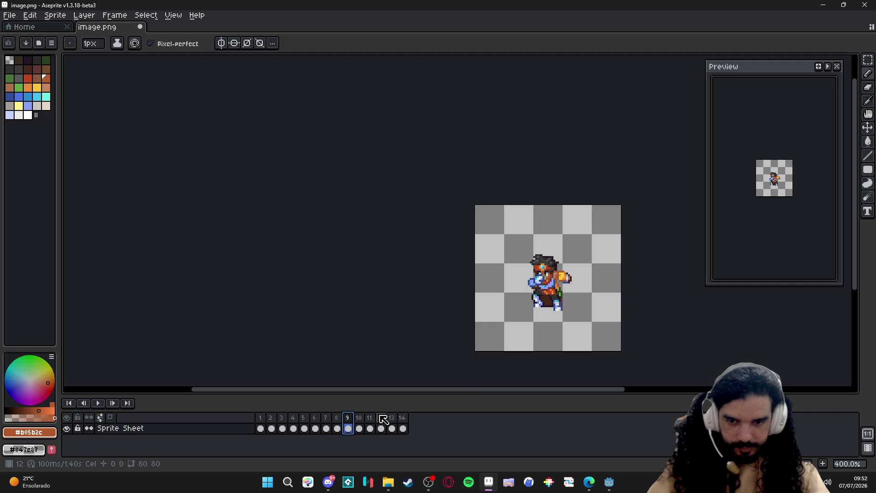
{"action": "left_click", "coordinate": [340, 419]}
{"action": "left_click", "coordinate": [348, 424]}
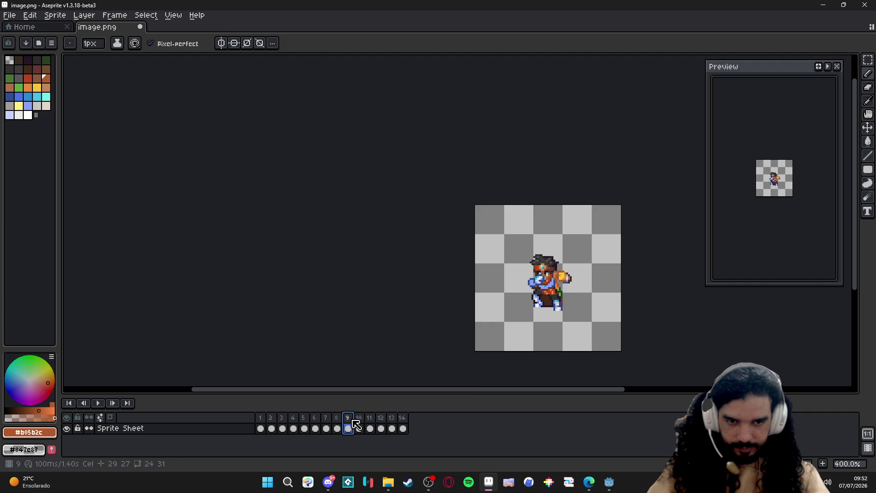
Duplicate frame 9 into a new frame 10 and nudge its yellow fist one pixel further right
{"action": "left_click", "coordinate": [822, 464]}
{"action": "scroll", "coordinate": [543, 277], "scroll_direction": "up", "scroll_amount": 2}
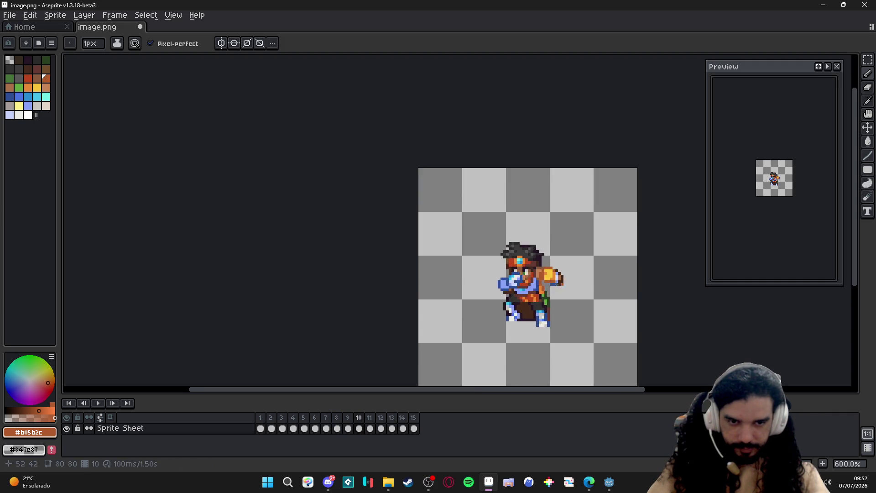
{"action": "scroll", "coordinate": [543, 277], "scroll_direction": "up", "scroll_amount": 2}
{"action": "key", "text": "v"}
{"action": "scroll", "coordinate": [543, 277], "scroll_direction": "up", "scroll_amount": 1}
{"action": "key", "text": "m"}
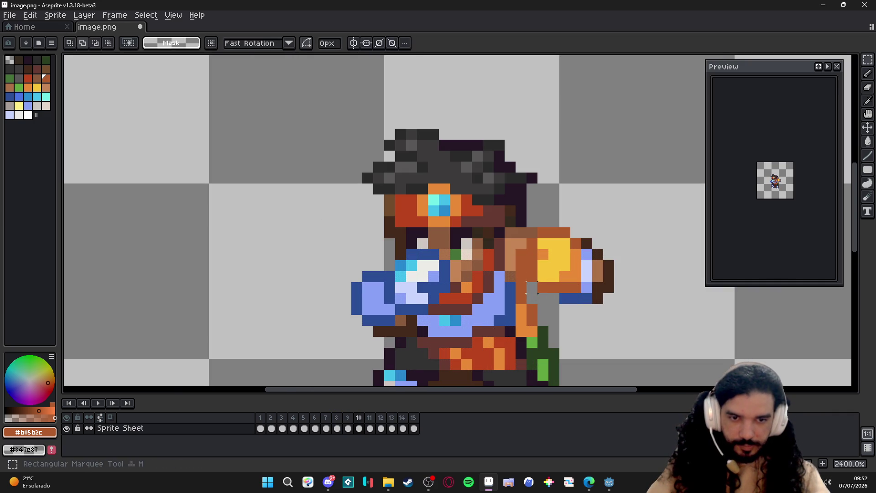
{"action": "left_click_drag", "start_coordinate": [526, 294], "coordinate": [574, 227]}
{"action": "scroll", "coordinate": [570, 240], "scroll_direction": "up", "scroll_amount": 1}
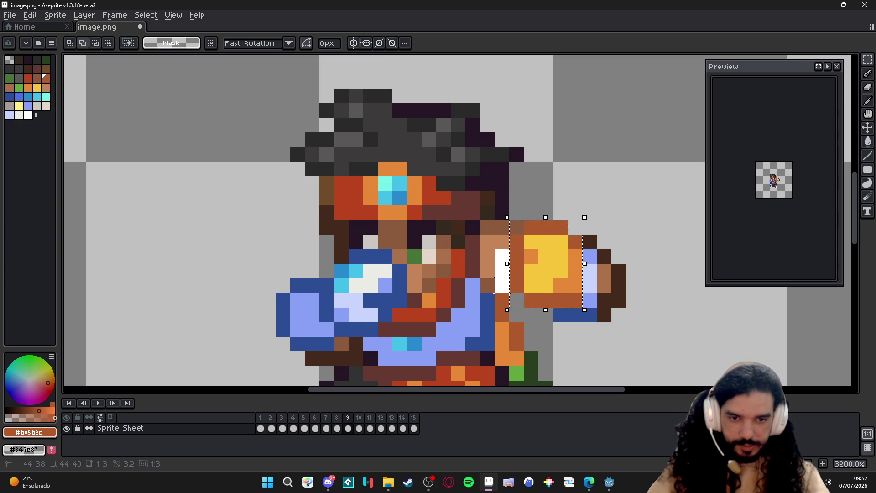
{"action": "left_click_drag", "start_coordinate": [528, 278], "coordinate": [547, 278]}
{"action": "key", "text": "Escape"}
Fill the forearm gap behind the moved fist with sampled skin tone, comparing frames 8, 9 and 10
{"action": "key", "text": "b"}
{"action": "left_click", "coordinate": [513, 245], "text": "alt"}
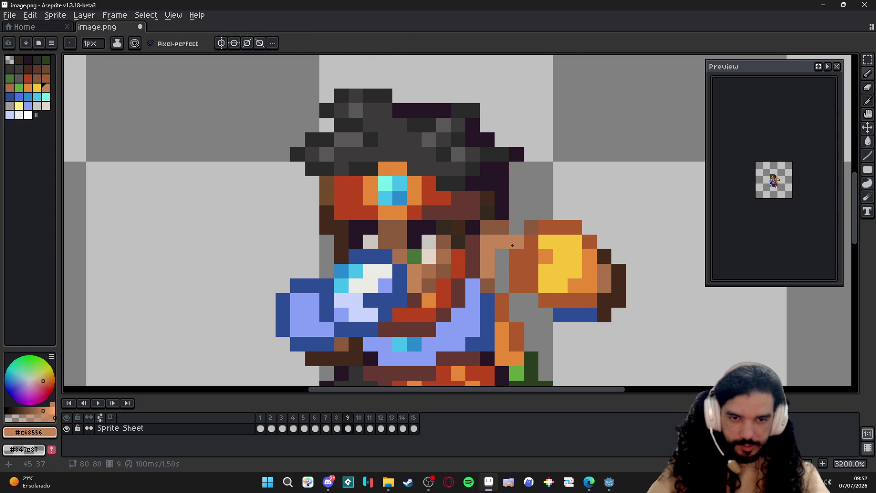
{"action": "left_click", "coordinate": [512, 221], "text": "alt"}
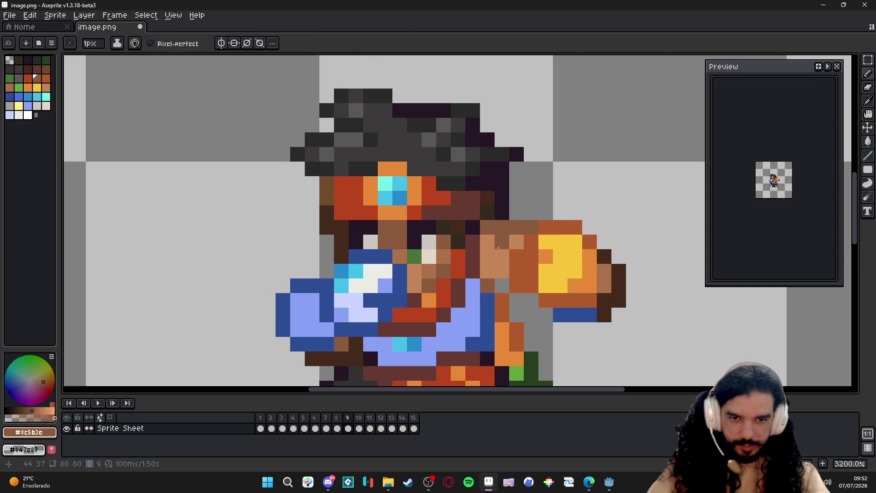
{"action": "scroll", "coordinate": [502, 290], "scroll_direction": "down", "scroll_amount": 1}
{"action": "left_click", "coordinate": [337, 417]}
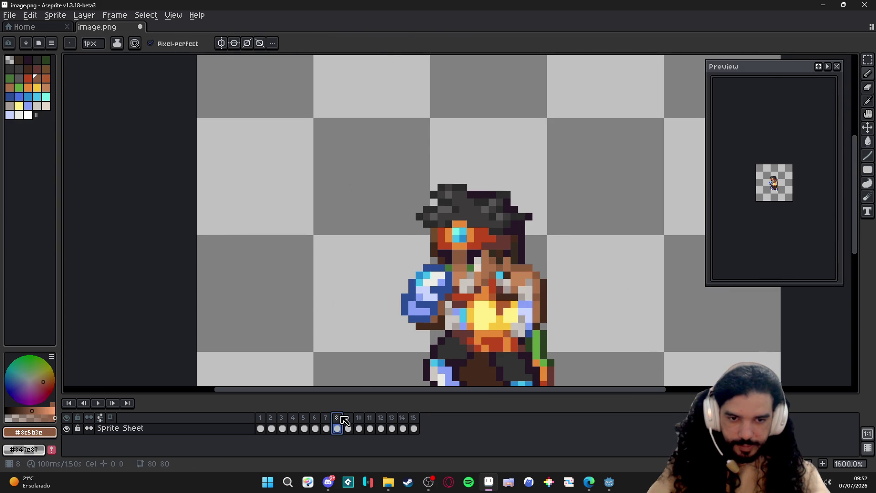
{"action": "left_click", "coordinate": [347, 417]}
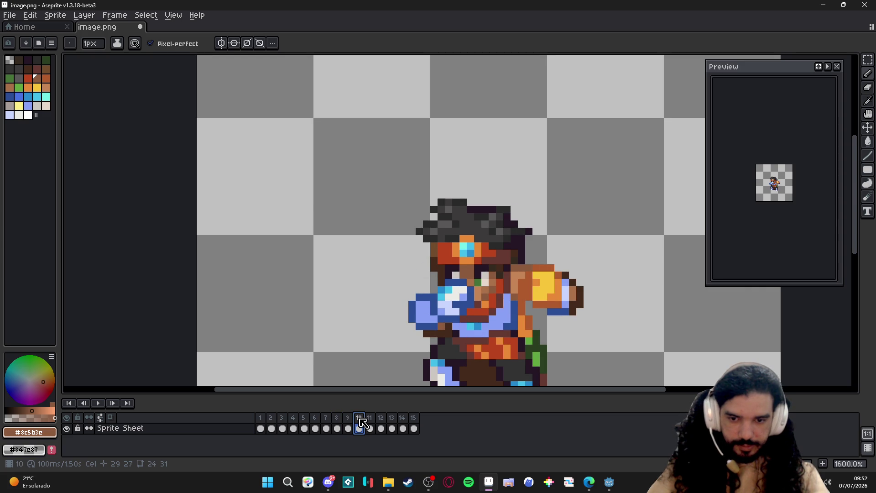
{"action": "left_click", "coordinate": [348, 417]}
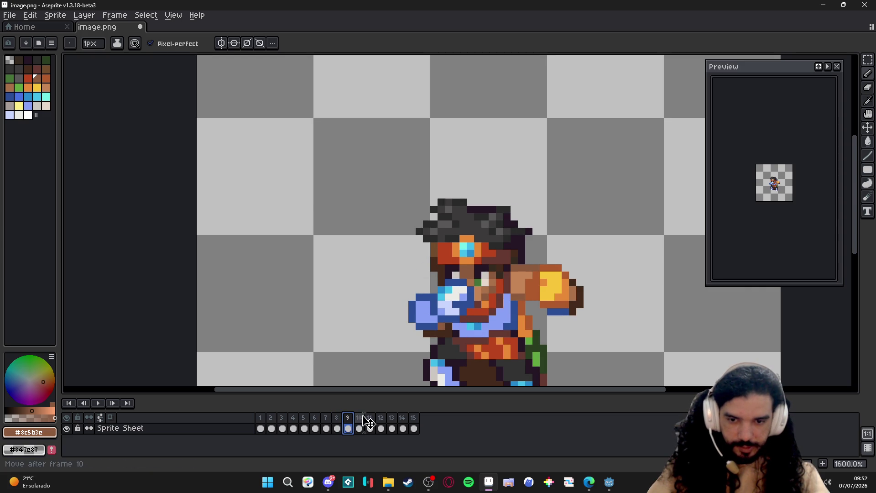
{"action": "left_click", "coordinate": [358, 418]}
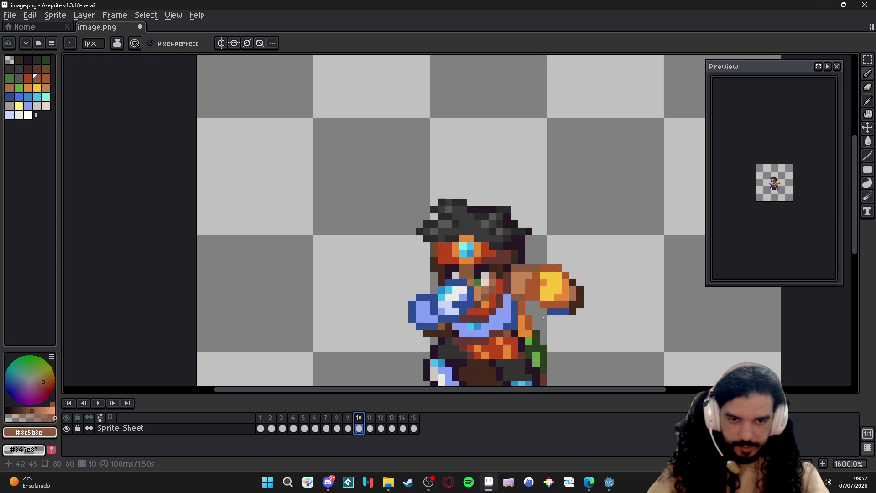
{"action": "scroll", "coordinate": [545, 316], "scroll_direction": "up", "scroll_amount": 2}
{"action": "key", "text": "e"}
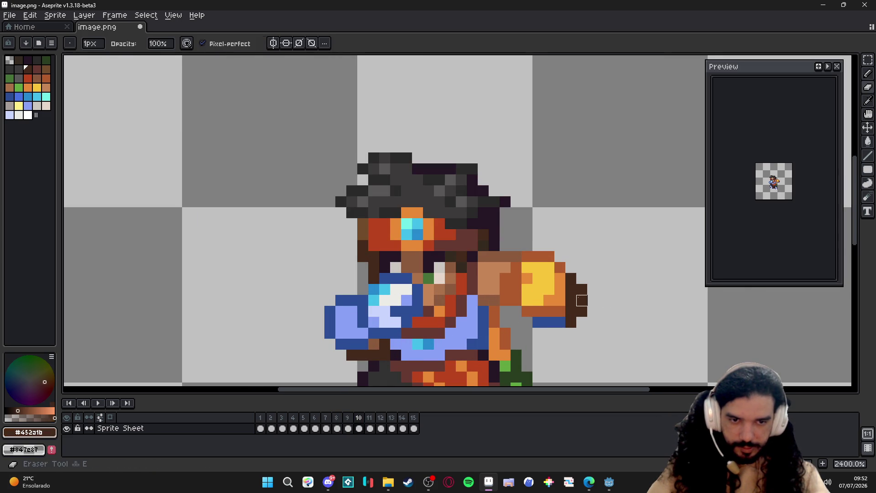
Trim the dark outline at the fist tip and paint brown arm pixels on frame 10, checking frame 9
{"action": "left_click", "coordinate": [539, 333]}
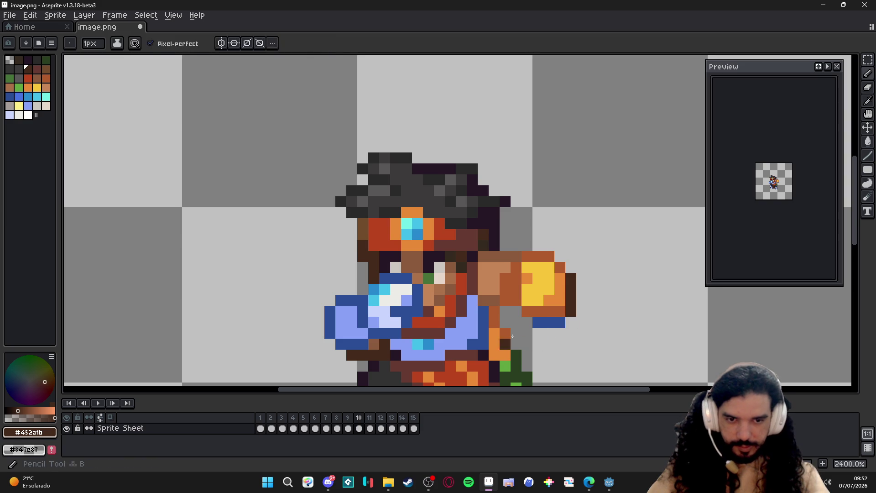
{"action": "left_click", "coordinate": [560, 321]}
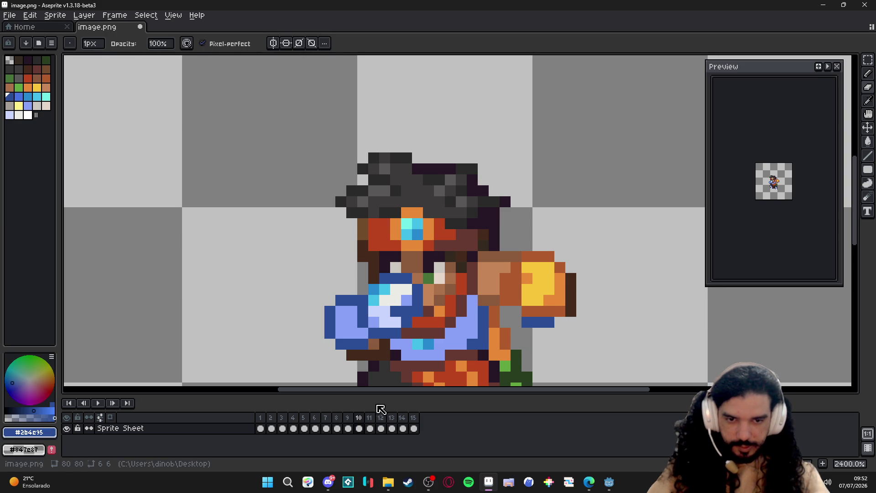
{"action": "left_click", "coordinate": [346, 428]}
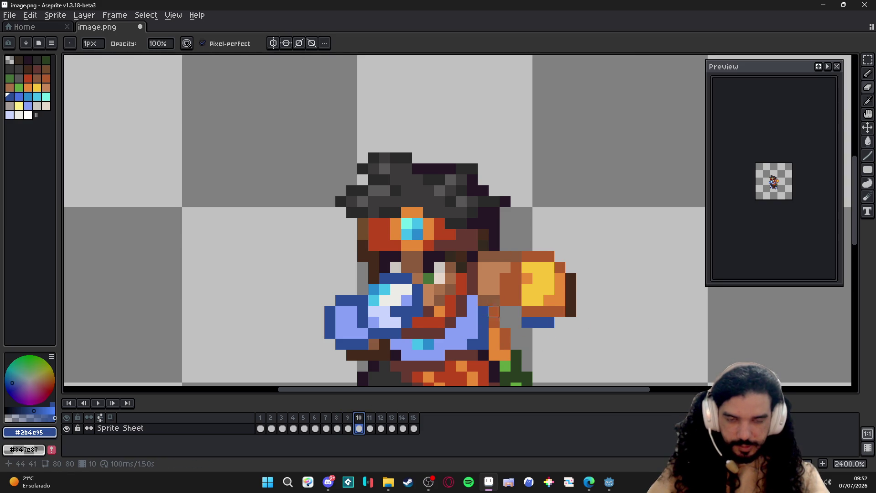
{"action": "scroll", "coordinate": [493, 312], "scroll_direction": "down", "scroll_amount": 1}
{"action": "key", "text": "alt"}
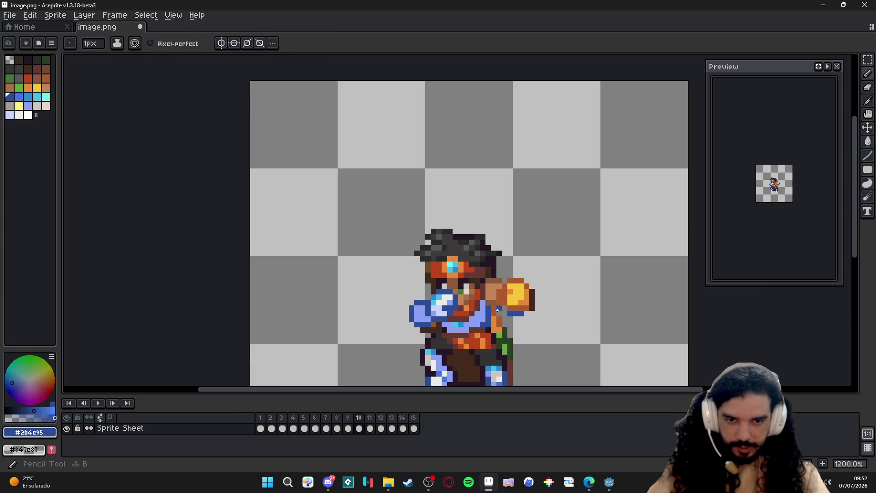
{"action": "key", "text": "alt"}
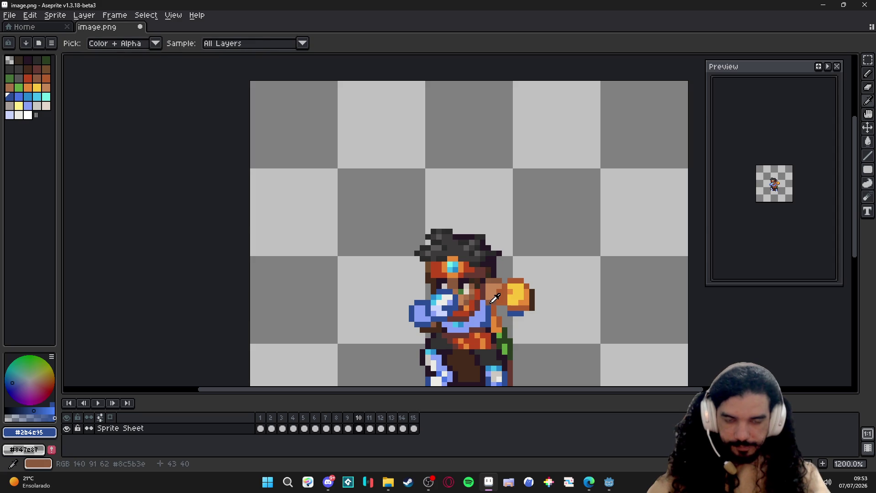
{"action": "left_click", "coordinate": [493, 299], "text": "alt"}
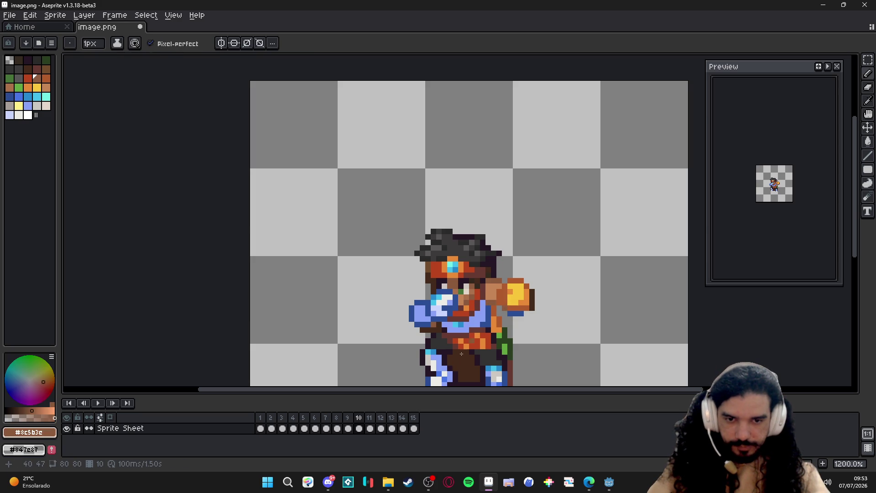
{"action": "left_click", "coordinate": [505, 318]}
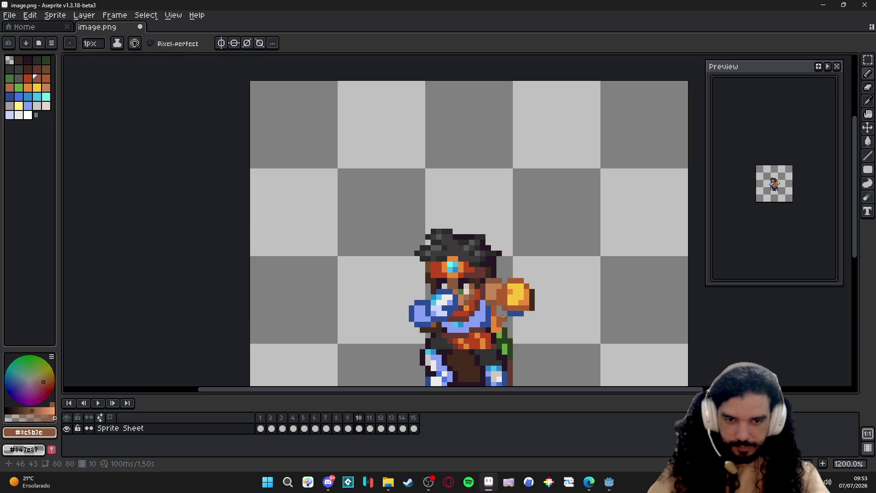
{"action": "left_click", "coordinate": [348, 417]}
{"action": "left_click", "coordinate": [358, 417]}
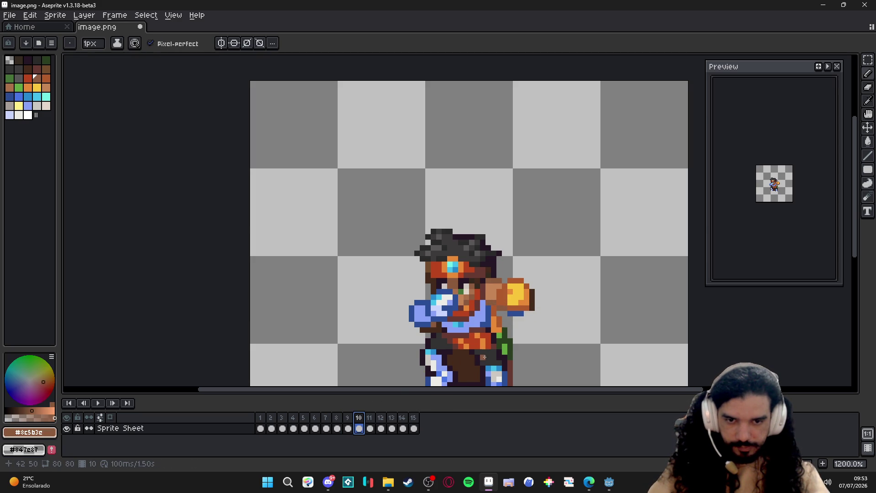
{"action": "scroll", "coordinate": [453, 294], "scroll_direction": "up", "scroll_amount": 1}
Marquee-select the blue glove at the chest, including its lower area, for reshaping
{"action": "key", "text": "m"}
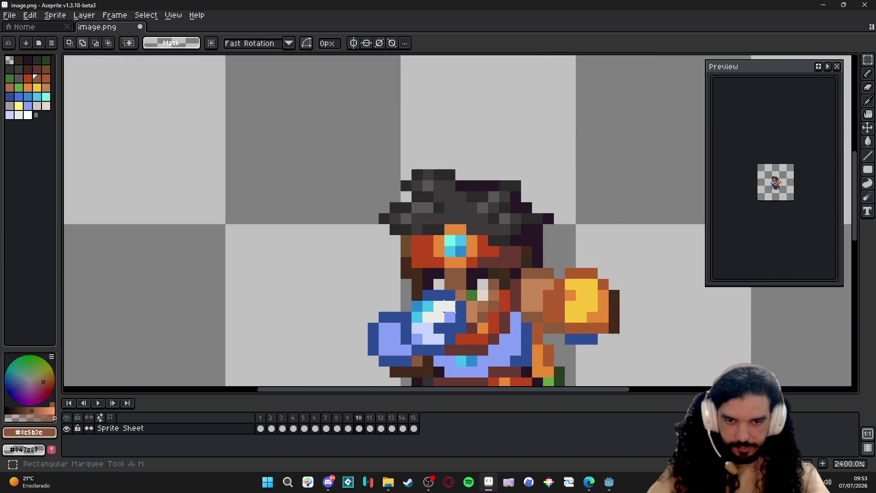
{"action": "left_click_drag", "start_coordinate": [466, 301], "coordinate": [435, 331]}
{"action": "scroll", "coordinate": [439, 315], "scroll_direction": "up", "scroll_amount": 1}
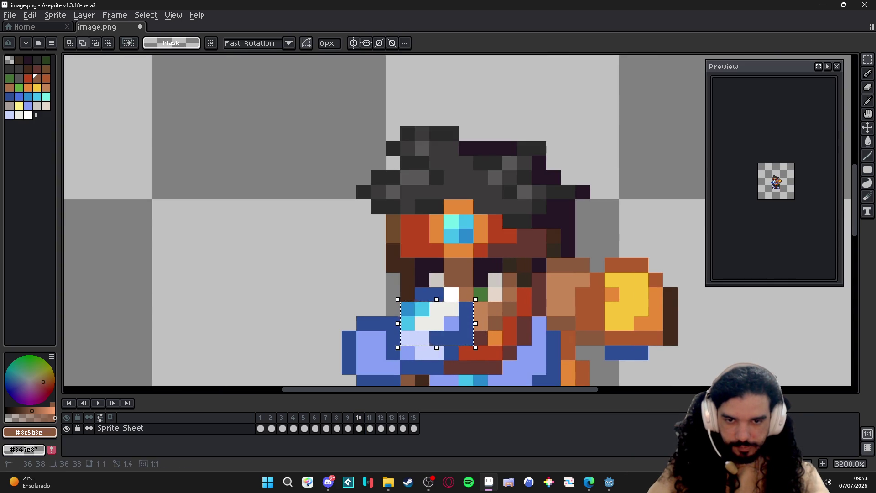
{"action": "left_click_drag", "start_coordinate": [412, 288], "coordinate": [473, 346]}
{"action": "left_click_drag", "start_coordinate": [387, 329], "coordinate": [432, 366], "text": "shift"}
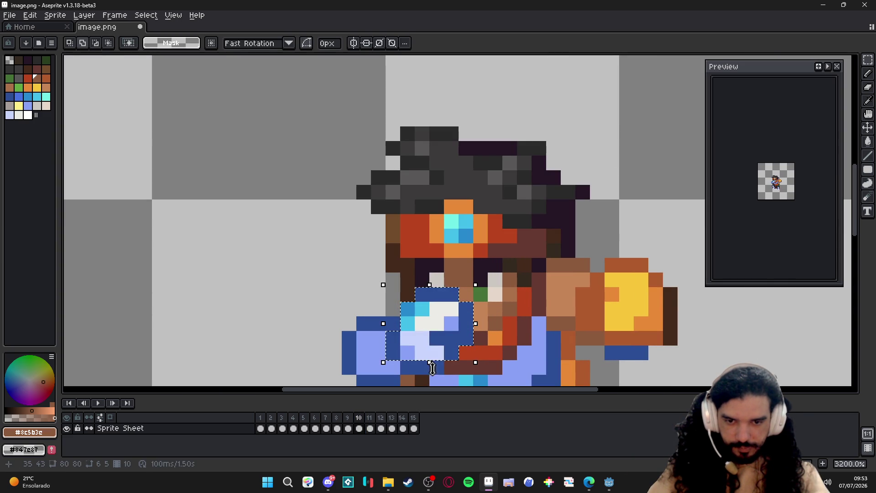